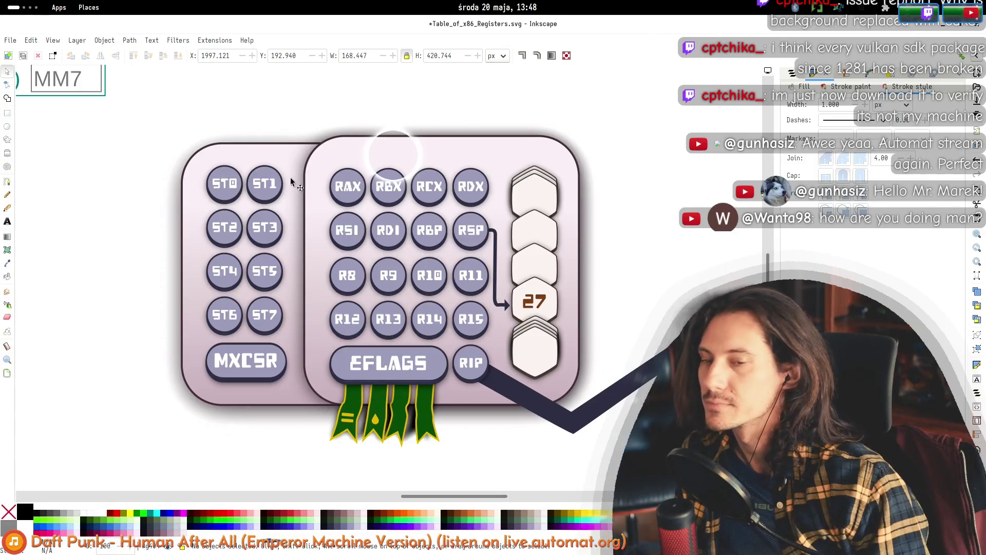
- Scroll around the canvas and rubber-band select parts of the register diagram
{"action": "scroll", "coordinate": [372, 213], "scroll_direction": "down", "scroll_amount": 2}
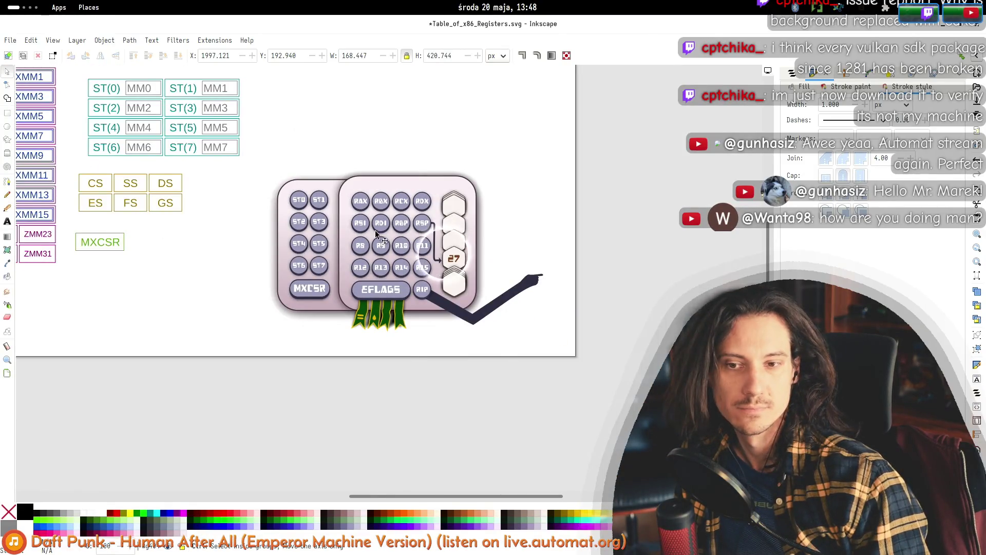
{"action": "scroll", "coordinate": [363, 219], "scroll_direction": "up", "scroll_amount": 1}
{"action": "scroll", "coordinate": [508, 292], "scroll_direction": "up", "scroll_amount": 1}
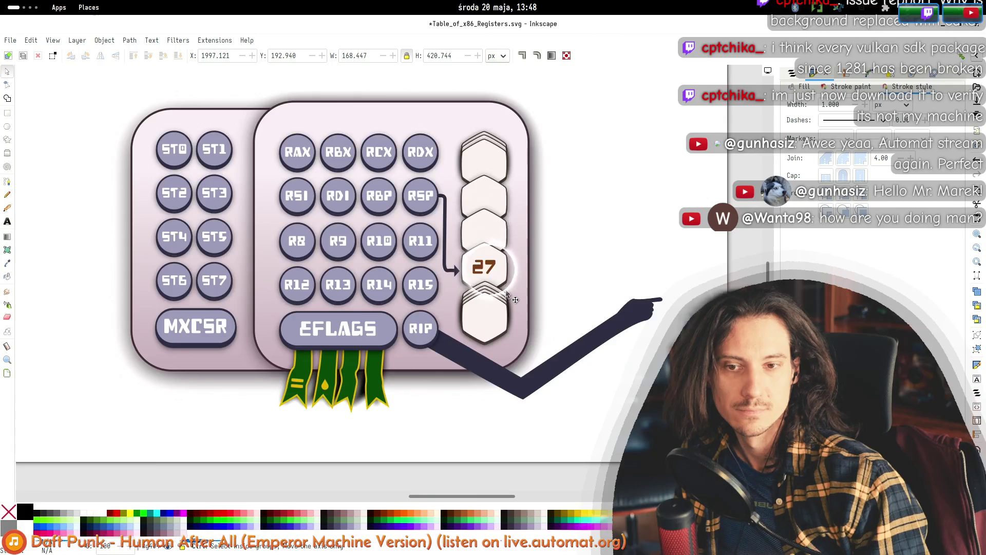
{"action": "scroll", "coordinate": [523, 288], "scroll_direction": "down", "scroll_amount": 1}
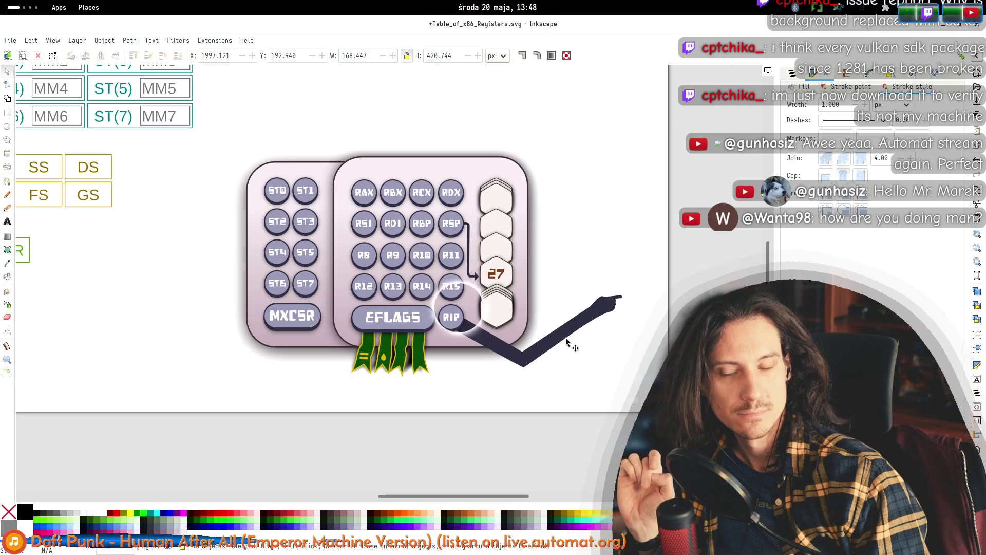
{"action": "scroll", "coordinate": [337, 134], "scroll_direction": "right", "scroll_amount": 2}
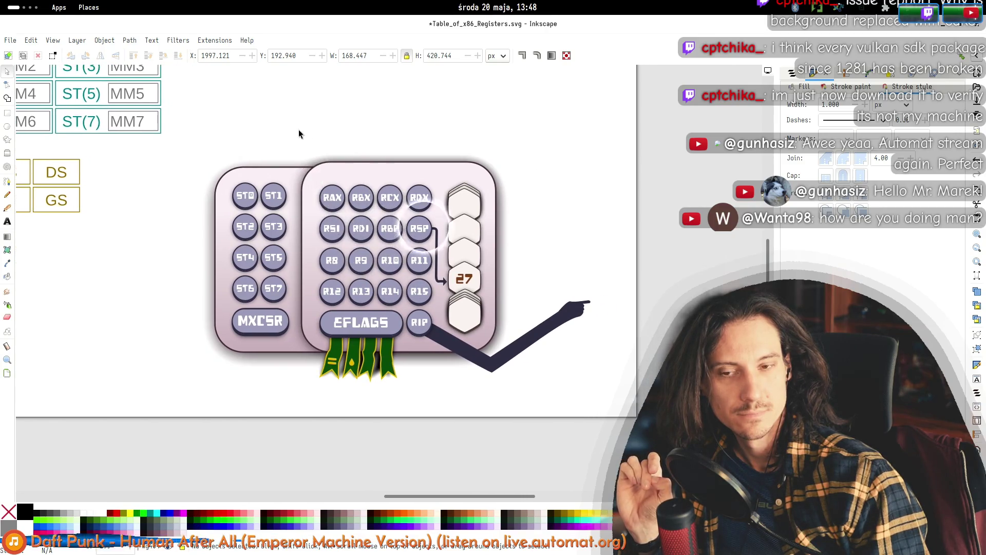
{"action": "left_click_drag", "start_coordinate": [292, 128], "coordinate": [337, 427]}
{"action": "mouse_move", "coordinate": [269, 122]}
{"action": "left_mouse_down"}
{"action": "mouse_move", "coordinate": [294, 154]}
{"action": "mouse_move", "coordinate": [418, 433]}
{"action": "left_mouse_up"}
{"action": "left_click", "coordinate": [447, 442]}
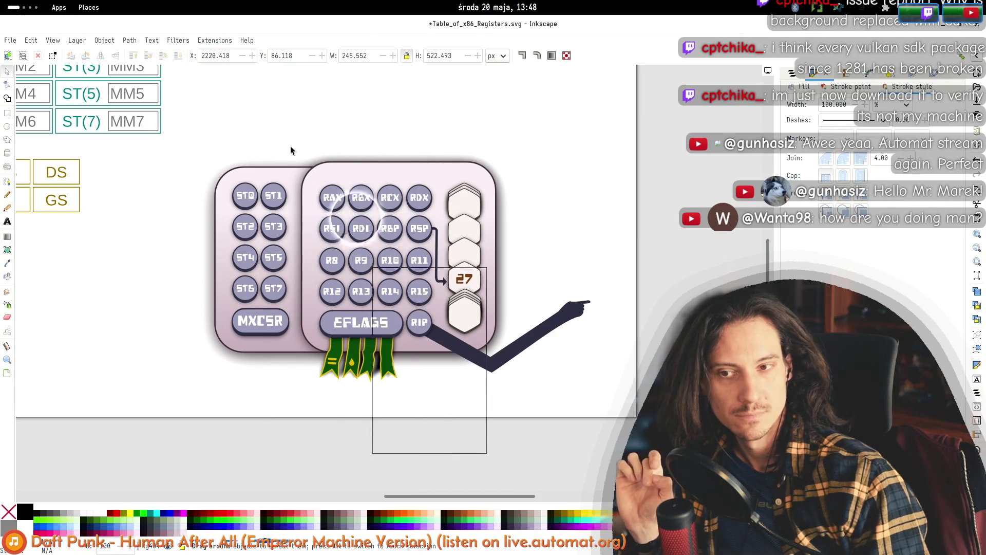
{"action": "mouse_move", "coordinate": [292, 100]}
{"action": "left_mouse_down"}
{"action": "mouse_move", "coordinate": [407, 234]}
{"action": "mouse_move", "coordinate": [523, 438]}
{"action": "mouse_move", "coordinate": [277, 106]}
{"action": "mouse_move", "coordinate": [439, 435]}
{"action": "left_mouse_up"}
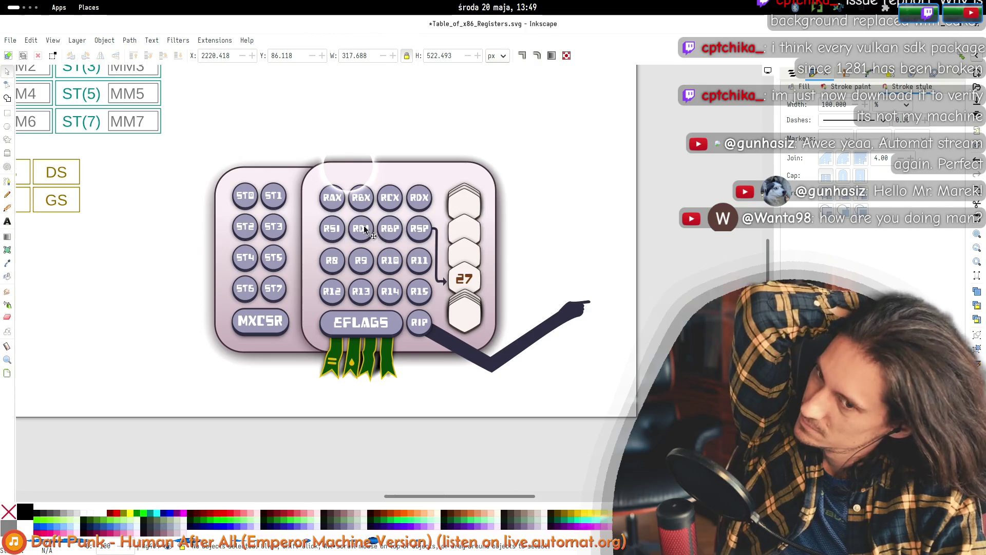
- Select the ST0–ST7 and MXCSR buttons, try a down-left move, then undo it
{"action": "mouse_move", "coordinate": [207, 140]}
{"action": "left_mouse_down"}
{"action": "mouse_move", "coordinate": [276, 399]}
{"action": "mouse_move", "coordinate": [298, 406]}
{"action": "left_mouse_up"}
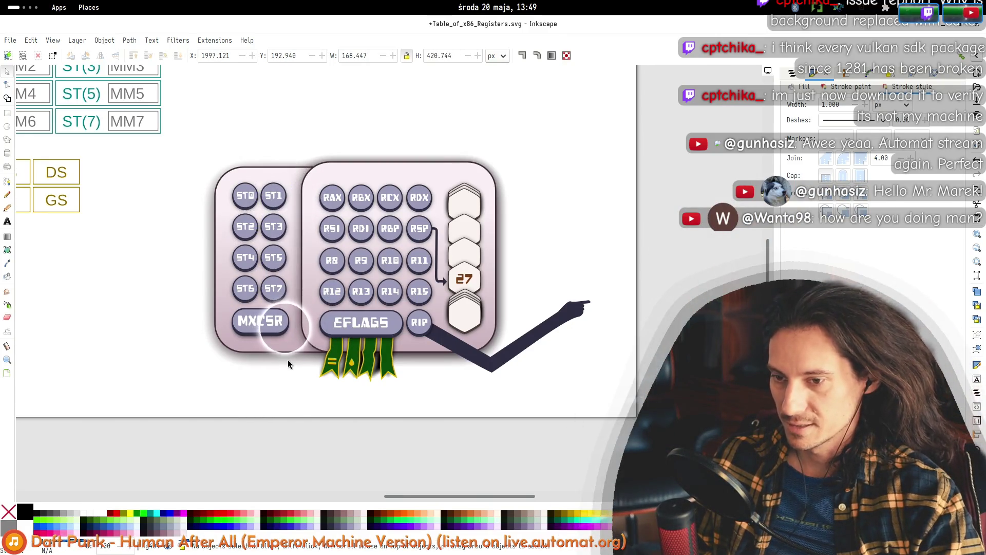
{"action": "left_click", "coordinate": [277, 342], "text": "shift"}
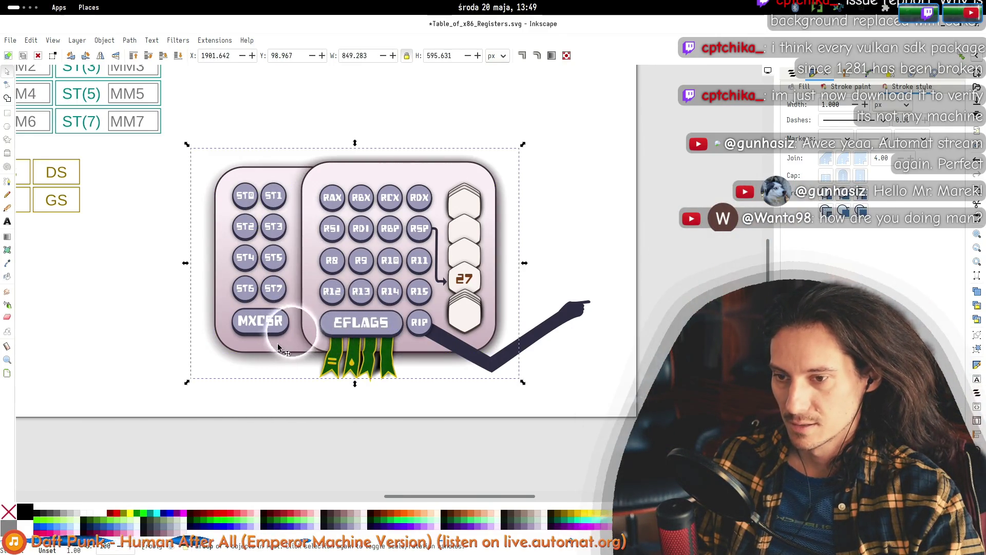
{"action": "left_click_drag", "start_coordinate": [278, 323], "coordinate": [298, 437]}
{"action": "left_click_drag", "start_coordinate": [276, 241], "coordinate": [171, 258]}
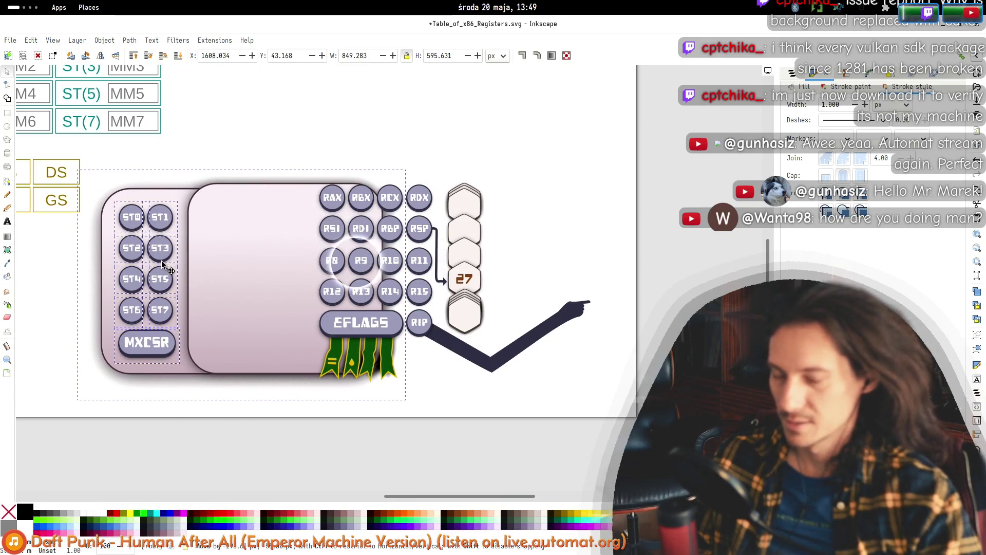
{"action": "key", "text": "ctrl+z"}
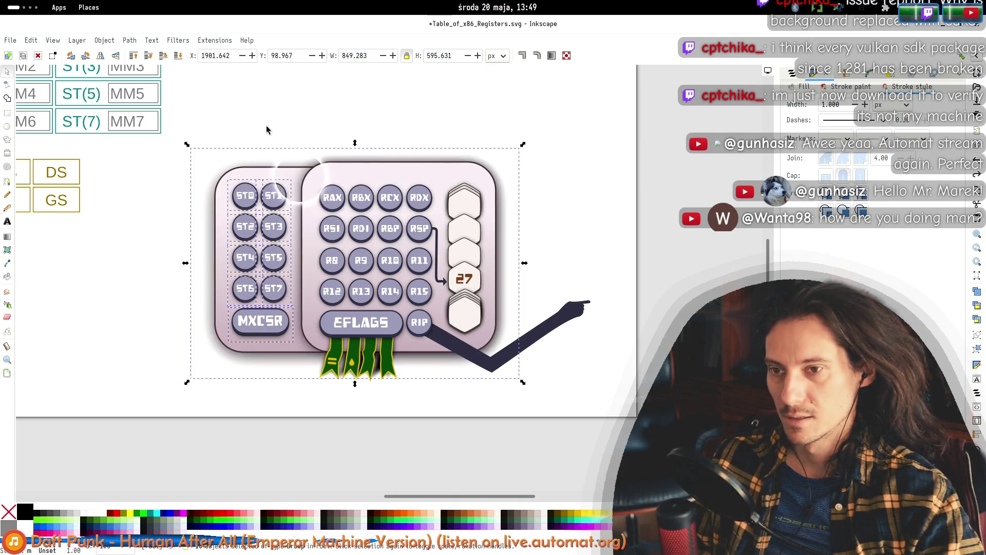
{"action": "left_click", "coordinate": [275, 110]}
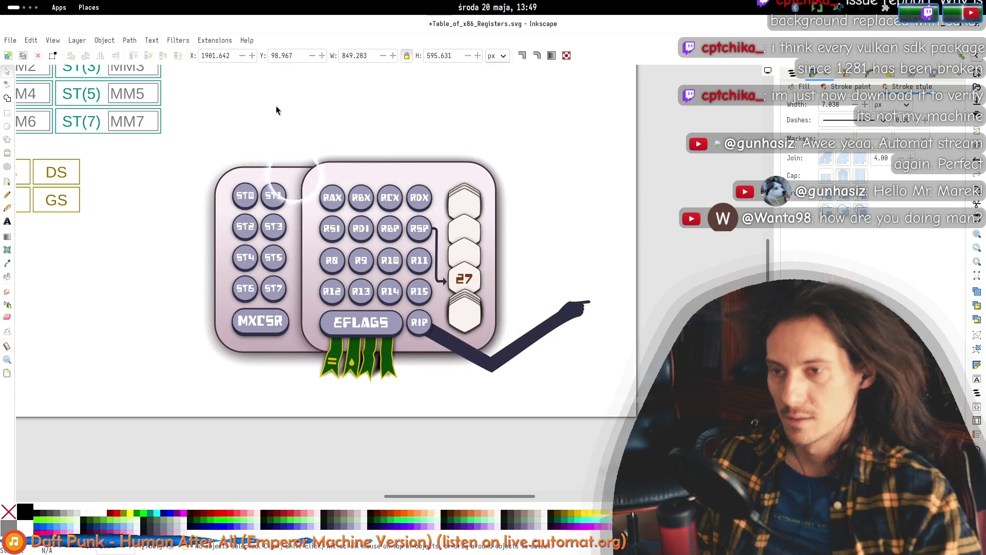
- Move the ST0–ST7/MXCSR panel down and left, then select its background rectangle
{"action": "left_click", "coordinate": [267, 164]}
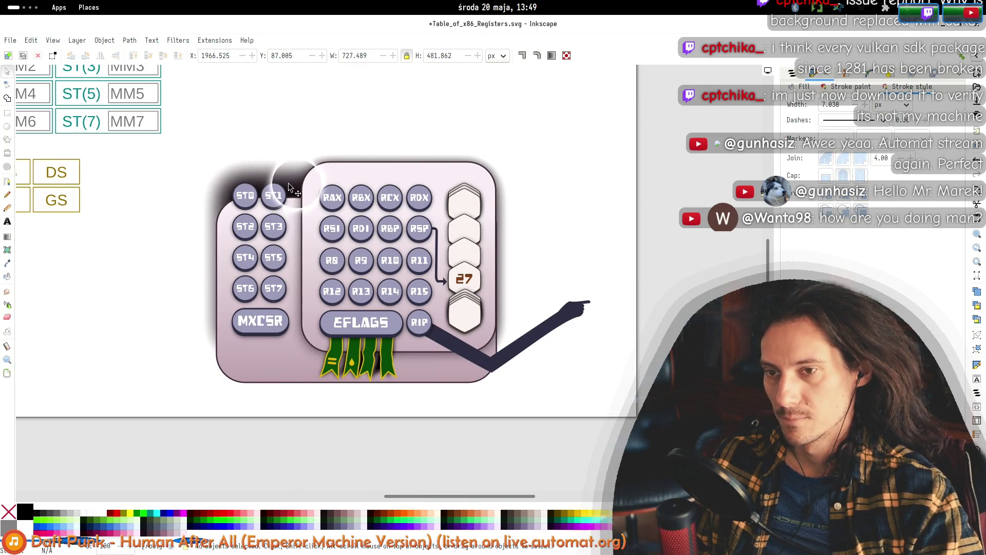
{"action": "left_click", "coordinate": [303, 205]}
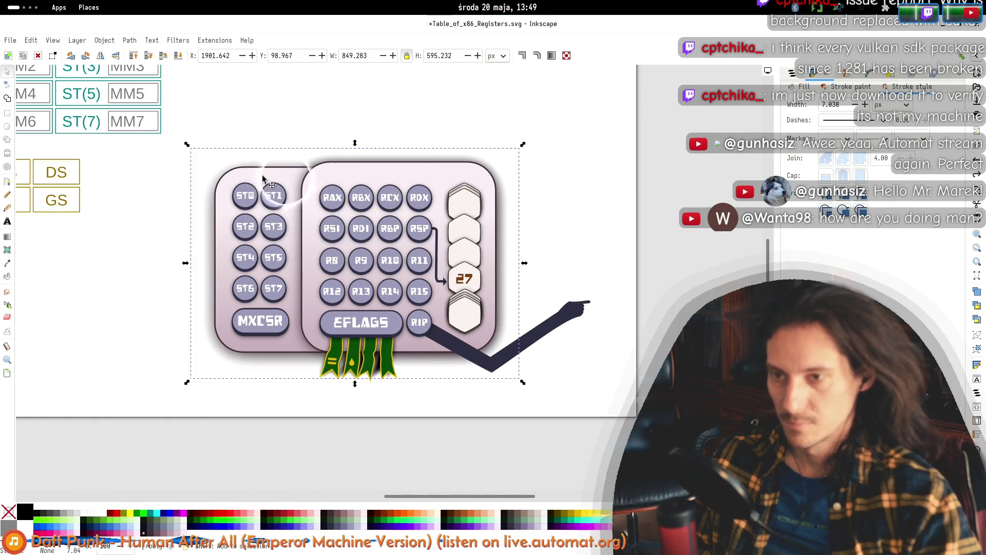
{"action": "left_click_drag", "start_coordinate": [205, 106], "coordinate": [298, 441]}
{"action": "mouse_move", "coordinate": [263, 294]}
{"action": "left_mouse_down"}
{"action": "mouse_move", "coordinate": [226, 319]}
{"action": "mouse_move", "coordinate": [221, 360]}
{"action": "left_mouse_up"}
{"action": "key", "text": "Escape"}
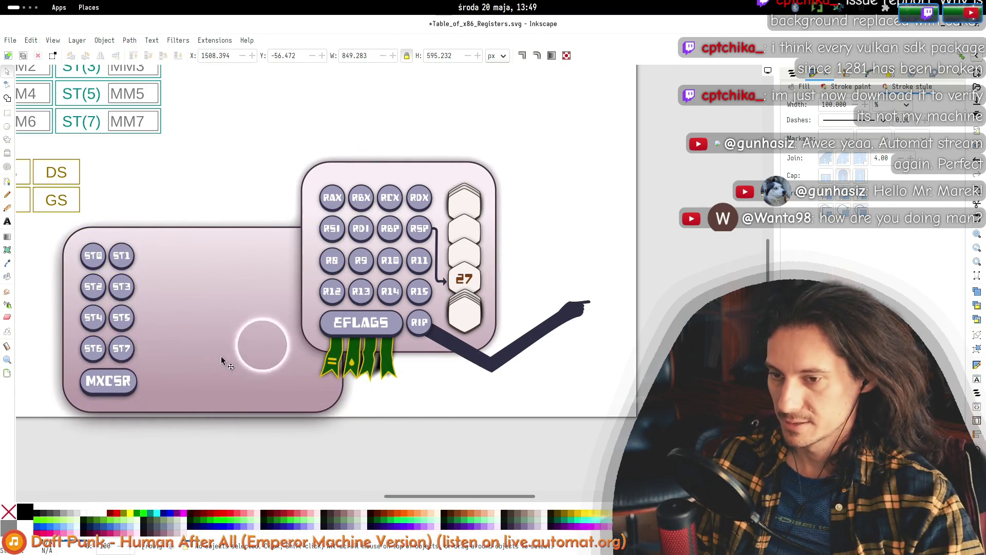
{"action": "left_click_drag", "start_coordinate": [320, 465], "coordinate": [30, 192]}
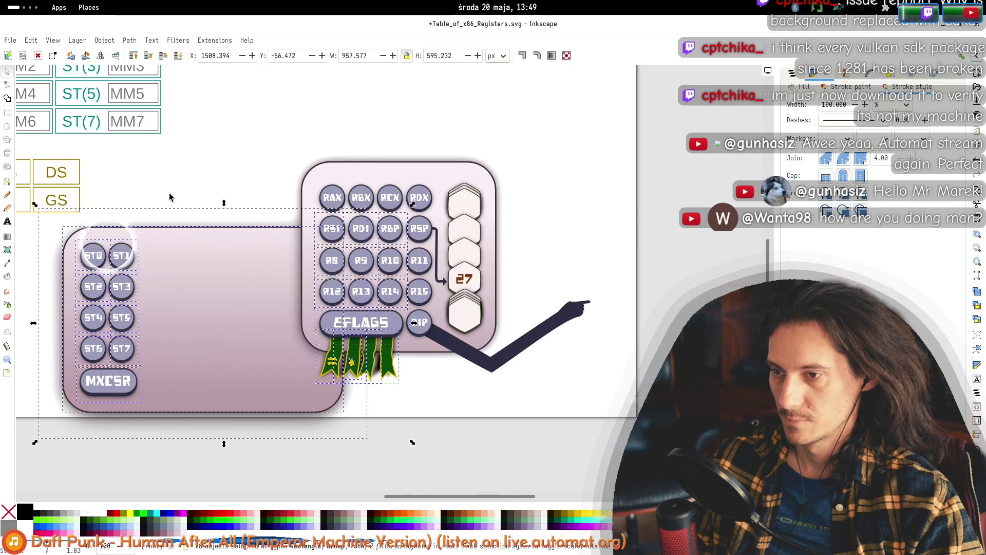
{"action": "left_click", "coordinate": [216, 295]}
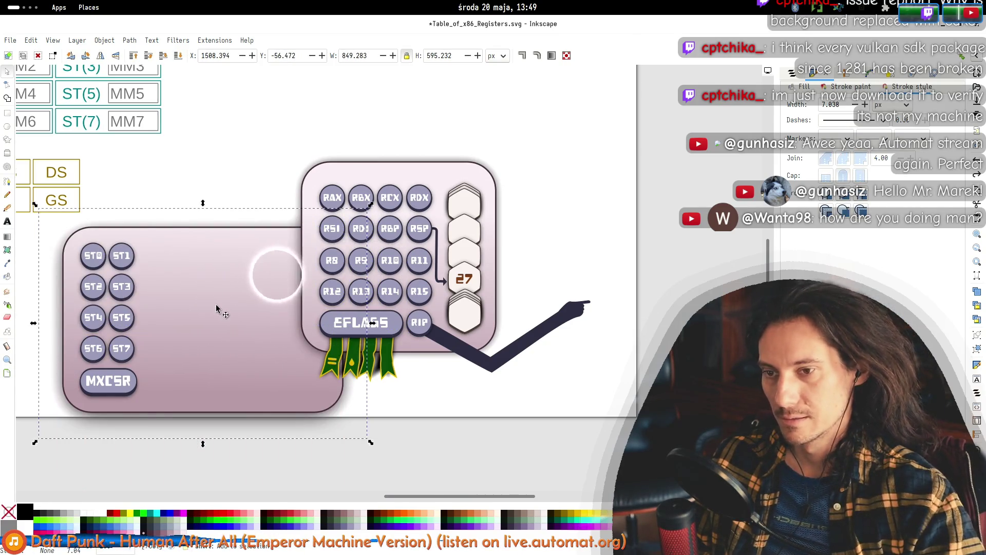
- Squeeze the ST panel background much narrower and shrink the ST group slightly
{"action": "mouse_move", "coordinate": [373, 323]}
{"action": "left_mouse_down"}
{"action": "mouse_move", "coordinate": [141, 309]}
{"action": "mouse_move", "coordinate": [153, 313]}
{"action": "left_mouse_up"}
{"action": "left_click_drag", "start_coordinate": [178, 446], "coordinate": [174, 440]}
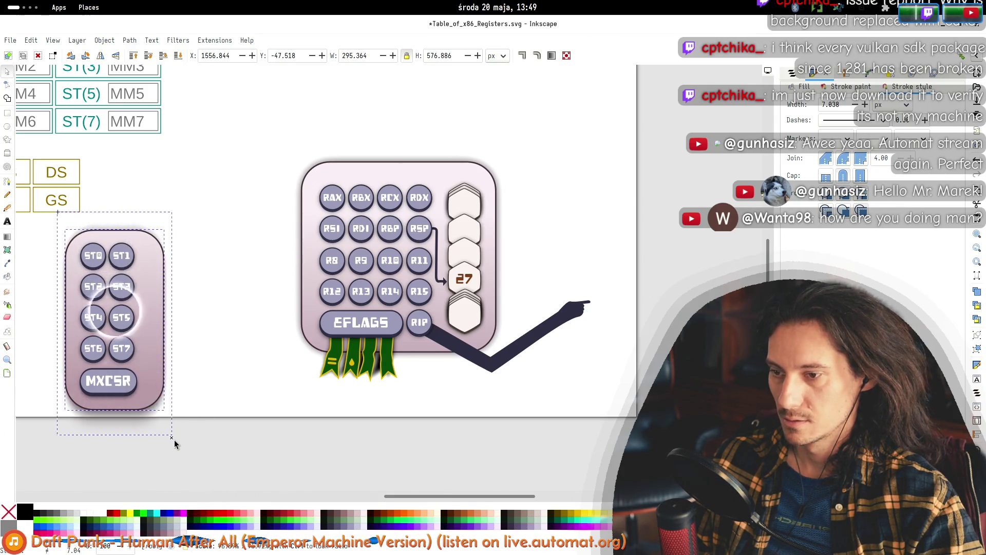
{"action": "left_click_drag", "start_coordinate": [175, 324], "coordinate": [163, 323]}
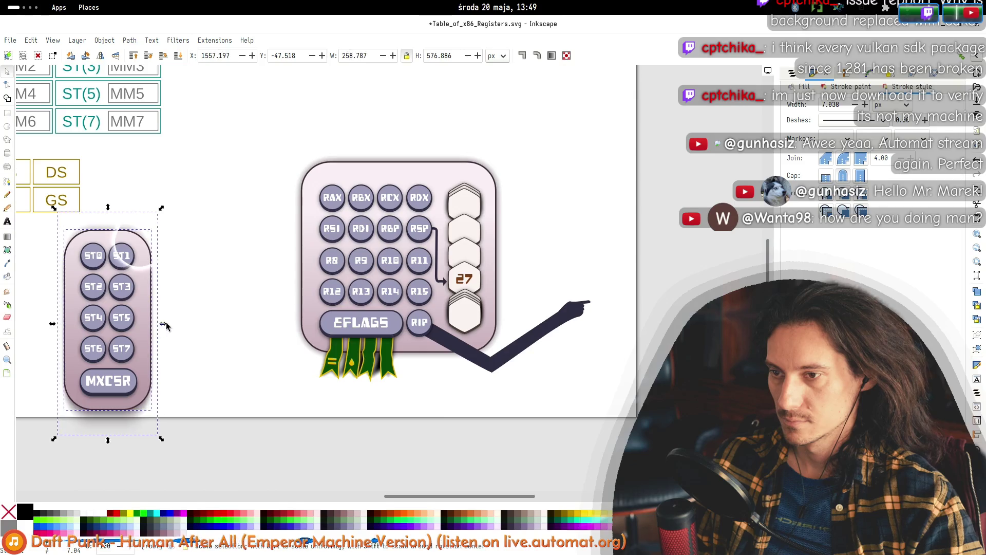
{"action": "key", "text": "Escape"}
- Move the narrow ST/MXCSR panel up beside the general-register panel and fine-tune its position
{"action": "left_click_drag", "start_coordinate": [208, 173], "coordinate": [33, 475]}
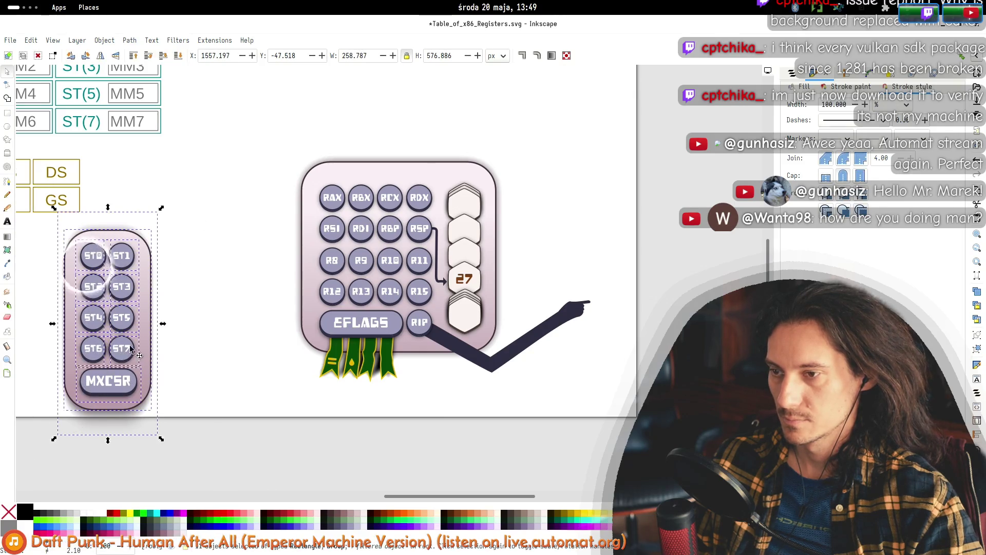
{"action": "mouse_move", "coordinate": [144, 349]}
{"action": "left_mouse_down"}
{"action": "mouse_move", "coordinate": [240, 297]}
{"action": "mouse_move", "coordinate": [228, 294]}
{"action": "left_mouse_up"}
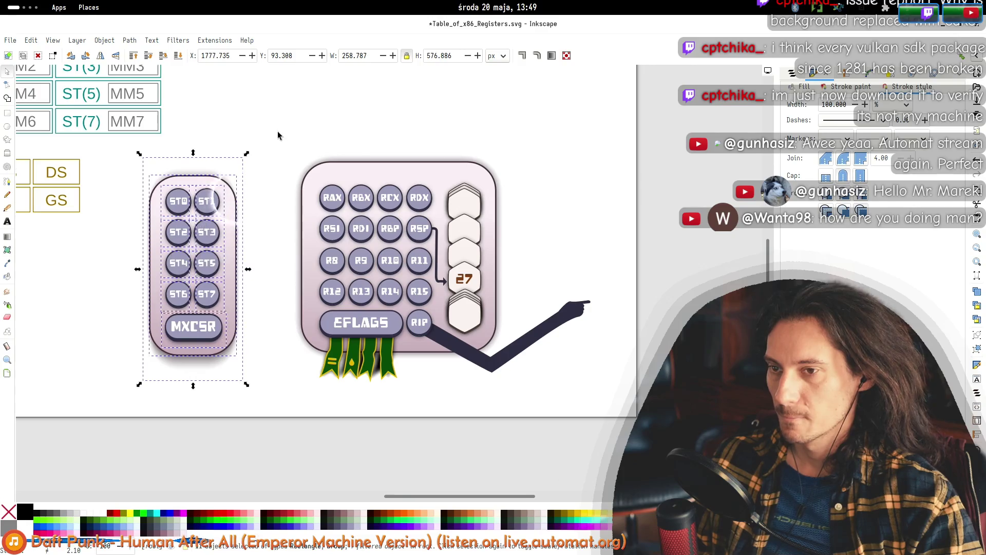
{"action": "left_click", "coordinate": [325, 176]}
{"action": "left_click", "coordinate": [235, 229]}
{"action": "left_click", "coordinate": [226, 217], "text": "ctrl"}
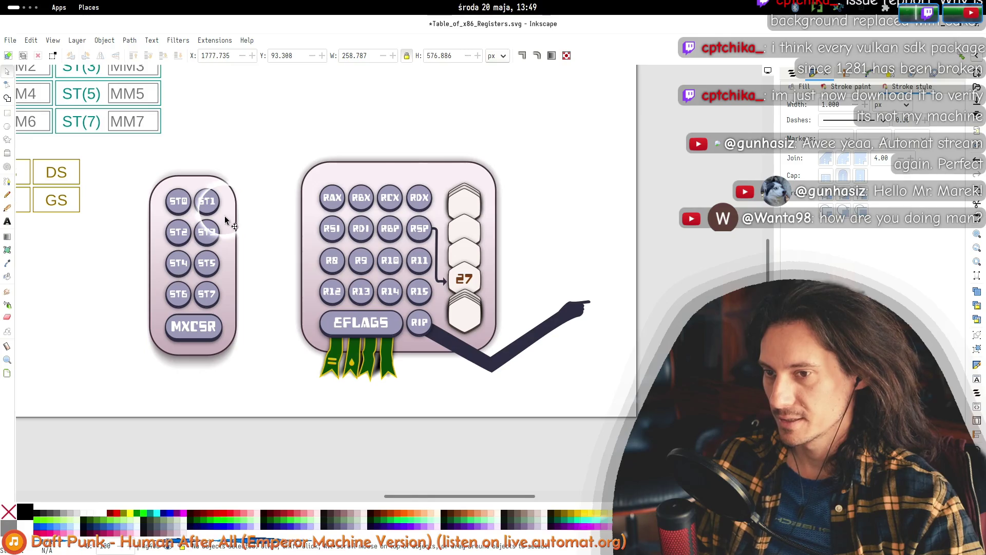
{"action": "key", "text": "Escape"}
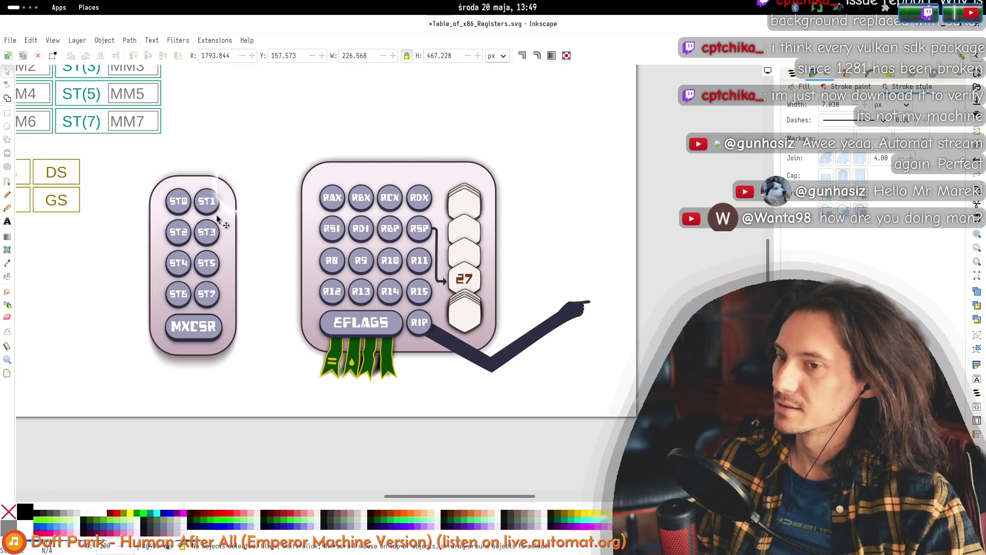
{"action": "key", "text": "Tab"}
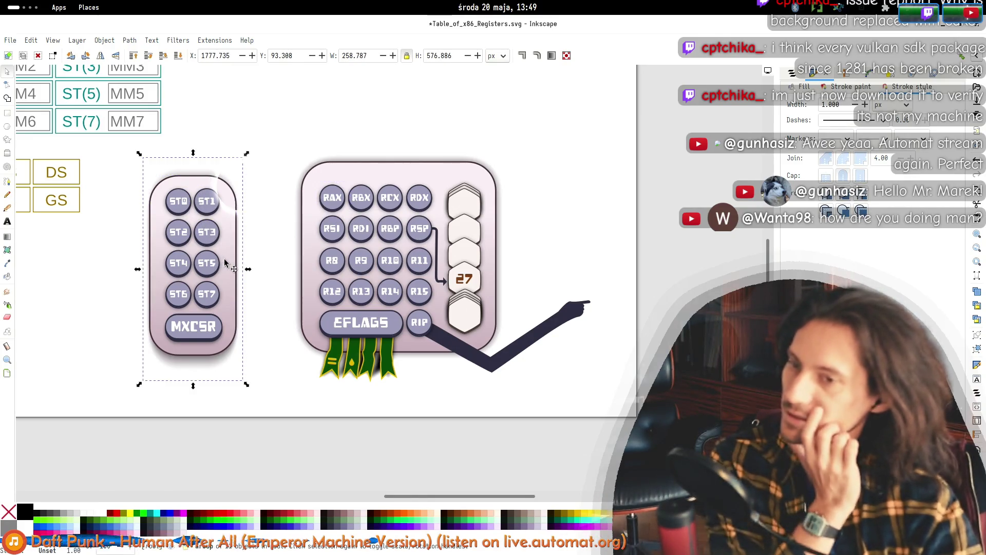
{"action": "mouse_move", "coordinate": [214, 221]}
{"action": "left_mouse_down"}
{"action": "mouse_move", "coordinate": [253, 223]}
{"action": "mouse_move", "coordinate": [224, 223]}
{"action": "left_mouse_up"}
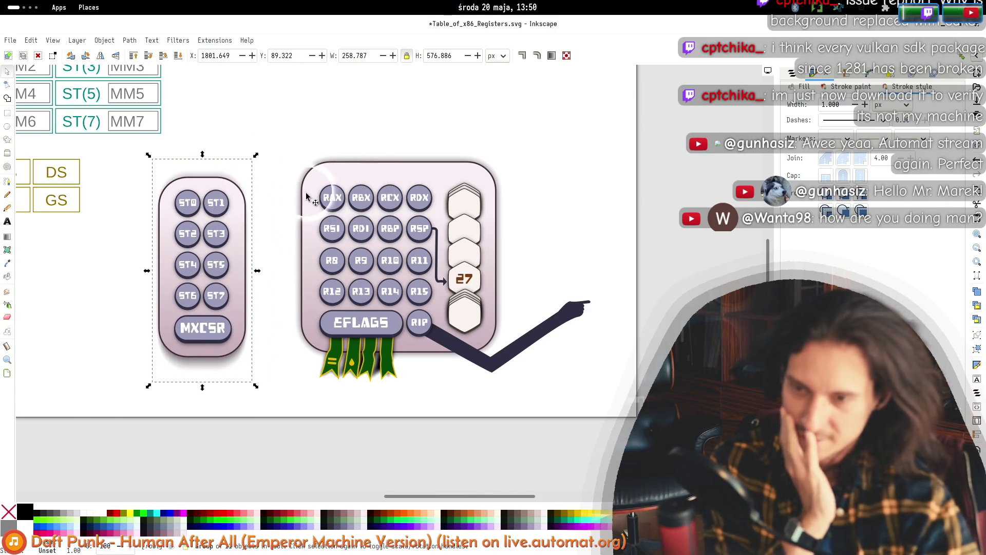
{"action": "key", "text": "ctrl+z"}
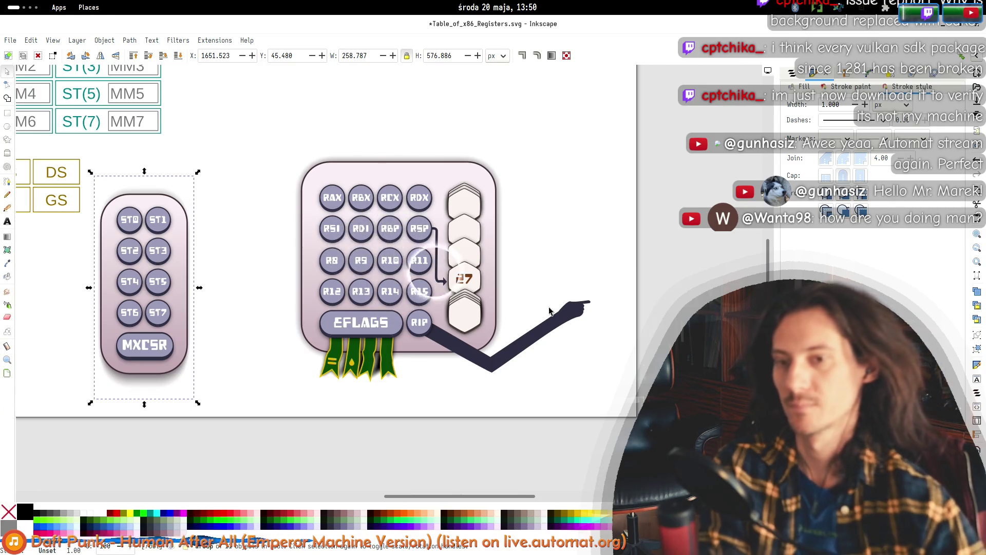
{"action": "left_click_drag", "start_coordinate": [195, 253], "coordinate": [229, 266]}
- Try widening the RAX–R15 panel's left edge, undo it, then switch to the terminal
{"action": "left_click", "coordinate": [311, 241]}
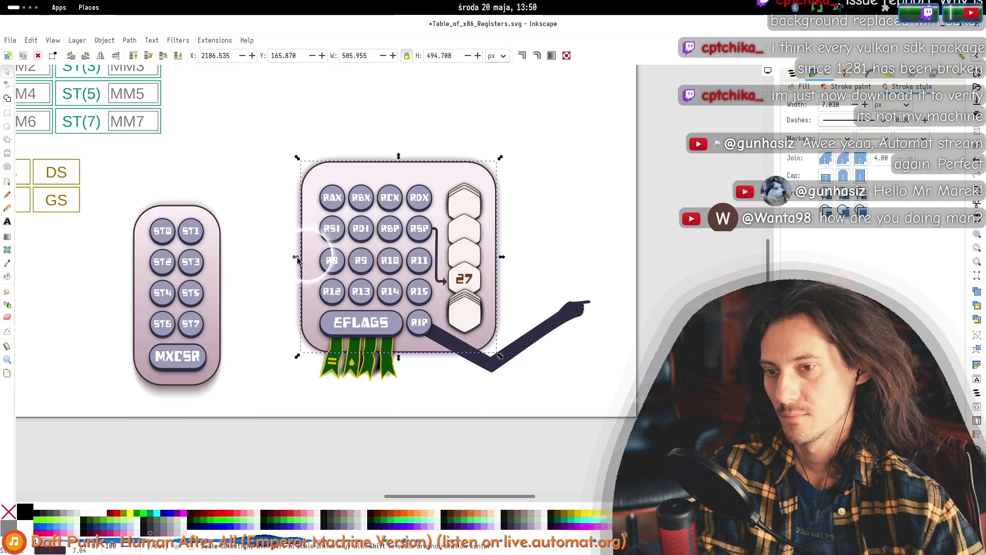
{"action": "left_click_drag", "start_coordinate": [297, 262], "coordinate": [289, 262]}
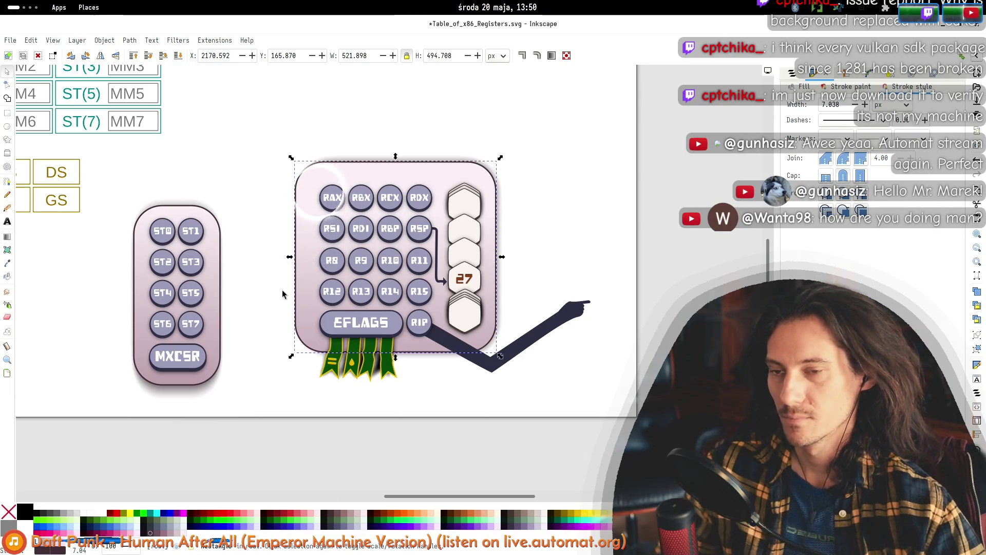
{"action": "key", "text": "ctrl+z"}
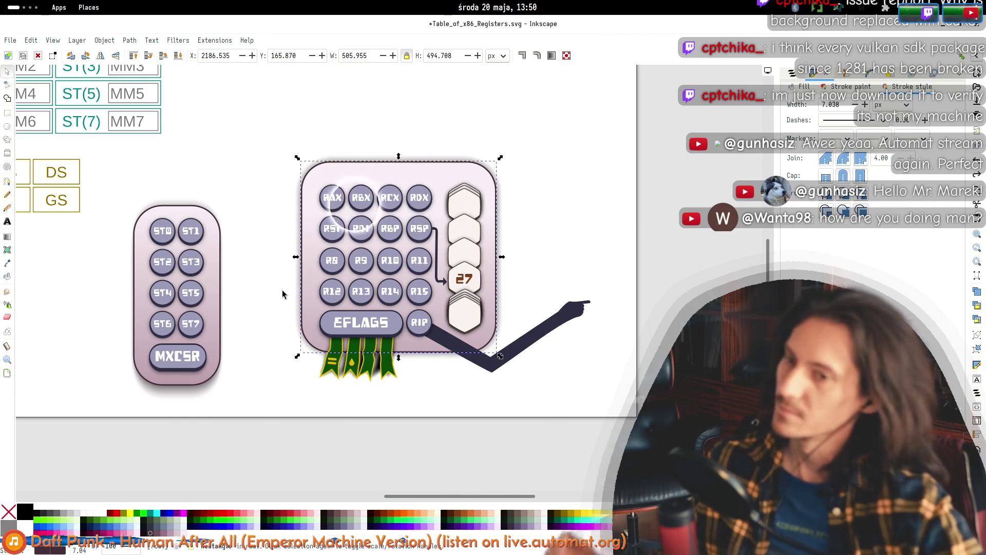
{"action": "left_click", "coordinate": [277, 291]}
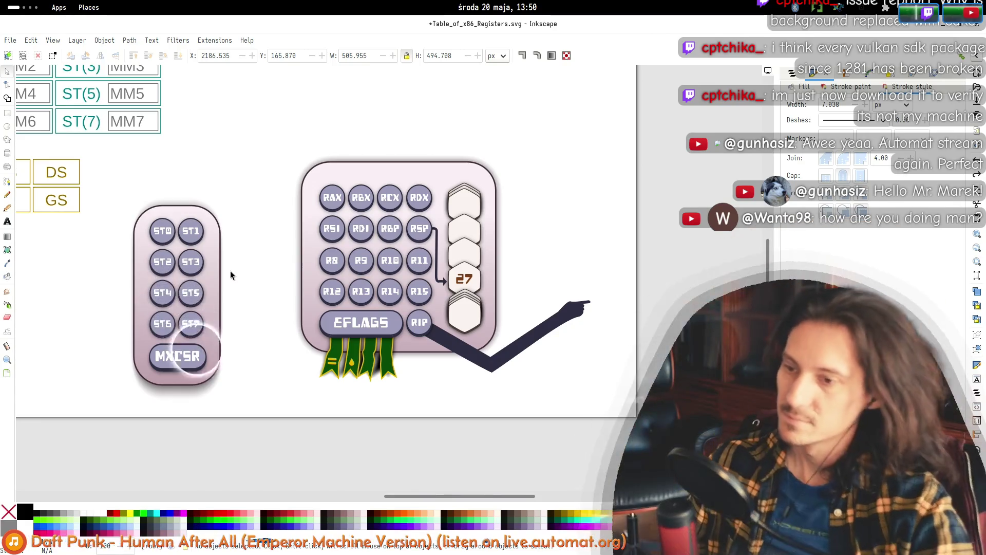
{"action": "key", "text": "alt+Tab"}
{"action": "key", "text": "Tab"}
{"action": "key", "text": "Tab"}
{"action": "key", "text": "Tab"}
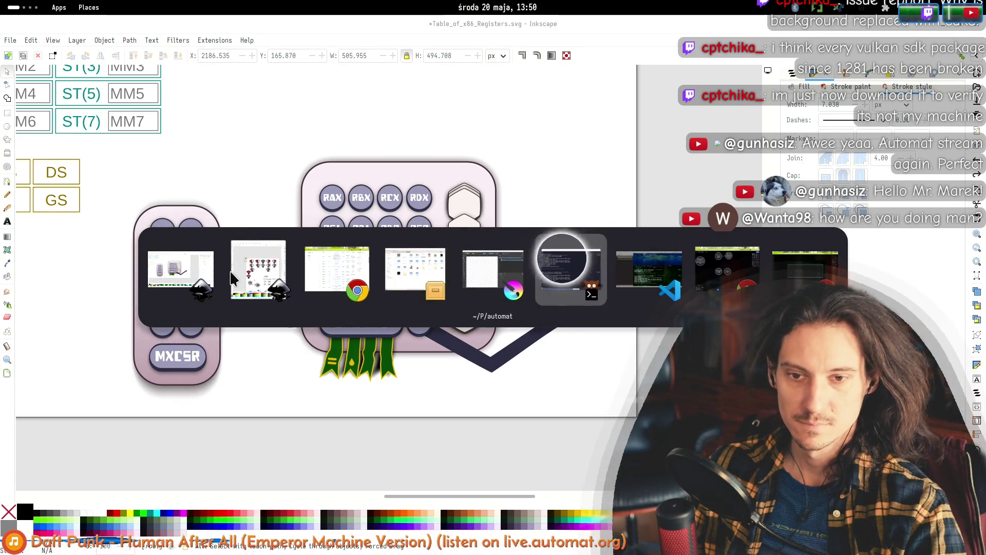
- Ask Claude Code 'Are ST0-7 registers part of MMX?' and move its window off the drawing
{"action": "key", "text": "ctrl+shift+Right"}
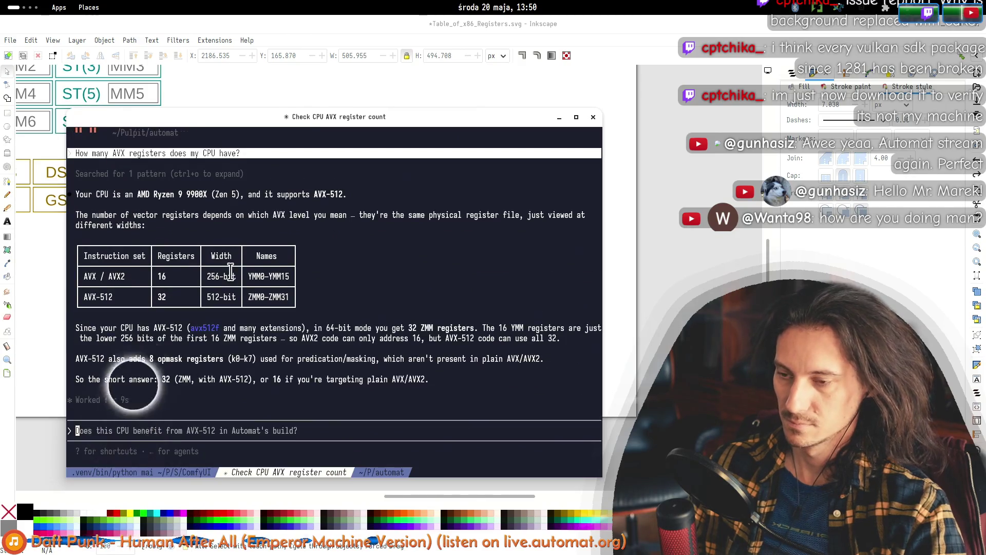
{"action": "type", "text": "Are"}
{"action": "key", "text": "alt+Tab"}
{"action": "key", "text": "alt+Tab"}
{"action": "type", "text": "ST0-7 re"}
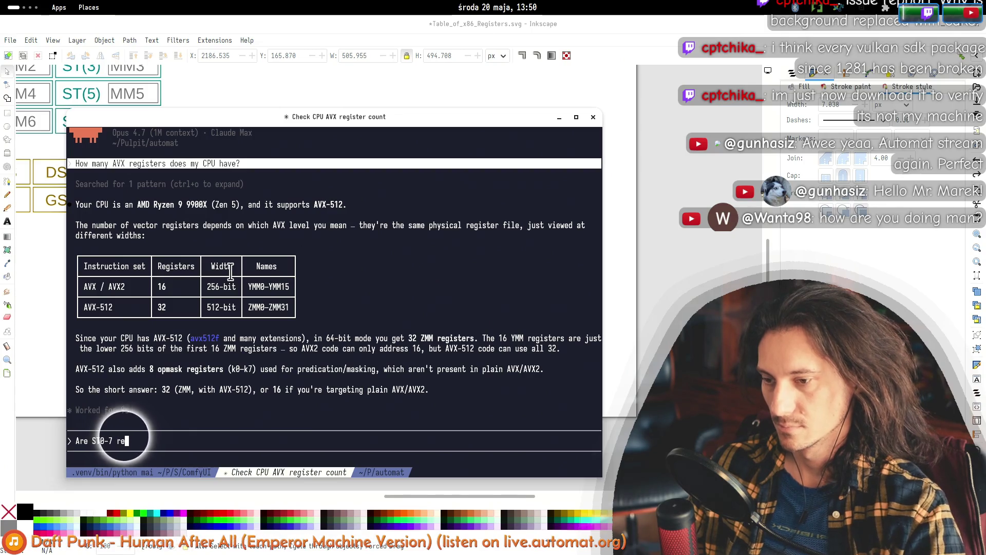
{"action": "type", "text": "gisters part of MMX?"}
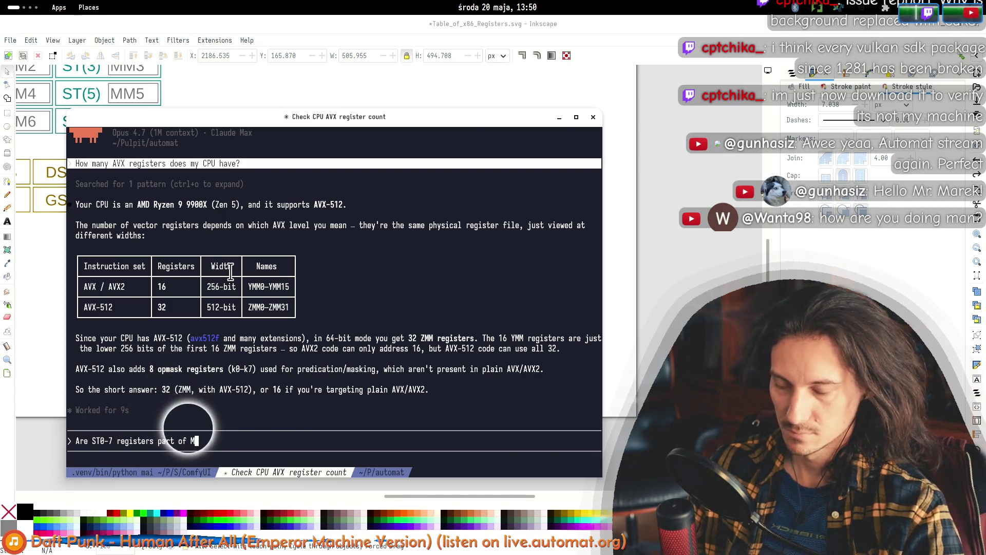
{"action": "key", "text": "Return"}
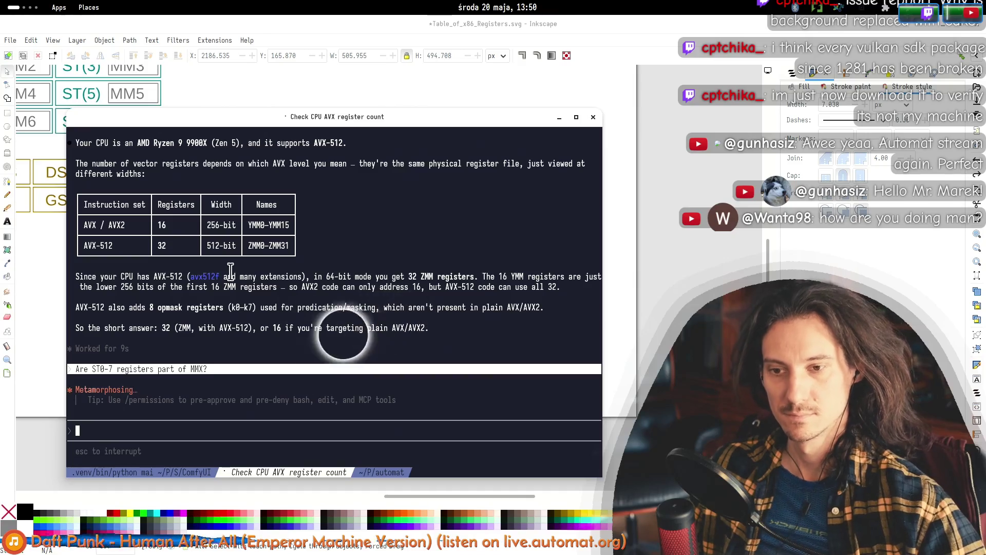
{"action": "left_click_drag", "start_coordinate": [309, 129], "coordinate": [504, 96]}
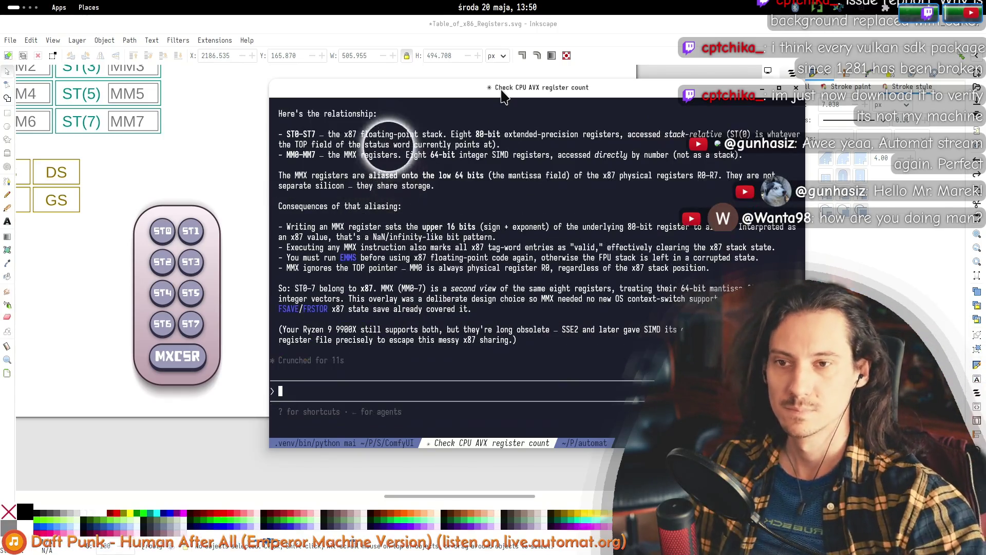
{"action": "scroll", "coordinate": [432, 214], "scroll_direction": "up", "scroll_amount": 3}
{"action": "left_click_drag", "start_coordinate": [480, 247], "coordinate": [799, 247]}
{"action": "left_click", "coordinate": [286, 267]}
{"action": "mouse_move", "coordinate": [286, 268]}
{"action": "left_mouse_down"}
{"action": "mouse_move", "coordinate": [359, 295]}
{"action": "mouse_move", "coordinate": [679, 315]}
{"action": "mouse_move", "coordinate": [734, 249]}
{"action": "mouse_move", "coordinate": [408, 289]}
{"action": "mouse_move", "coordinate": [443, 295]}
{"action": "left_mouse_up"}
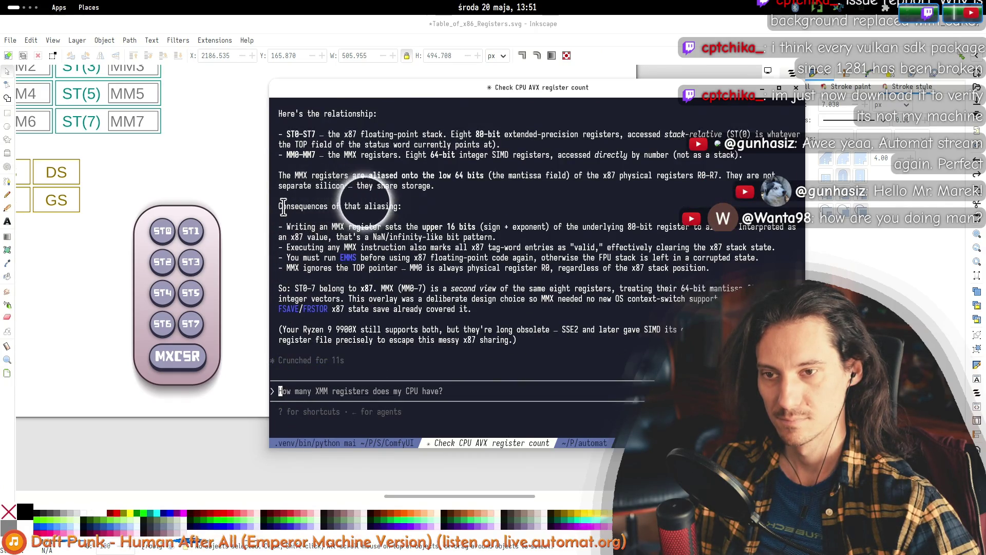
{"action": "mouse_move", "coordinate": [279, 206]}
{"action": "left_mouse_down"}
{"action": "mouse_move", "coordinate": [396, 206]}
{"action": "mouse_move", "coordinate": [331, 231]}
{"action": "mouse_move", "coordinate": [691, 223]}
{"action": "mouse_move", "coordinate": [321, 241]}
{"action": "mouse_move", "coordinate": [360, 253]}
{"action": "mouse_move", "coordinate": [362, 238]}
{"action": "left_mouse_up"}
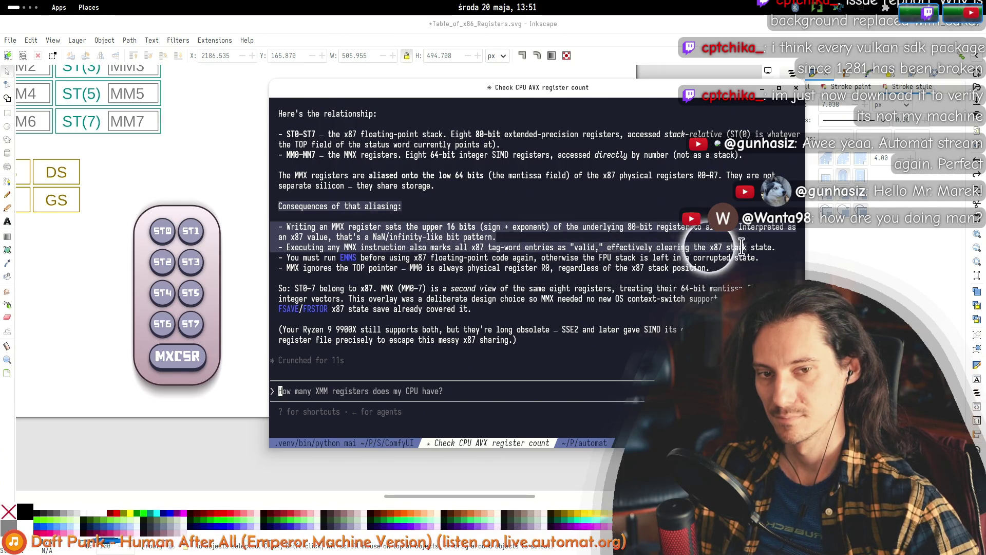
{"action": "left_click_drag", "start_coordinate": [759, 249], "coordinate": [310, 248]}
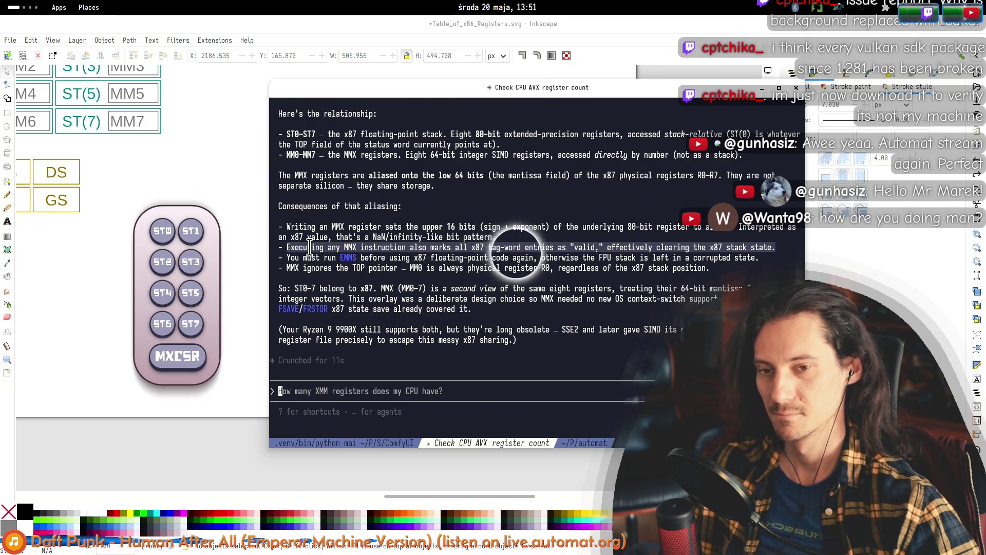
{"action": "mouse_move", "coordinate": [286, 228]}
{"action": "left_mouse_down"}
{"action": "mouse_move", "coordinate": [310, 249]}
{"action": "mouse_move", "coordinate": [307, 228]}
{"action": "mouse_move", "coordinate": [478, 224]}
{"action": "left_mouse_up"}
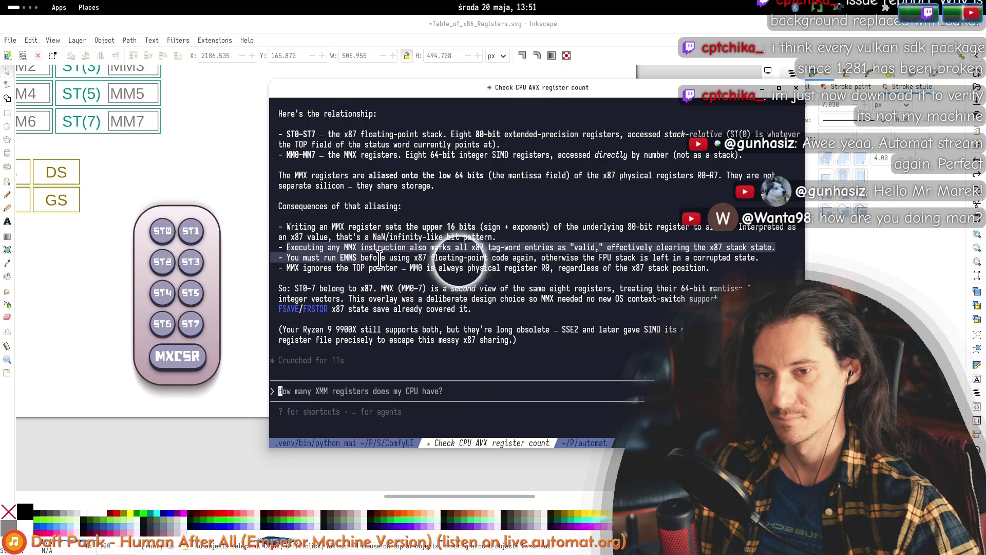
{"action": "mouse_move", "coordinate": [743, 255]}
{"action": "left_mouse_down"}
{"action": "mouse_move", "coordinate": [374, 278]}
{"action": "mouse_move", "coordinate": [356, 229]}
{"action": "left_mouse_up"}
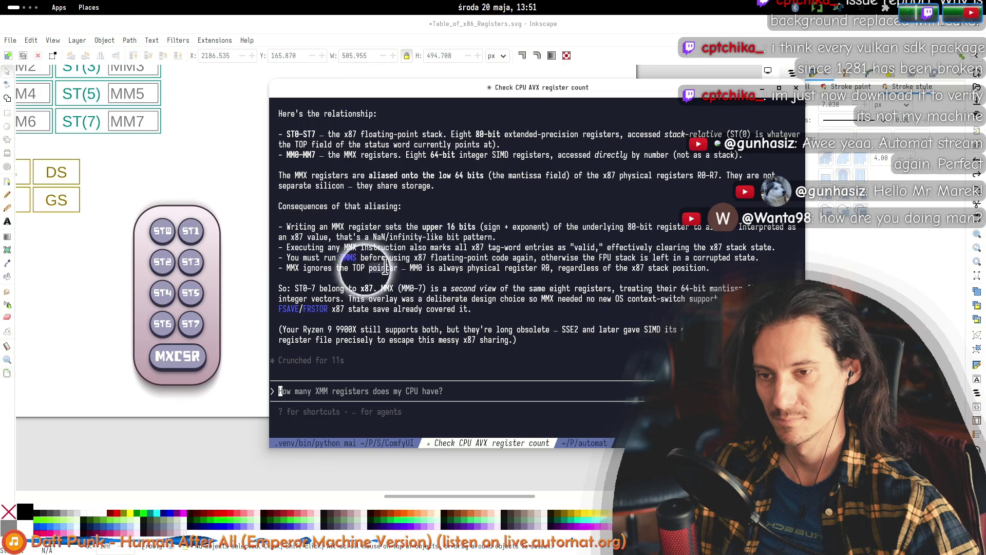
{"action": "mouse_move", "coordinate": [288, 227]}
{"action": "left_mouse_down"}
{"action": "mouse_move", "coordinate": [510, 268]}
{"action": "mouse_move", "coordinate": [684, 268]}
{"action": "left_mouse_up"}
{"action": "mouse_move", "coordinate": [280, 288]}
{"action": "left_mouse_down"}
{"action": "mouse_move", "coordinate": [421, 290]}
{"action": "mouse_move", "coordinate": [396, 269]}
{"action": "mouse_move", "coordinate": [392, 280]}
{"action": "mouse_move", "coordinate": [402, 282]}
{"action": "mouse_move", "coordinate": [532, 290]}
{"action": "mouse_move", "coordinate": [416, 295]}
{"action": "mouse_move", "coordinate": [662, 298]}
{"action": "mouse_move", "coordinate": [442, 295]}
{"action": "mouse_move", "coordinate": [568, 308]}
{"action": "mouse_move", "coordinate": [730, 287]}
{"action": "mouse_move", "coordinate": [308, 301]}
{"action": "mouse_move", "coordinate": [401, 301]}
{"action": "mouse_move", "coordinate": [360, 316]}
{"action": "mouse_move", "coordinate": [514, 340]}
{"action": "left_mouse_up"}
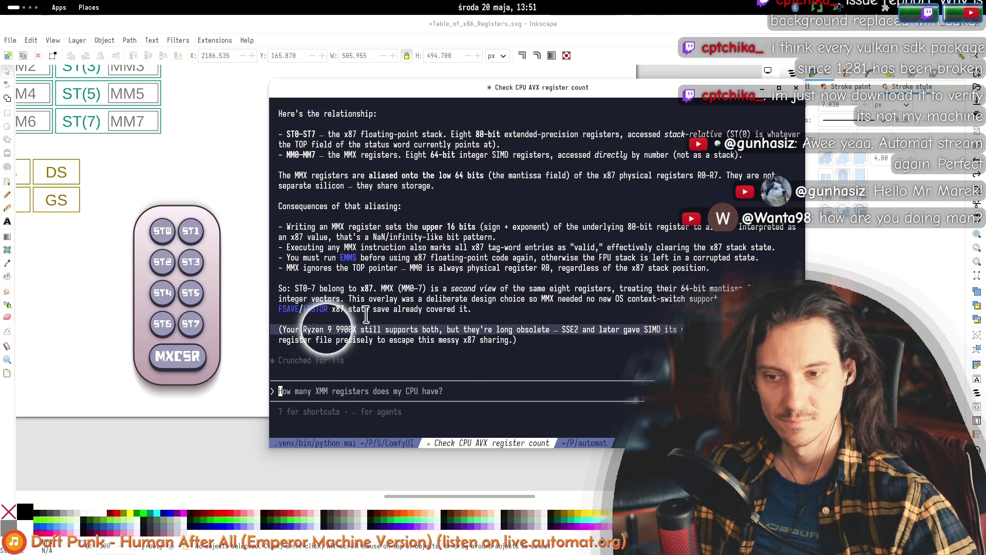
{"action": "mouse_move", "coordinate": [473, 331]}
{"action": "left_mouse_down"}
{"action": "mouse_move", "coordinate": [359, 283]}
{"action": "mouse_move", "coordinate": [304, 308]}
{"action": "mouse_move", "coordinate": [443, 336]}
{"action": "left_mouse_up"}
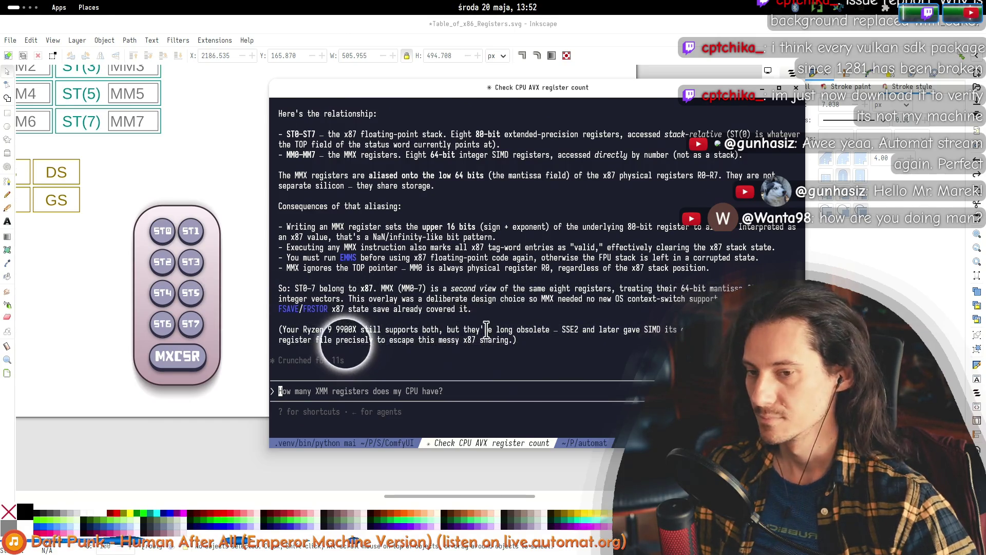
- Submit 'Where is TOP stored?' and highlight the sentences placing TOP in the Status Word
{"action": "type", "text": "Wher"}
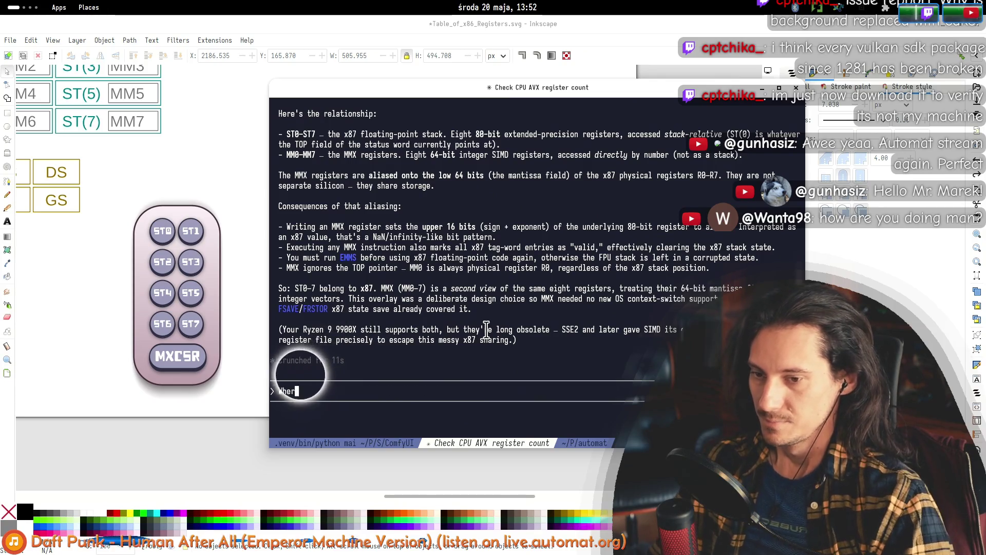
{"action": "type", "text": "e is TOP stored?"}
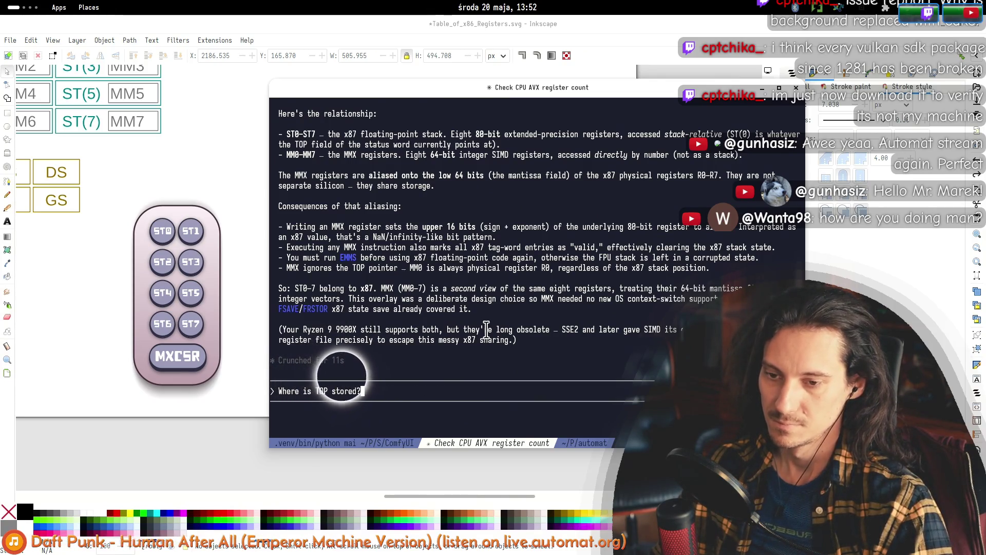
{"action": "key", "text": "Return"}
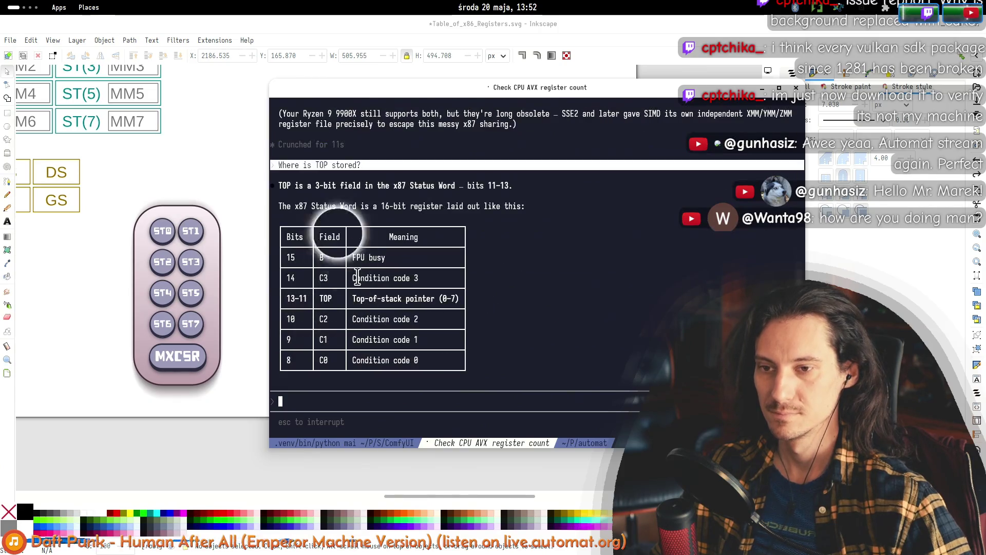
{"action": "left_click_drag", "start_coordinate": [284, 171], "coordinate": [512, 173]}
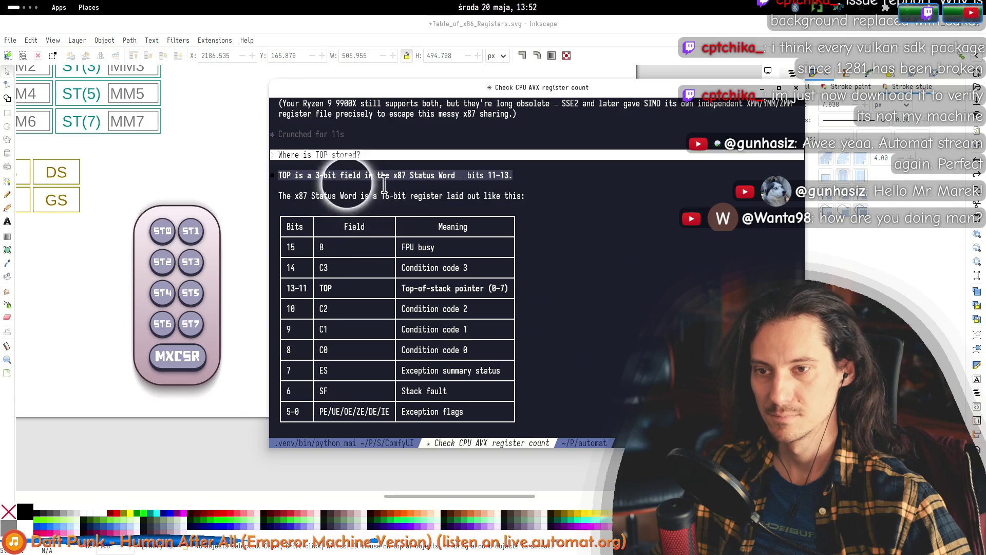
{"action": "left_click_drag", "start_coordinate": [280, 196], "coordinate": [495, 196]}
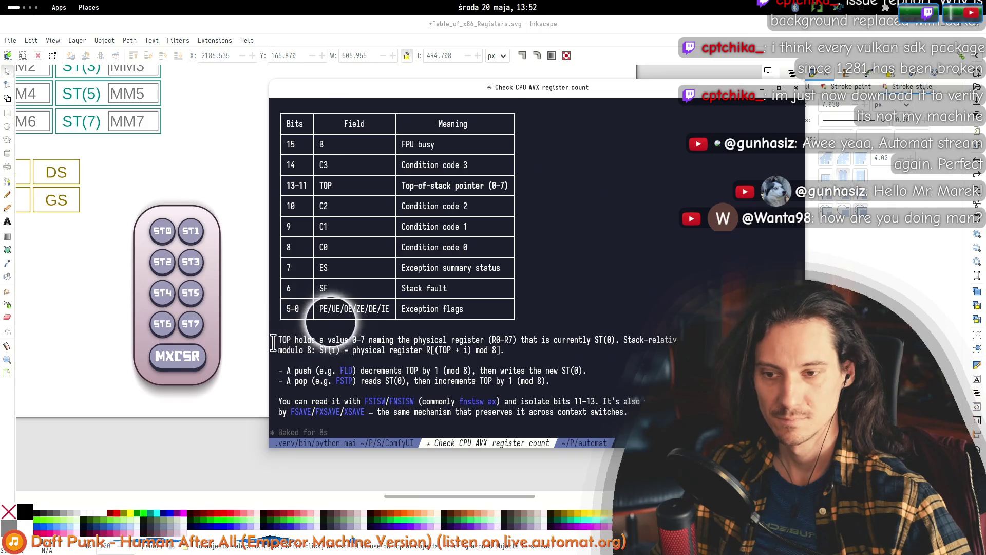
{"action": "left_click_drag", "start_coordinate": [276, 341], "coordinate": [405, 340]}
- Highlight the Status Word bit-table rows and the note on isolating bits 11–13
{"action": "mouse_move", "coordinate": [286, 138]}
{"action": "left_mouse_down"}
{"action": "mouse_move", "coordinate": [407, 149]}
{"action": "mouse_move", "coordinate": [353, 143]}
{"action": "mouse_move", "coordinate": [466, 169]}
{"action": "mouse_move", "coordinate": [463, 226]}
{"action": "mouse_move", "coordinate": [488, 188]}
{"action": "mouse_move", "coordinate": [505, 192]}
{"action": "mouse_move", "coordinate": [462, 277]}
{"action": "mouse_move", "coordinate": [463, 311]}
{"action": "mouse_move", "coordinate": [413, 156]}
{"action": "mouse_move", "coordinate": [462, 313]}
{"action": "mouse_move", "coordinate": [505, 351]}
{"action": "mouse_move", "coordinate": [586, 339]}
{"action": "mouse_move", "coordinate": [650, 354]}
{"action": "left_mouse_up"}
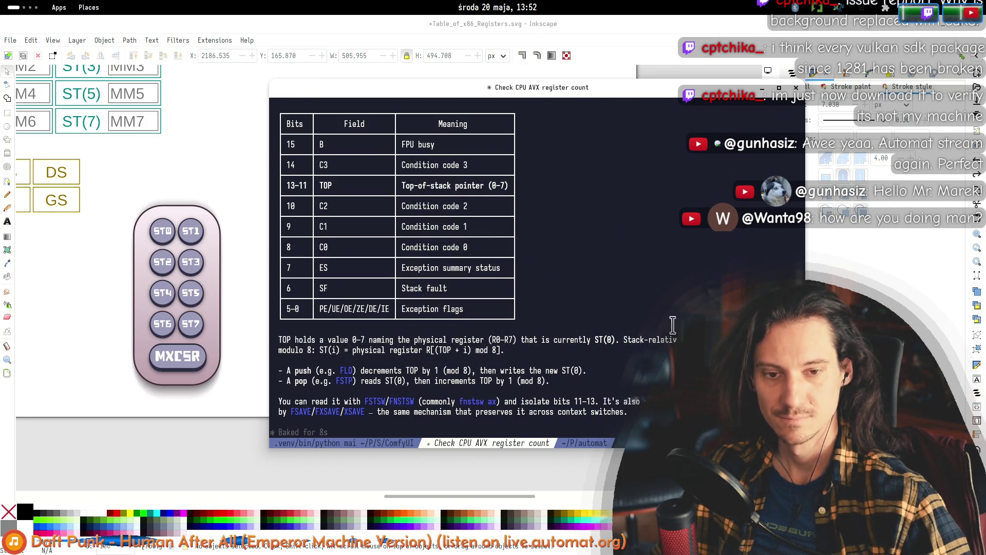
{"action": "mouse_move", "coordinate": [364, 212]}
{"action": "left_mouse_down"}
{"action": "mouse_move", "coordinate": [452, 334]}
{"action": "mouse_move", "coordinate": [387, 351]}
{"action": "mouse_move", "coordinate": [297, 319]}
{"action": "mouse_move", "coordinate": [388, 314]}
{"action": "mouse_move", "coordinate": [460, 339]}
{"action": "mouse_move", "coordinate": [650, 340]}
{"action": "left_mouse_up"}
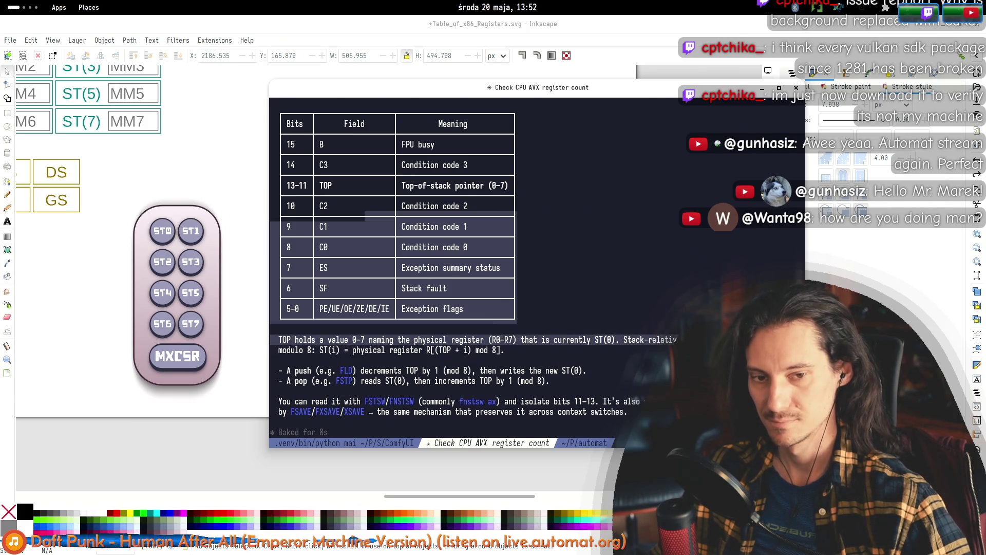
{"action": "mouse_move", "coordinate": [354, 336]}
{"action": "left_mouse_down"}
{"action": "mouse_move", "coordinate": [331, 380]}
{"action": "mouse_move", "coordinate": [333, 371]}
{"action": "mouse_move", "coordinate": [585, 354]}
{"action": "mouse_move", "coordinate": [378, 278]}
{"action": "mouse_move", "coordinate": [373, 229]}
{"action": "left_mouse_up"}
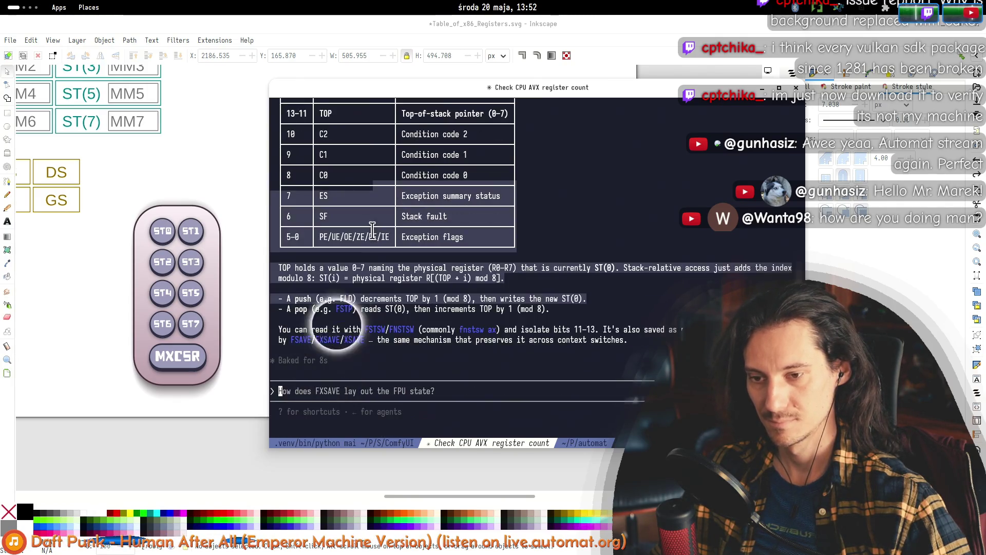
{"action": "mouse_move", "coordinate": [406, 309]}
{"action": "left_mouse_down"}
{"action": "mouse_move", "coordinate": [435, 330]}
{"action": "mouse_move", "coordinate": [366, 328]}
{"action": "left_mouse_up"}
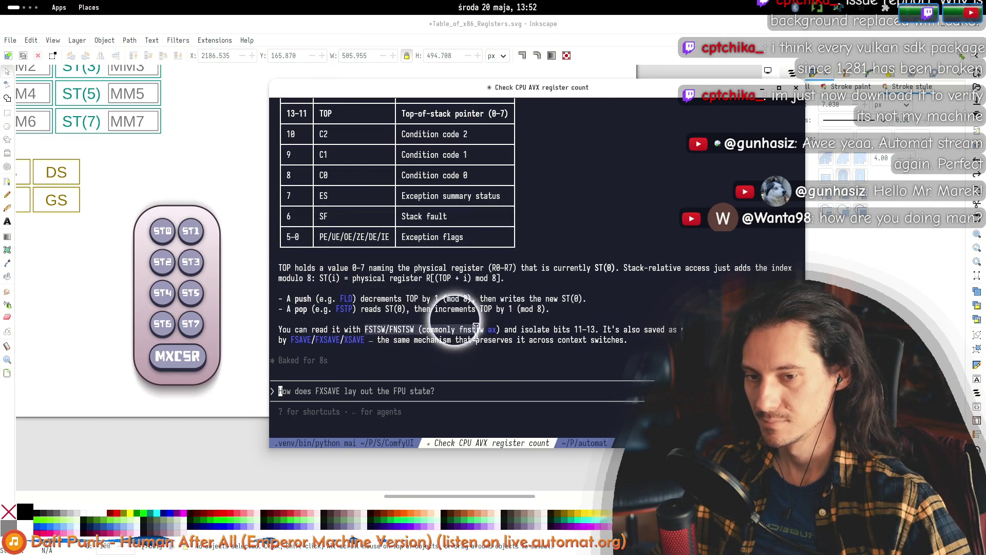
{"action": "left_click_drag", "start_coordinate": [516, 330], "coordinate": [576, 329]}
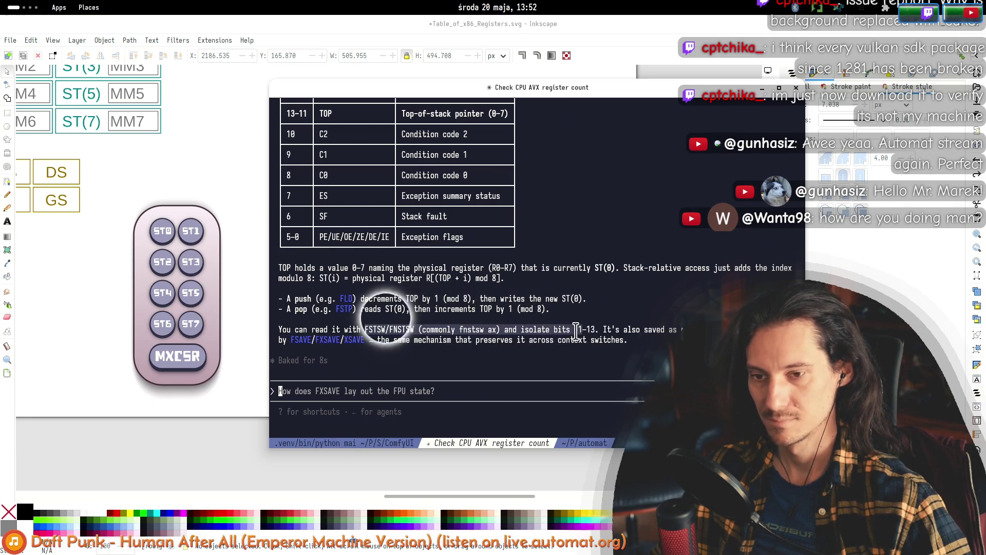
{"action": "mouse_move", "coordinate": [461, 325]}
{"action": "left_mouse_down"}
{"action": "mouse_move", "coordinate": [360, 327]}
{"action": "mouse_move", "coordinate": [719, 330]}
{"action": "left_mouse_up"}
{"action": "mouse_move", "coordinate": [528, 323]}
{"action": "left_mouse_down"}
{"action": "mouse_move", "coordinate": [308, 326]}
{"action": "mouse_move", "coordinate": [355, 316]}
{"action": "mouse_move", "coordinate": [395, 329]}
{"action": "mouse_move", "coordinate": [389, 336]}
{"action": "left_mouse_up"}
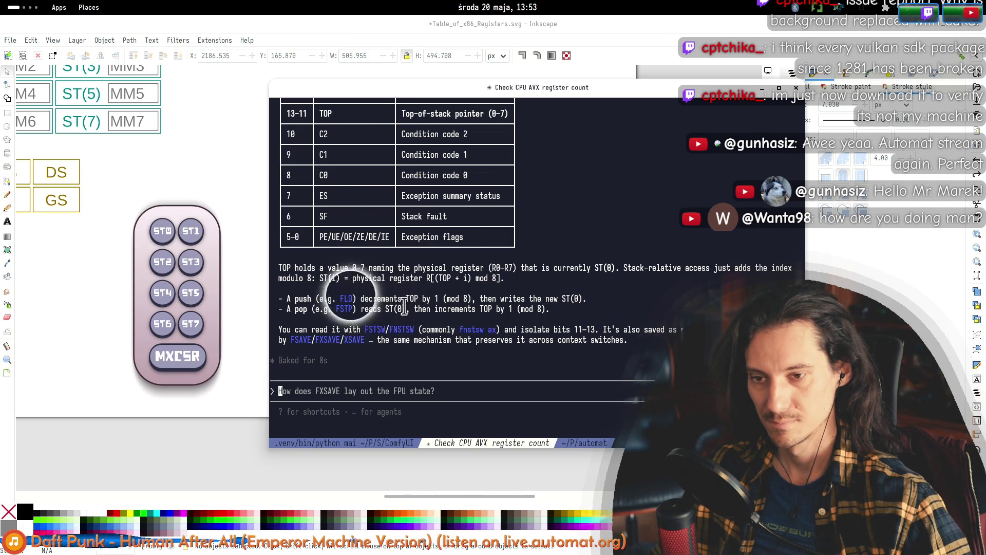
{"action": "scroll", "coordinate": [334, 216], "scroll_direction": "up", "scroll_amount": 5}
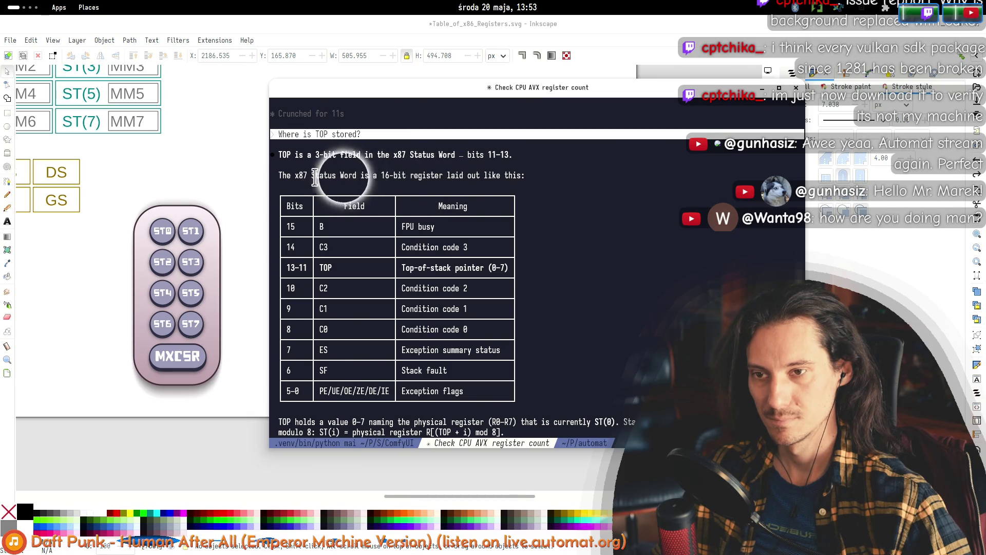
{"action": "scroll", "coordinate": [353, 179], "scroll_direction": "down", "scroll_amount": 5}
- Ask Claude Code for the mnemonic of the "x87 Status Word"
{"action": "type", "text": "What is the name of the \""}
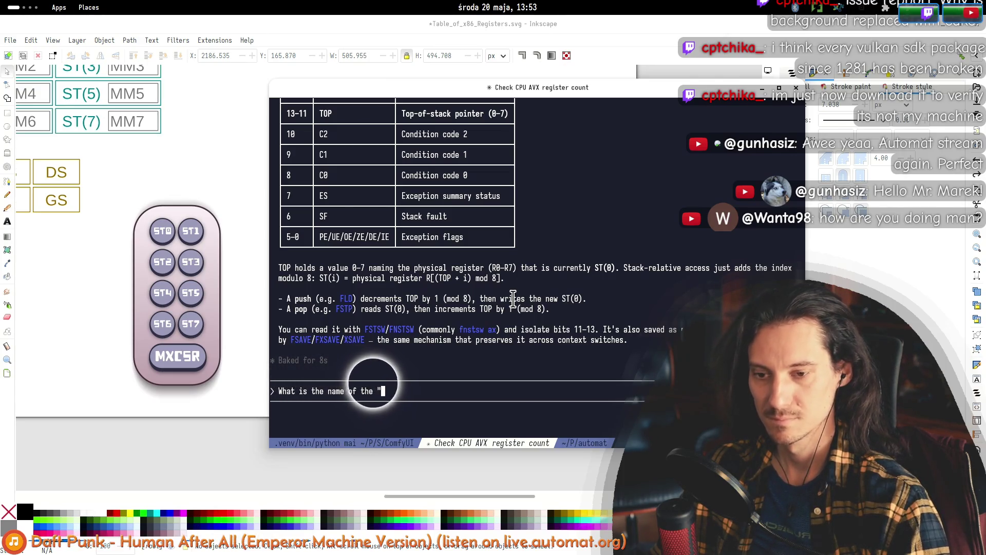
{"action": "scroll", "coordinate": [340, 174], "scroll_direction": "up", "scroll_amount": 5}
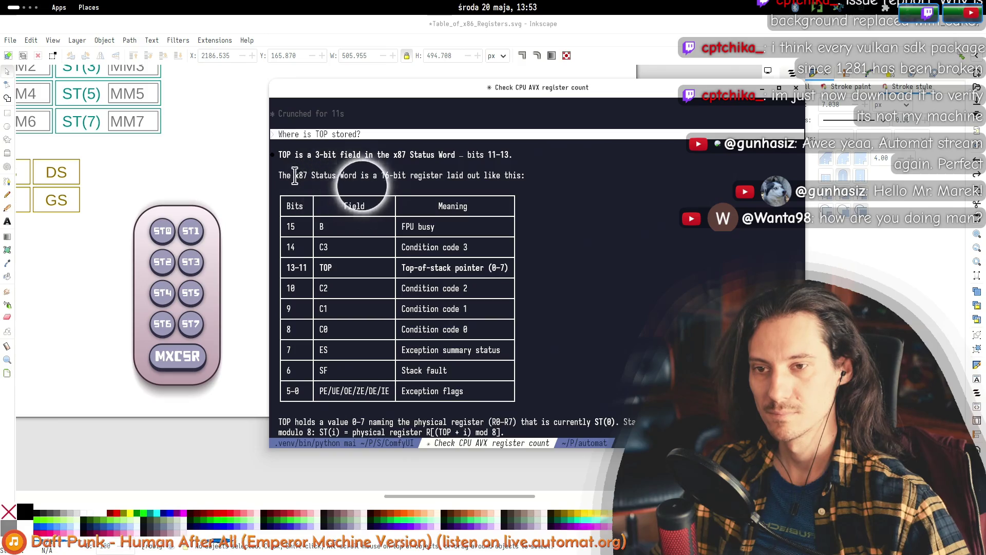
{"action": "middle_click", "coordinate": [352, 177]}
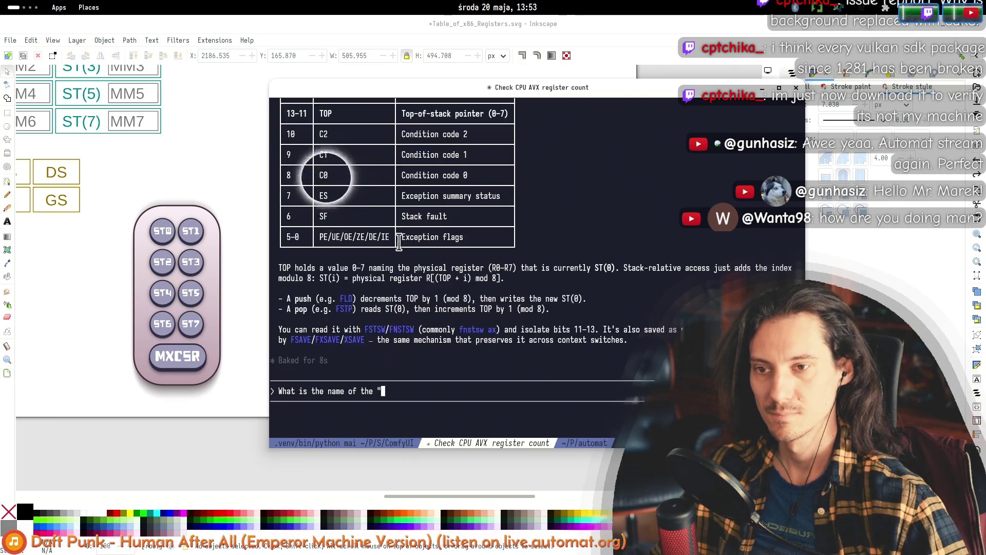
{"action": "type", "text": "\""}
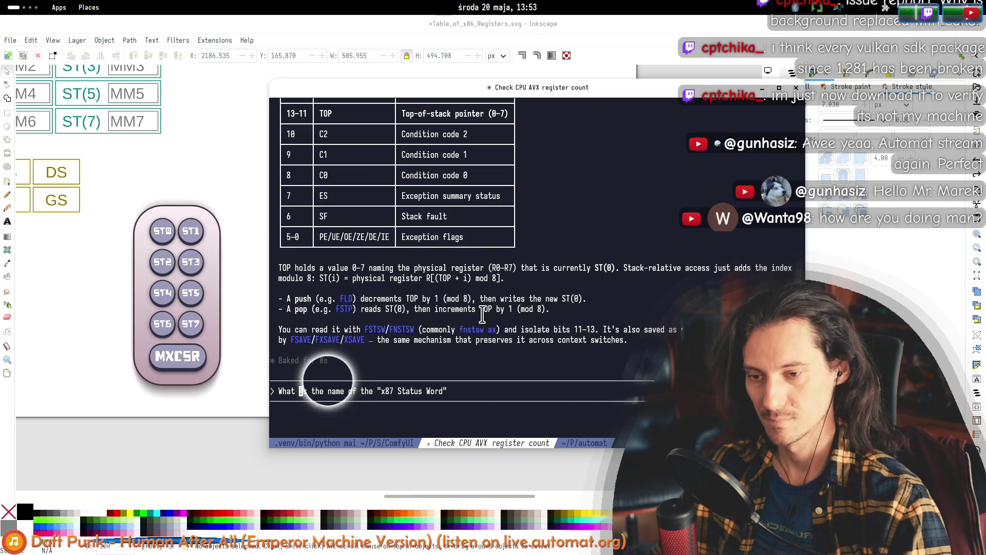
{"action": "key", "text": "Delete"}
{"action": "key", "text": "Delete"}
{"action": "key", "text": "Delete"}
{"action": "type", "text": "mnemonic"}
{"action": "key", "text": "Return"}
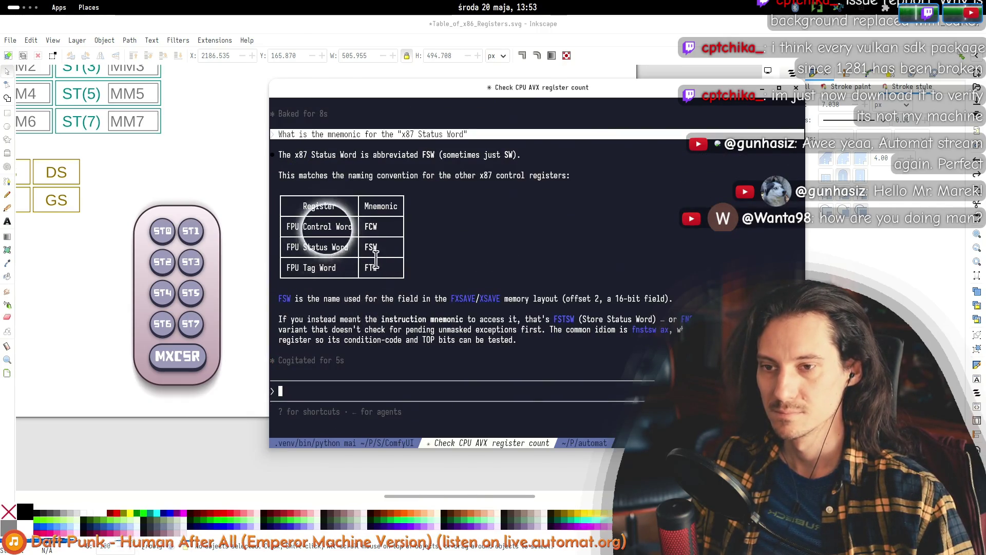
- Scroll through the FSW answer and bring the Inkscape drawing back to the front
{"action": "scroll", "coordinate": [369, 253], "scroll_direction": "up", "scroll_amount": 5}
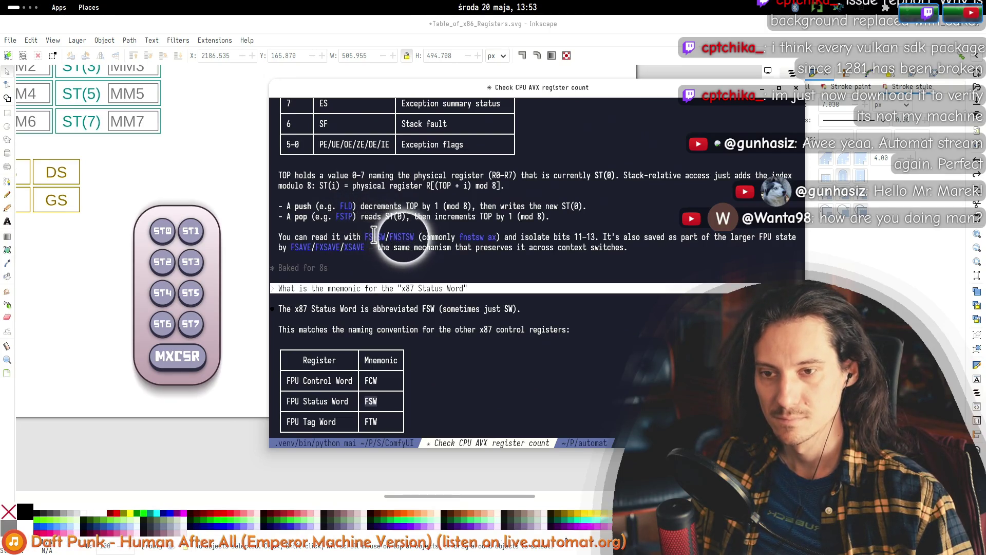
{"action": "scroll", "coordinate": [386, 231], "scroll_direction": "down", "scroll_amount": 2}
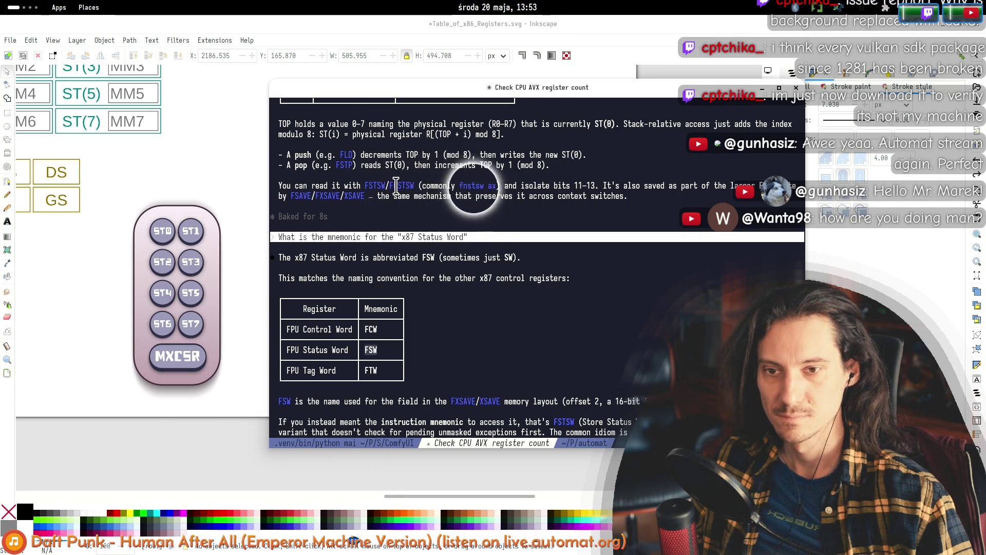
{"action": "scroll", "coordinate": [426, 344], "scroll_direction": "down", "scroll_amount": 2}
{"action": "scroll", "coordinate": [421, 339], "scroll_direction": "down", "scroll_amount": 2}
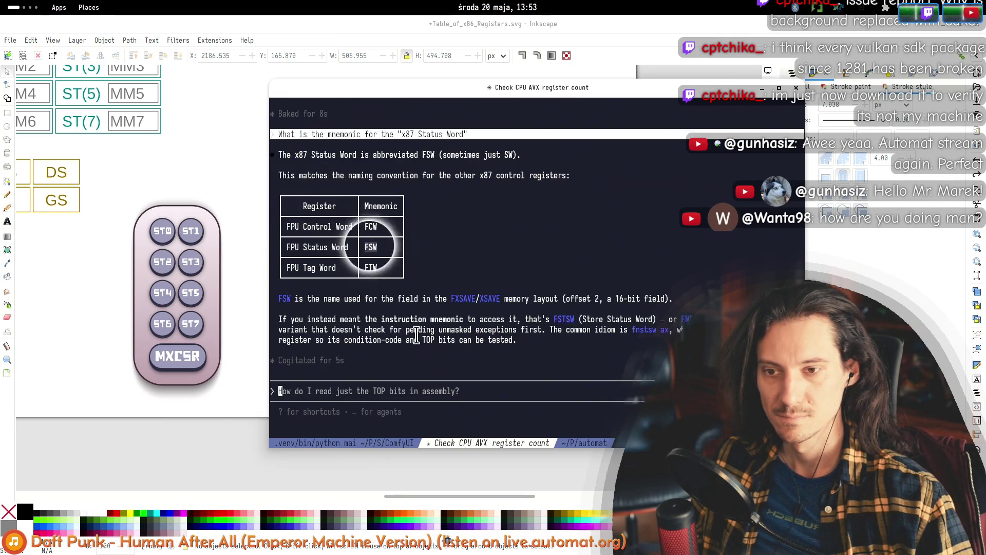
{"action": "left_click", "coordinate": [79, 229]}
- Open Table_of_x86_Registers.svg in a new Inkscape window
{"action": "mouse_move", "coordinate": [78, 229]}
{"action": "left_mouse_down"}
{"action": "mouse_move", "coordinate": [299, 286]}
{"action": "mouse_move", "coordinate": [427, 341]}
{"action": "mouse_move", "coordinate": [502, 336]}
{"action": "left_mouse_up"}
{"action": "scroll", "coordinate": [500, 334], "scroll_direction": "down", "scroll_amount": 2}
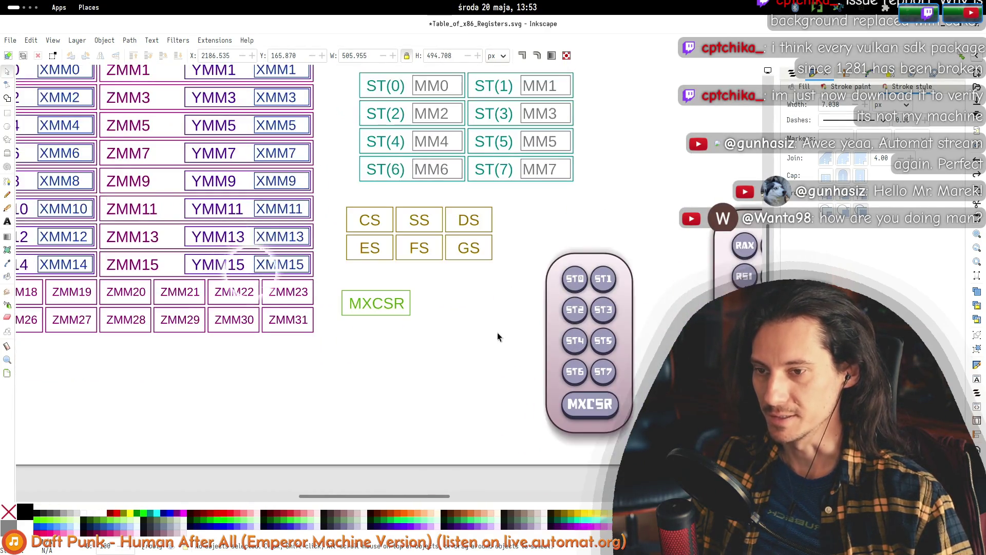
{"action": "key", "text": "alt+Tab"}
{"action": "key", "text": "alt+Tab"}
{"action": "key", "text": "alt+Tab"}
{"action": "key", "text": "alt+Tab"}
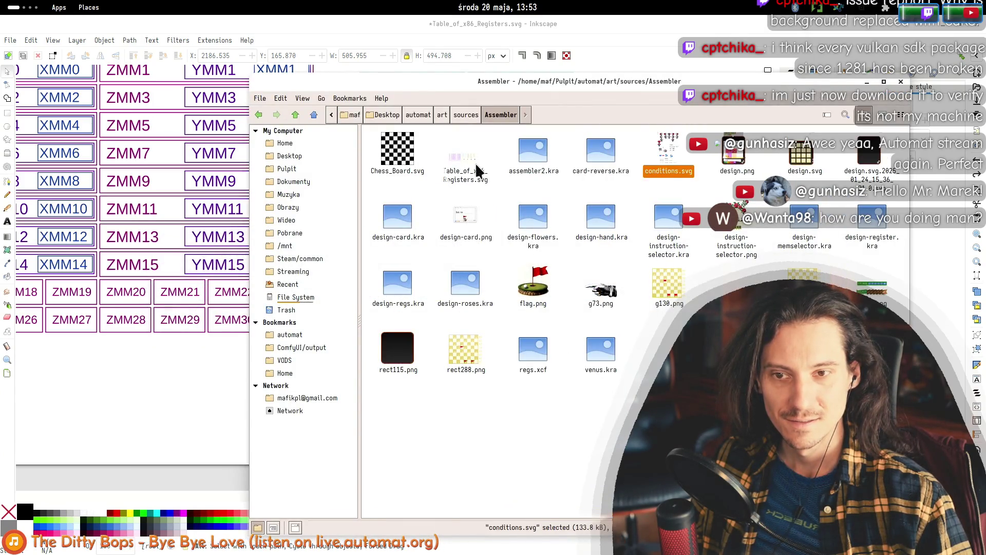
{"action": "double_click", "coordinate": [469, 170]}
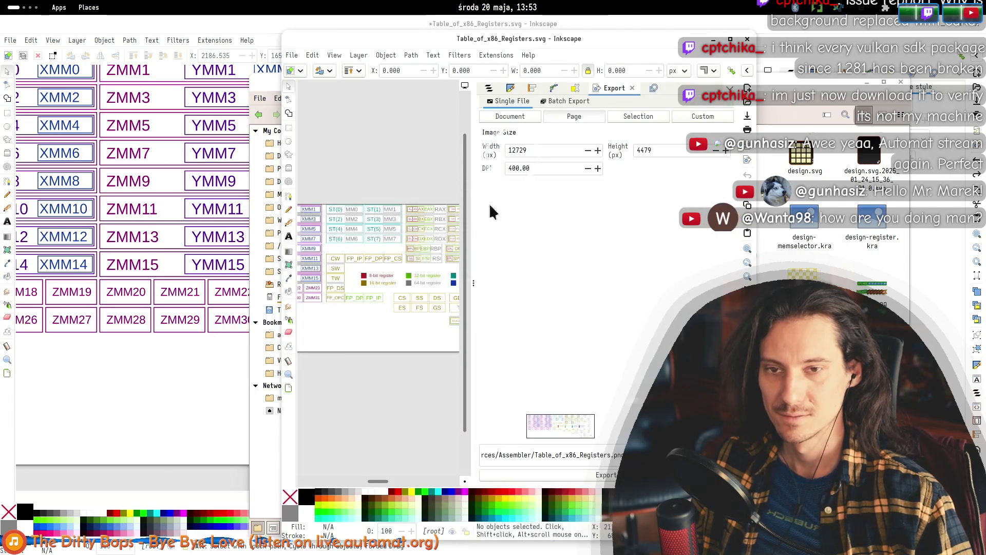
- Collapse the Export panel, fit the register table to view and select the control-word group
{"action": "left_click_drag", "start_coordinate": [475, 225], "coordinate": [732, 226]}
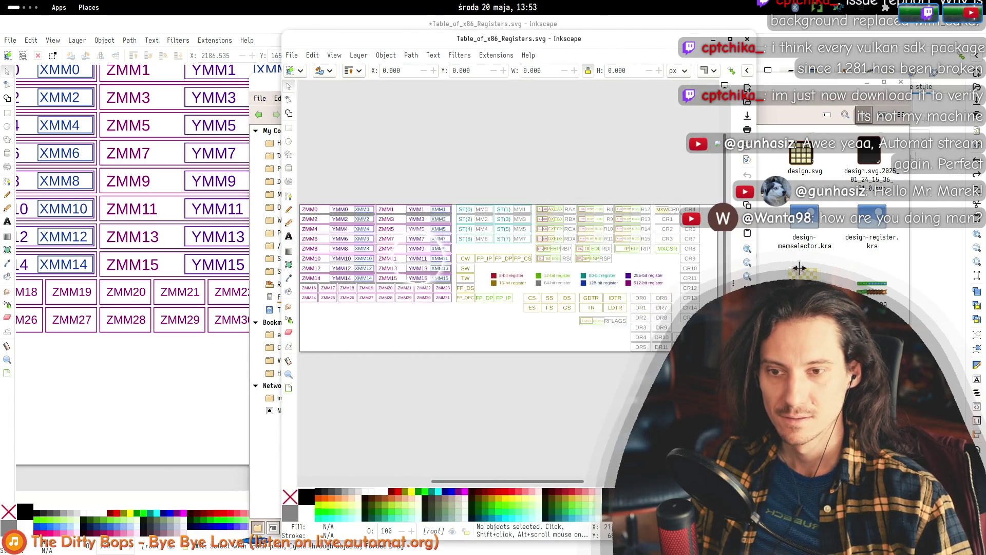
{"action": "key", "text": "5"}
{"action": "scroll", "coordinate": [530, 343], "scroll_direction": "up", "scroll_amount": 3, "text": "ctrl"}
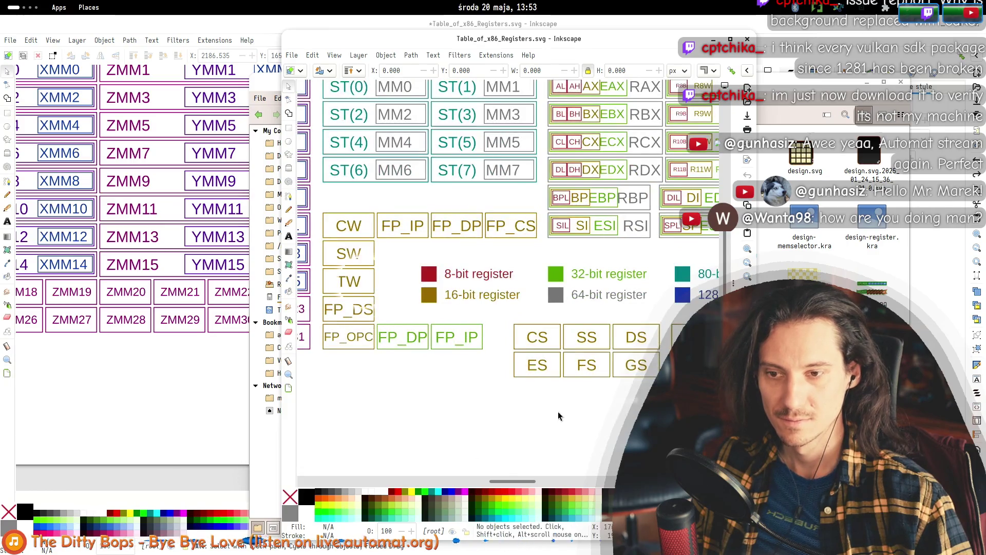
{"action": "scroll", "coordinate": [532, 407], "scroll_direction": "down", "scroll_amount": 2, "text": "ctrl"}
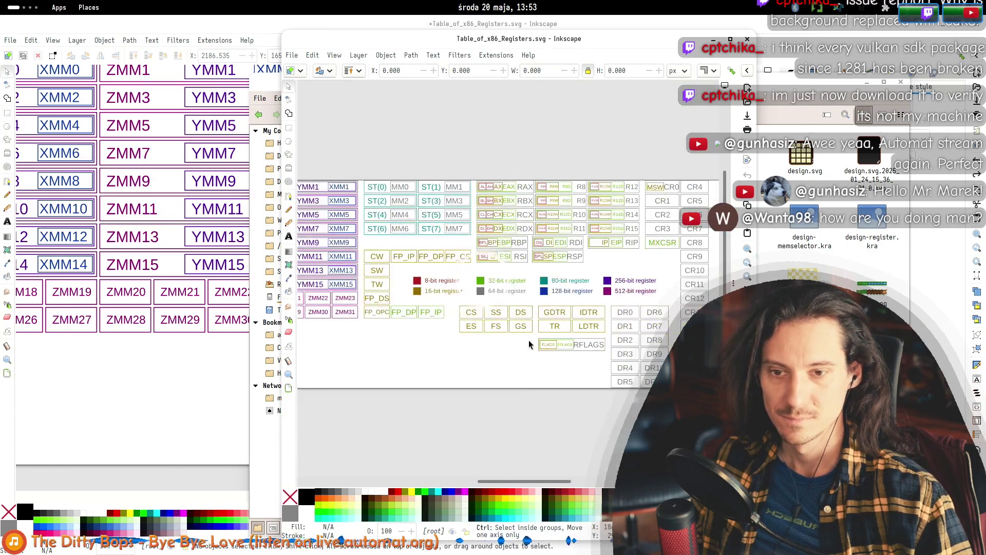
{"action": "scroll", "coordinate": [565, 377], "scroll_direction": "right", "scroll_amount": 4}
{"action": "scroll", "coordinate": [565, 378], "scroll_direction": "down", "scroll_amount": 1}
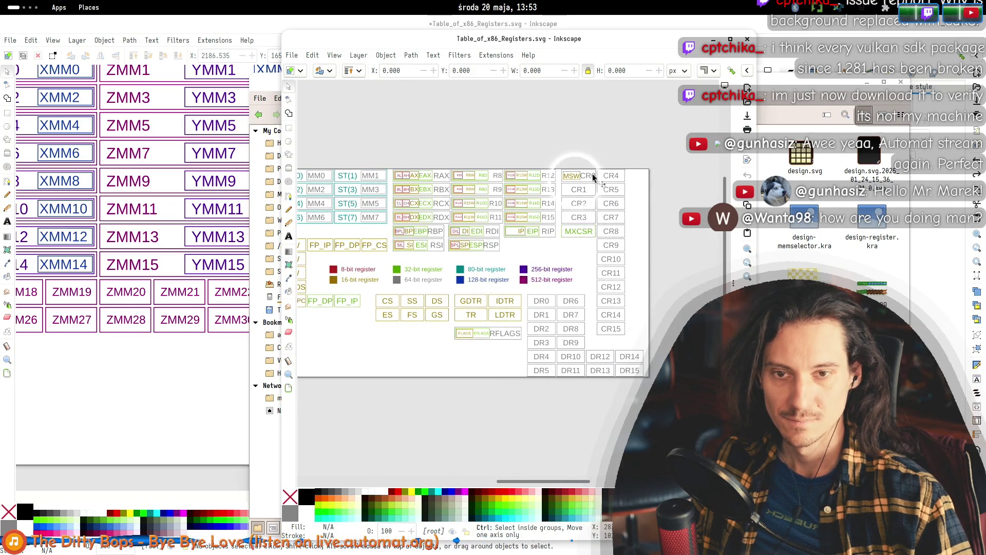
{"action": "scroll", "coordinate": [510, 284], "scroll_direction": "up", "scroll_amount": 3}
{"action": "scroll", "coordinate": [510, 284], "scroll_direction": "up", "scroll_amount": 2, "text": "ctrl"}
{"action": "scroll", "coordinate": [510, 284], "scroll_direction": "left", "scroll_amount": 5}
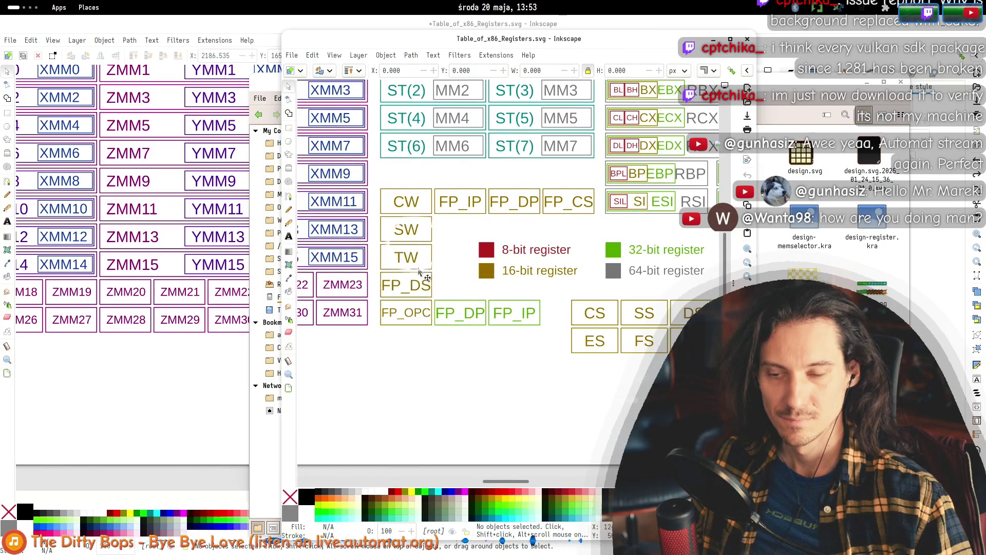
{"action": "left_click", "coordinate": [412, 231]}
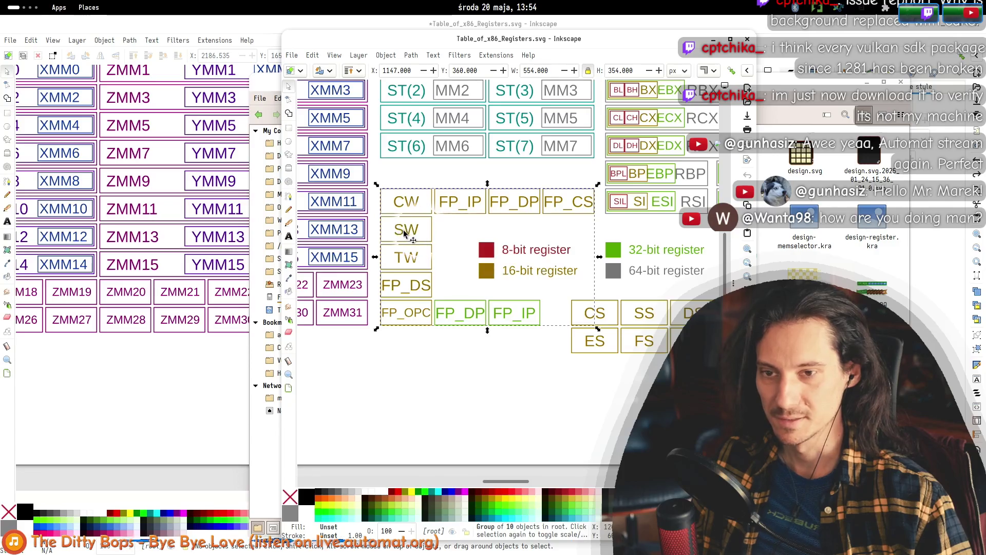
- Switch back and forth between the register drawing and the terminal's x87 Status Word answer
{"action": "key", "text": "alt+Tab"}
{"action": "key", "text": "alt+Tab"}
{"action": "key", "text": "alt+Tab"}
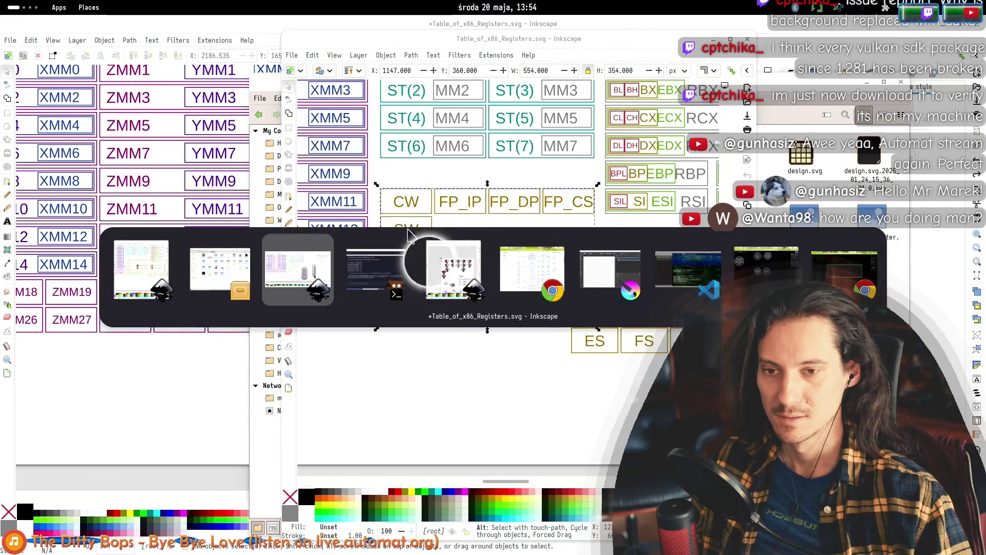
{"action": "key", "text": "alt+Tab"}
{"action": "scroll", "coordinate": [343, 231], "scroll_direction": "up", "scroll_amount": 10}
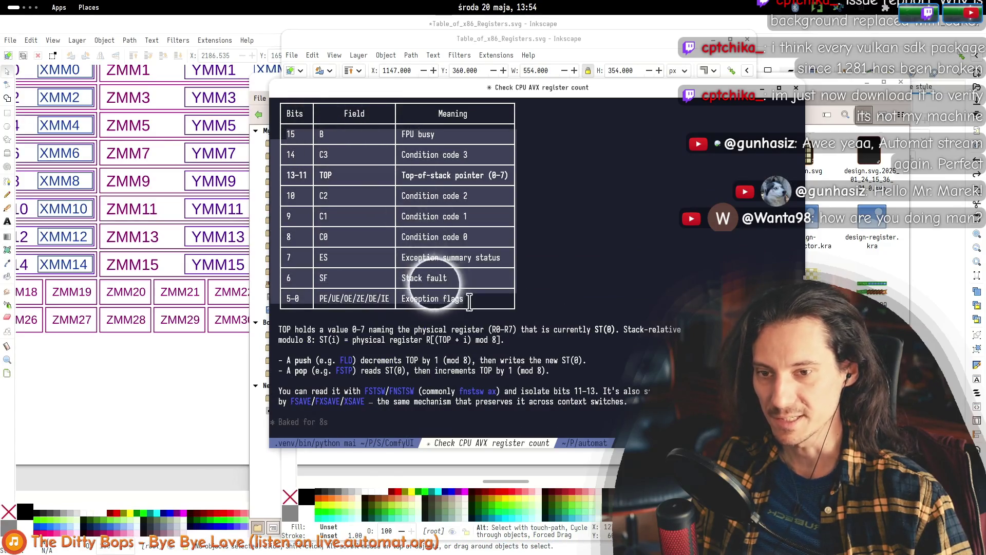
{"action": "key", "text": "alt+Tab"}
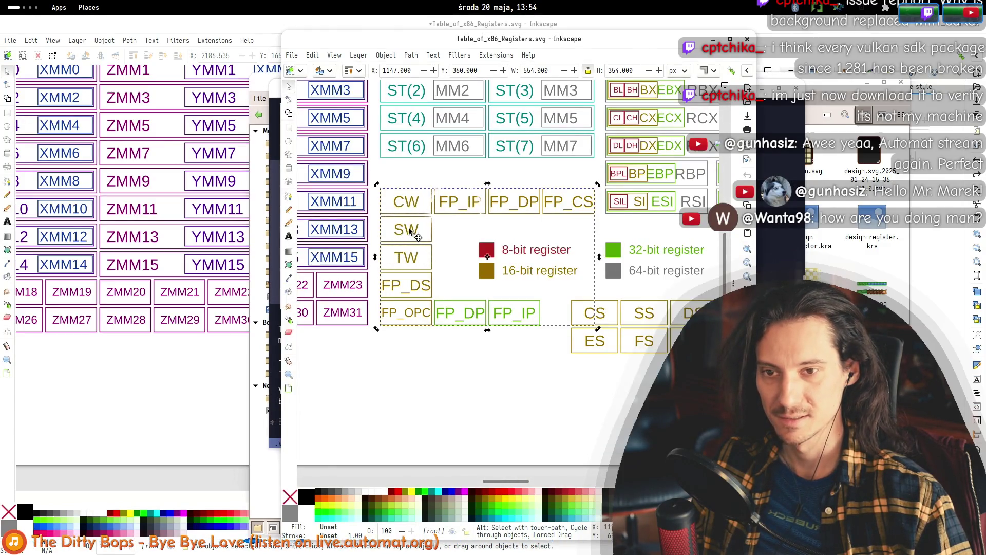
{"action": "key", "text": "alt+Tab"}
{"action": "scroll", "coordinate": [395, 276], "scroll_direction": "down", "scroll_amount": 10}
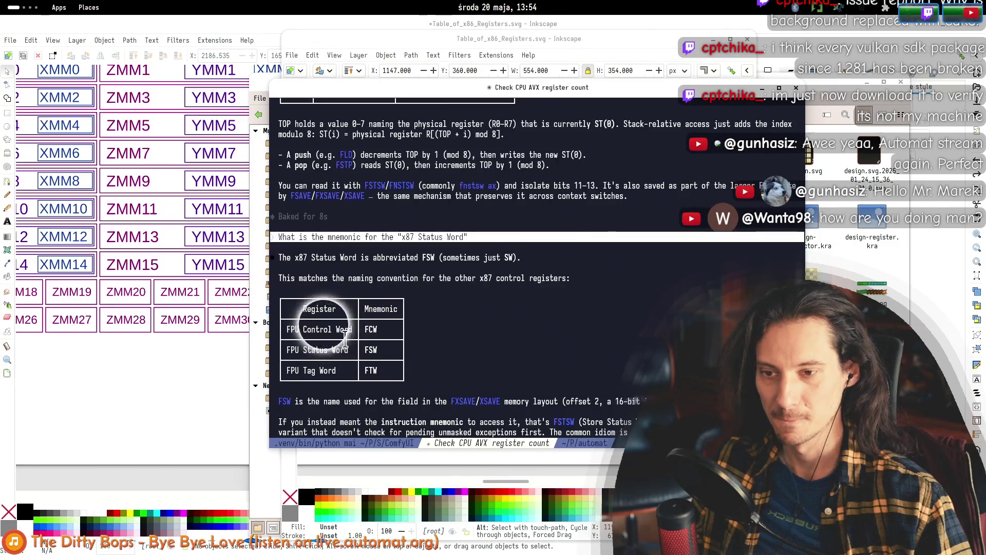
{"action": "key", "text": "alt+Tab"}
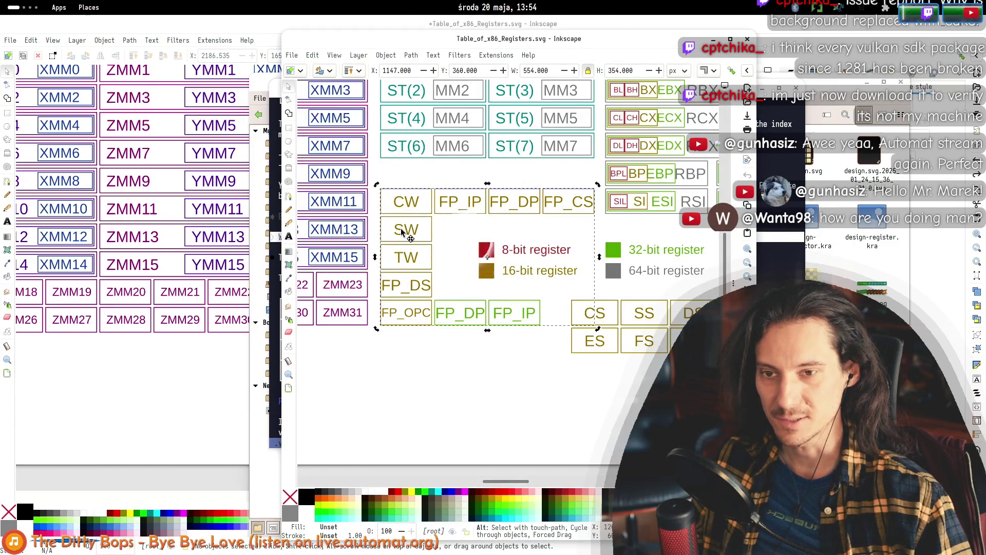
{"action": "key", "text": "alt+Tab"}
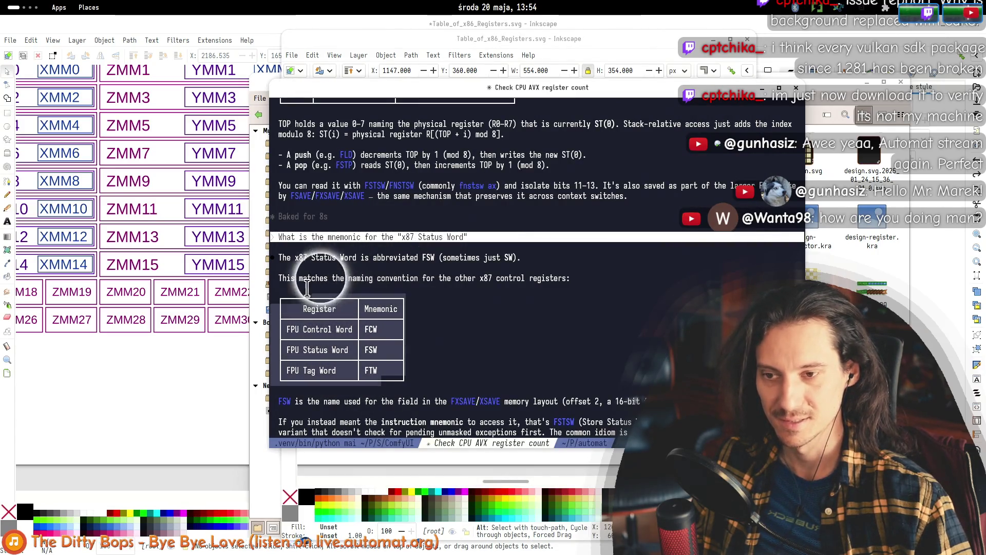
{"action": "key", "text": "alt+Tab"}
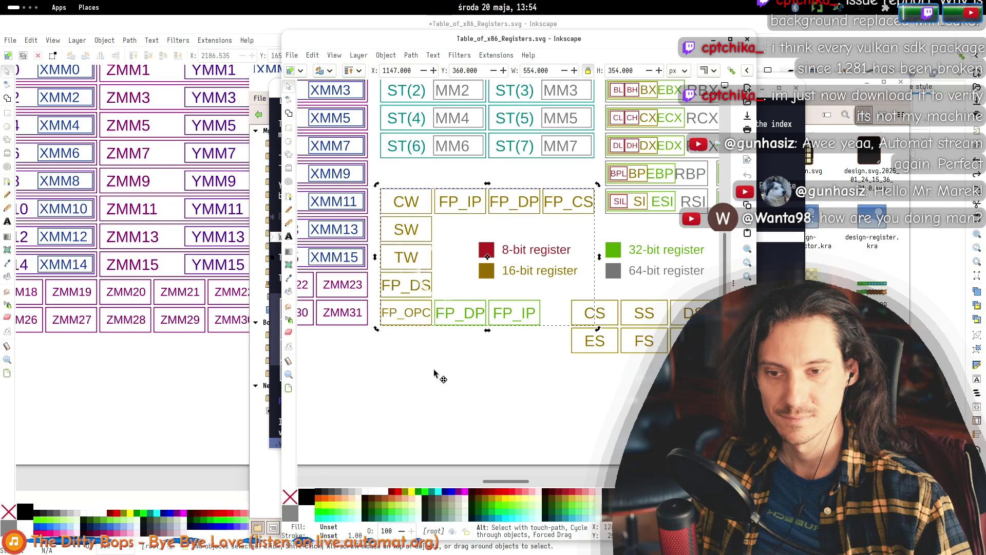
{"action": "key", "text": "alt+Tab"}
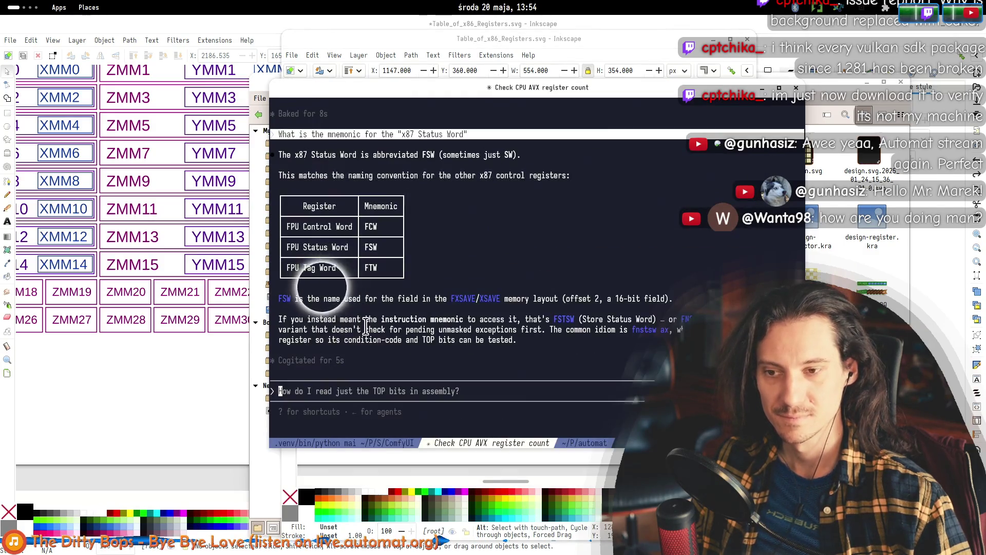
- Highlight the FSW rows, move the terminal and file manager aside, and select the RAX–RIP panel
{"action": "mouse_move", "coordinate": [278, 296]}
{"action": "left_mouse_down"}
{"action": "mouse_move", "coordinate": [562, 286]}
{"action": "mouse_move", "coordinate": [419, 286]}
{"action": "mouse_move", "coordinate": [320, 226]}
{"action": "mouse_move", "coordinate": [385, 324]}
{"action": "mouse_move", "coordinate": [339, 257]}
{"action": "mouse_move", "coordinate": [329, 287]}
{"action": "mouse_move", "coordinate": [472, 342]}
{"action": "mouse_move", "coordinate": [534, 295]}
{"action": "mouse_move", "coordinate": [565, 303]}
{"action": "left_mouse_up"}
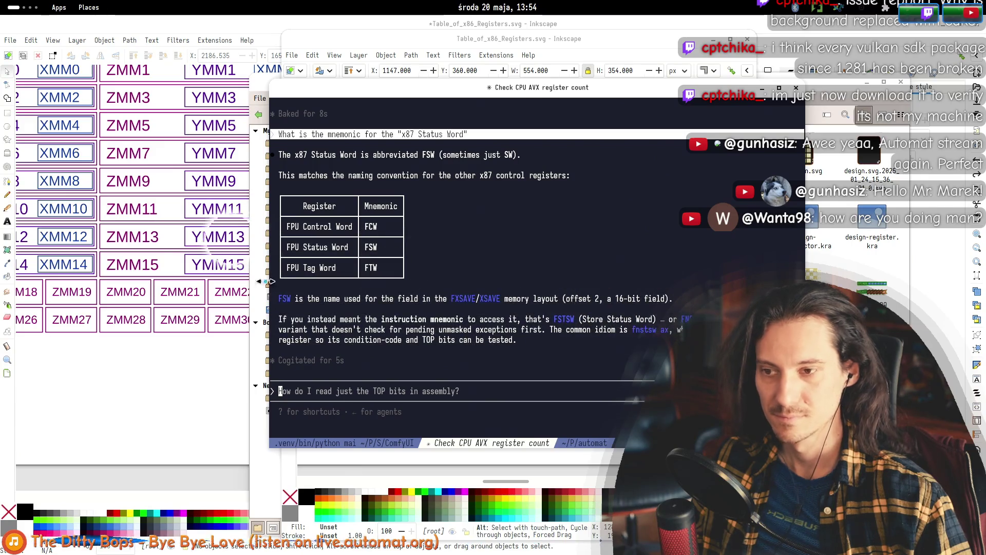
{"action": "left_click_drag", "start_coordinate": [352, 94], "coordinate": [122, 143]}
{"action": "left_click_drag", "start_coordinate": [257, 84], "coordinate": [245, 72]}
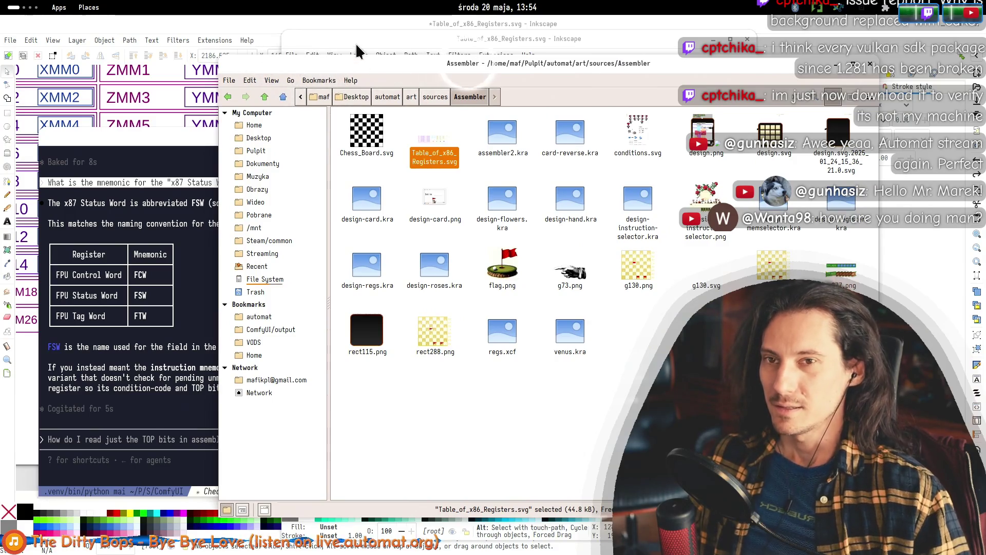
{"action": "key", "text": "alt+Tab"}
{"action": "key", "text": "alt+Tab"}
{"action": "key", "text": "alt+Tab"}
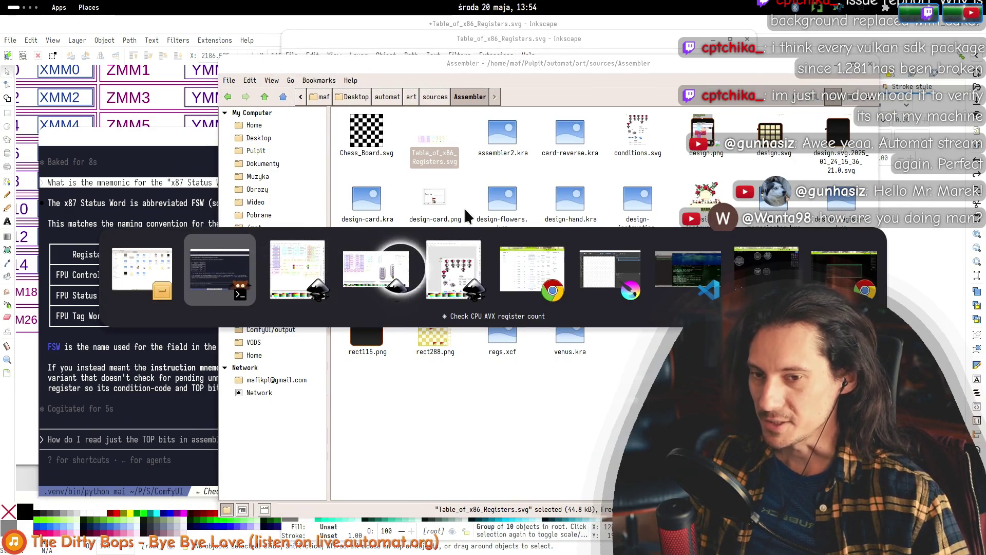
{"action": "scroll", "coordinate": [523, 338], "scroll_direction": "right", "scroll_amount": 10}
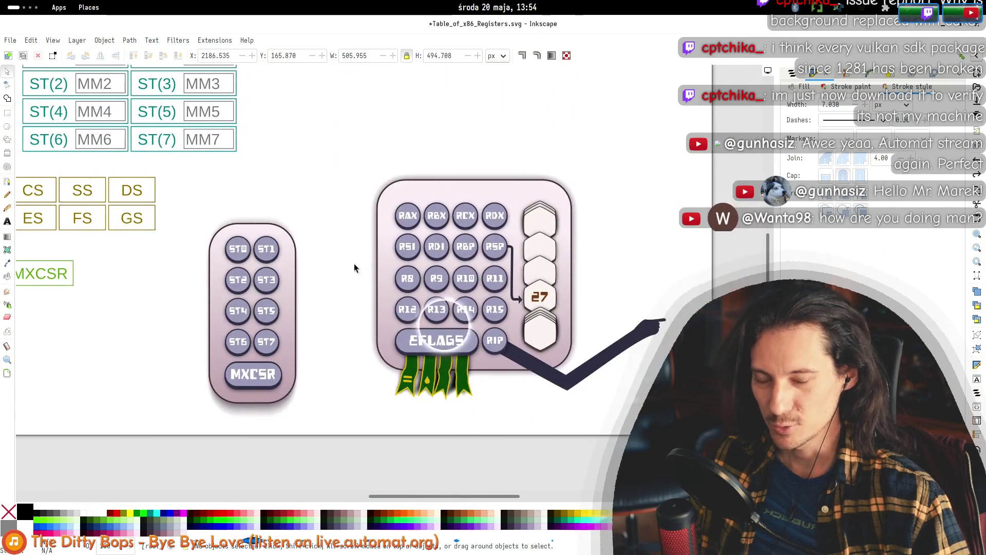
{"action": "left_click_drag", "start_coordinate": [344, 143], "coordinate": [601, 409]}
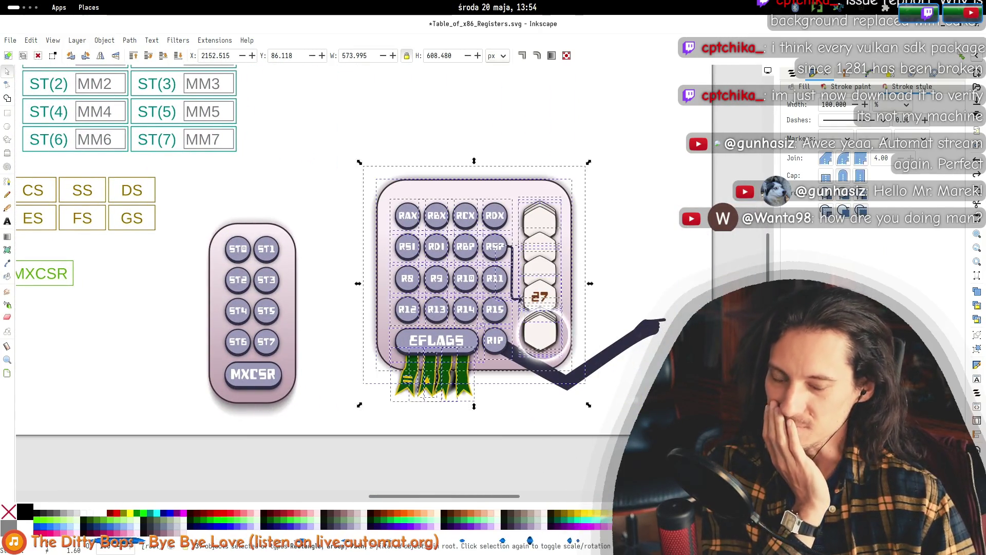
- Widen the RAX–R15 panel's rounded background leftward toward the ST0–ST7/MXCSR panel
{"action": "left_click_drag", "start_coordinate": [330, 137], "coordinate": [661, 440]}
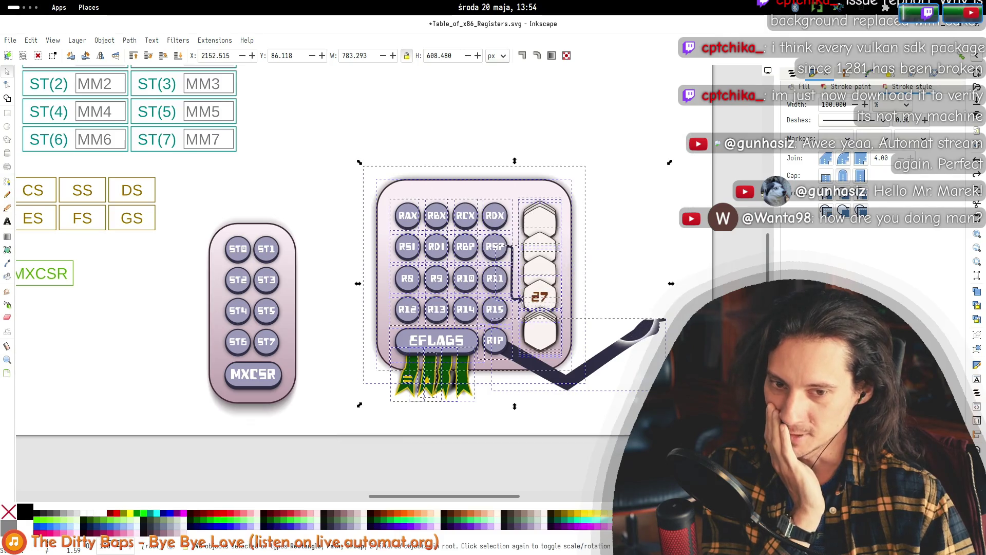
{"action": "key", "text": "Escape"}
{"action": "left_click", "coordinate": [472, 193]}
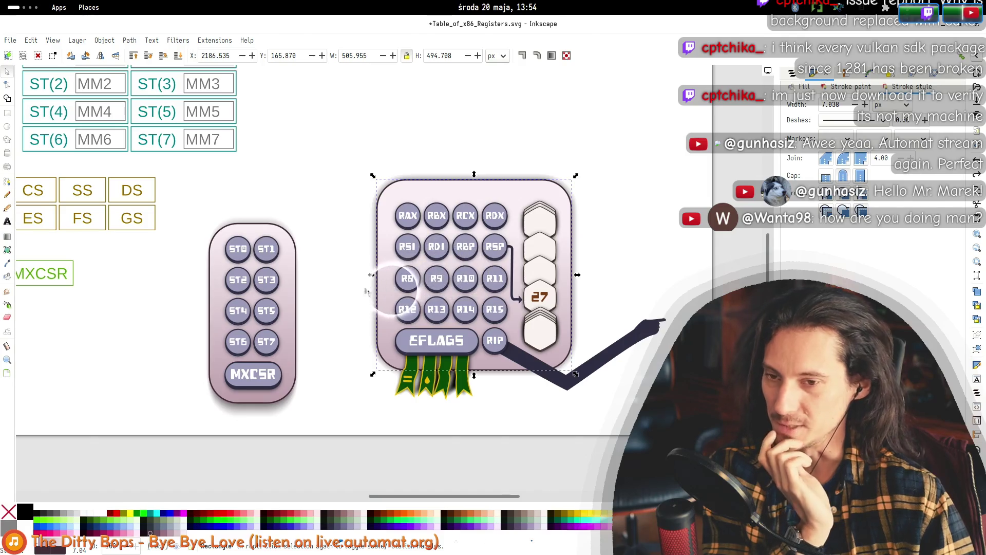
{"action": "left_click_drag", "start_coordinate": [371, 277], "coordinate": [328, 277]}
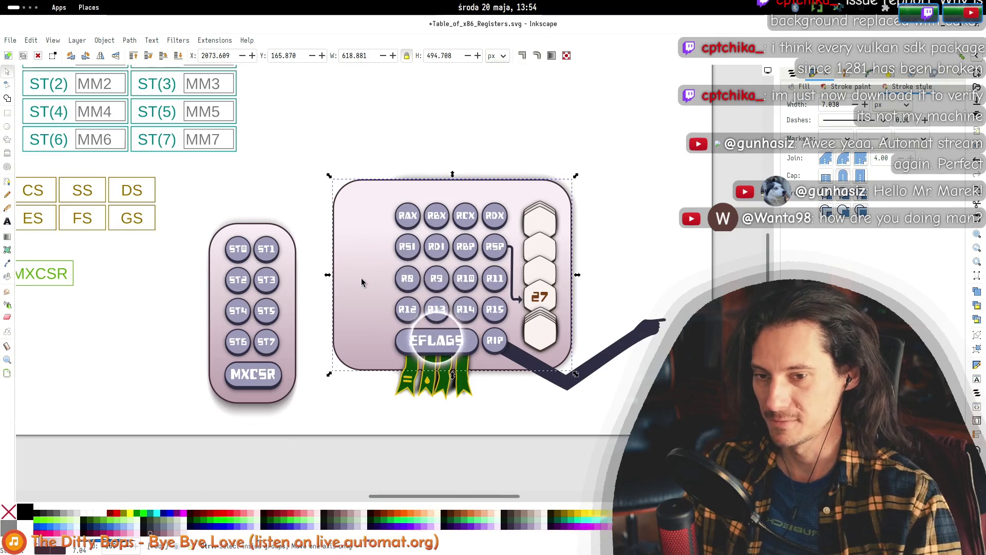
{"action": "key", "text": "ctrl+z"}
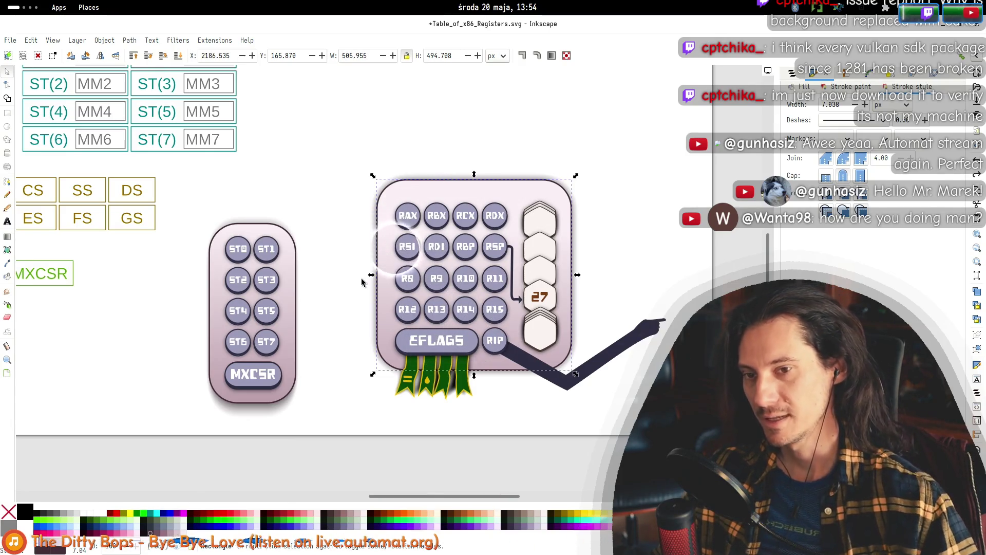
{"action": "key", "text": "ctrl+z"}
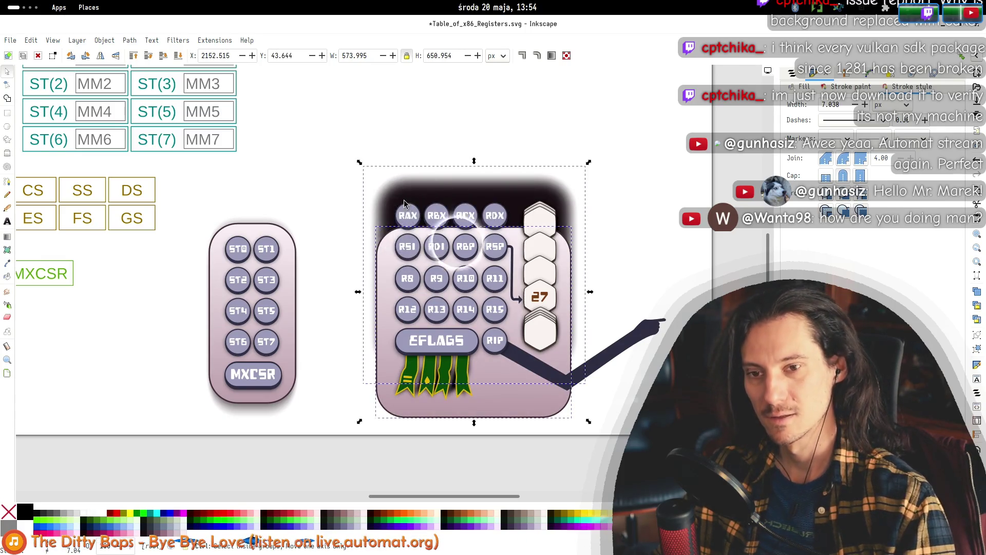
{"action": "key", "text": "ctrl+z"}
{"action": "left_click_drag", "start_coordinate": [356, 278], "coordinate": [315, 282]}
{"action": "key", "text": "Escape"}
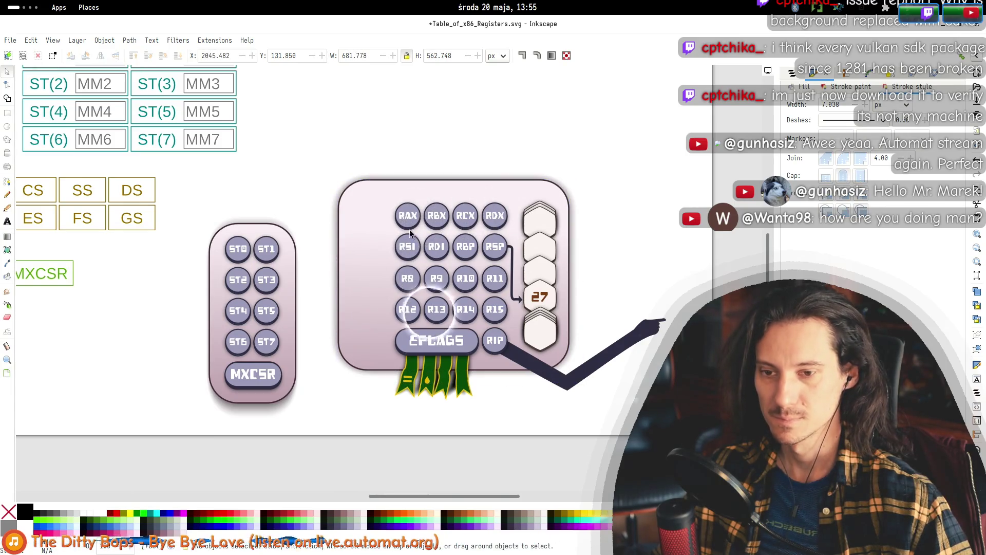
{"action": "left_click", "coordinate": [264, 381]}
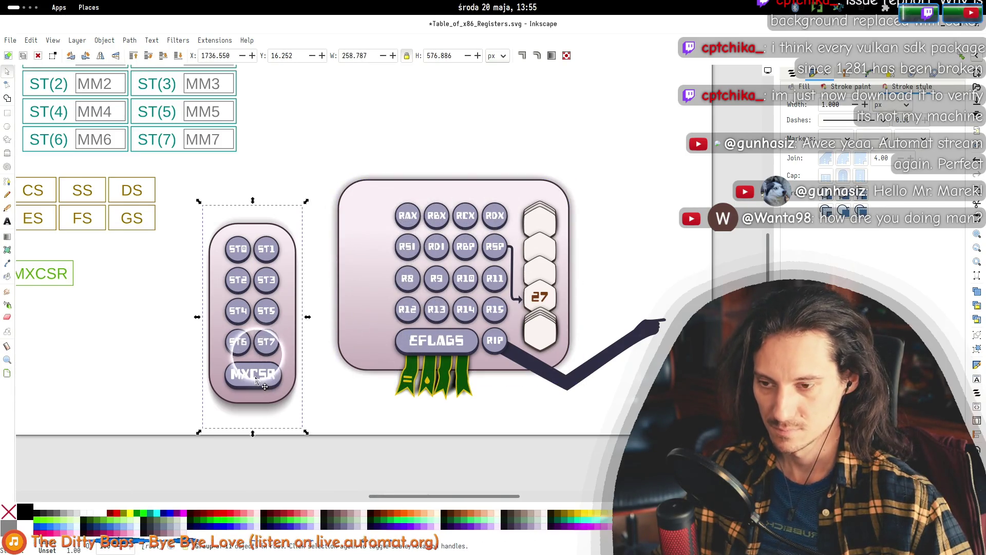
- Edit the pill beside RAX so its label reads X87
{"action": "double_click", "coordinate": [262, 379]}
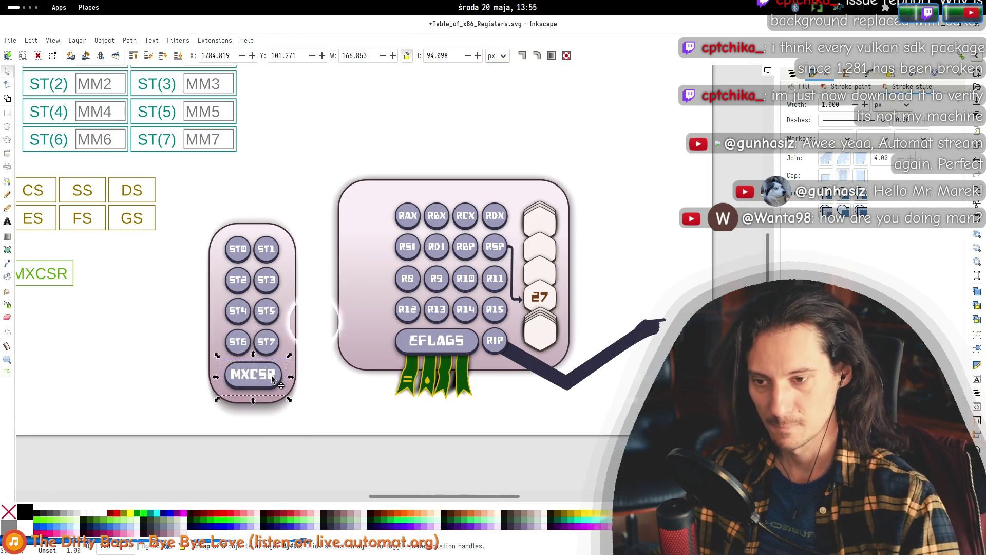
{"action": "left_click", "coordinate": [348, 230]}
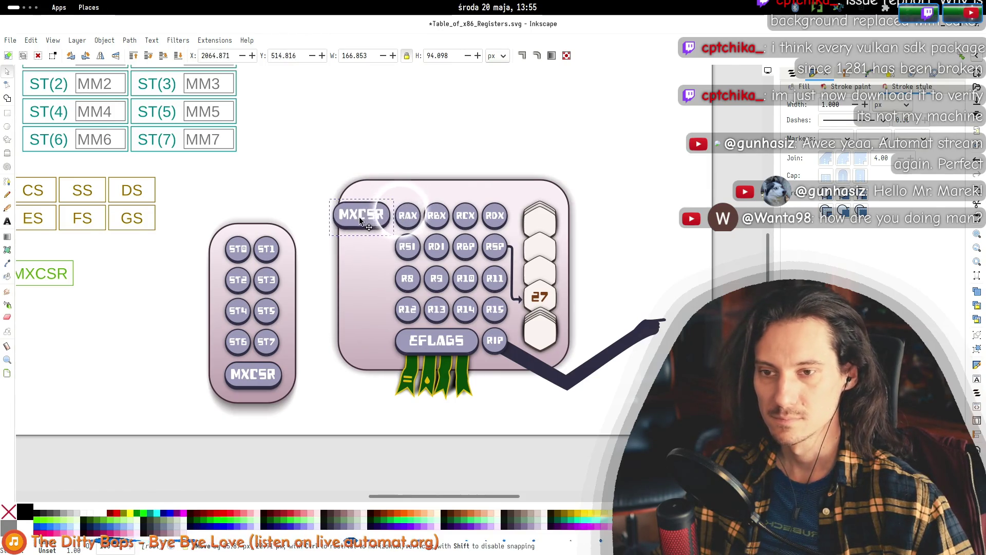
{"action": "double_click", "coordinate": [353, 218]}
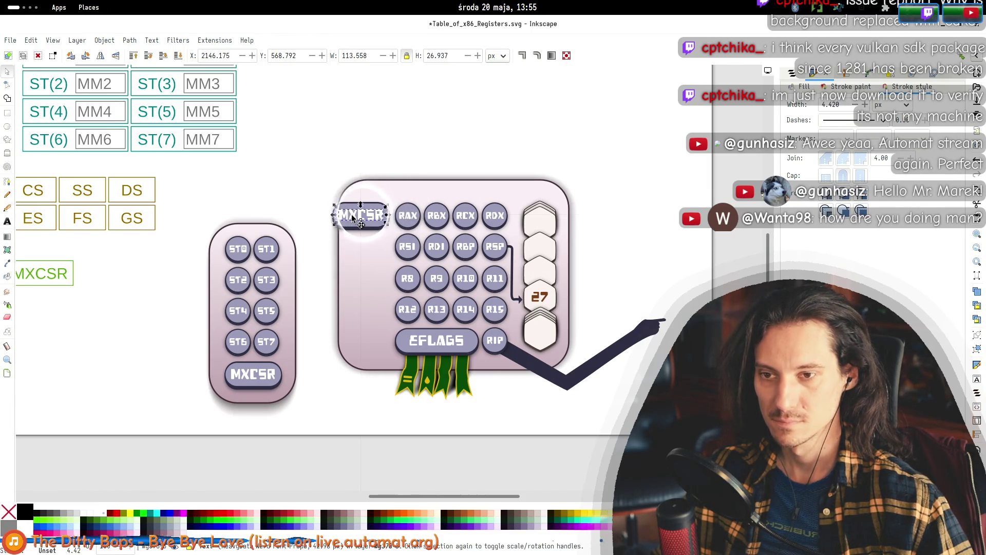
{"action": "double_click", "coordinate": [353, 219]}
{"action": "type", "text": "X87"}
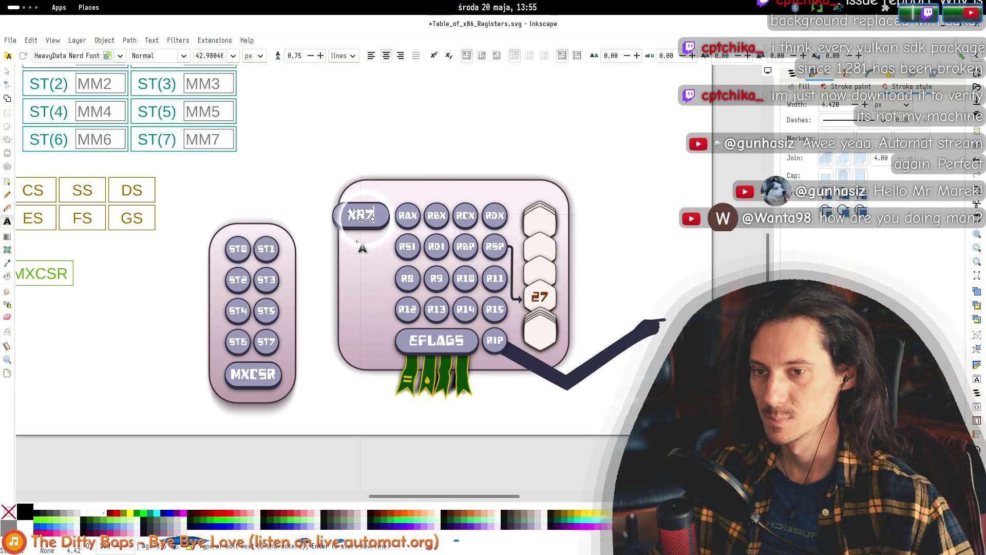
{"action": "key", "text": "F1"}
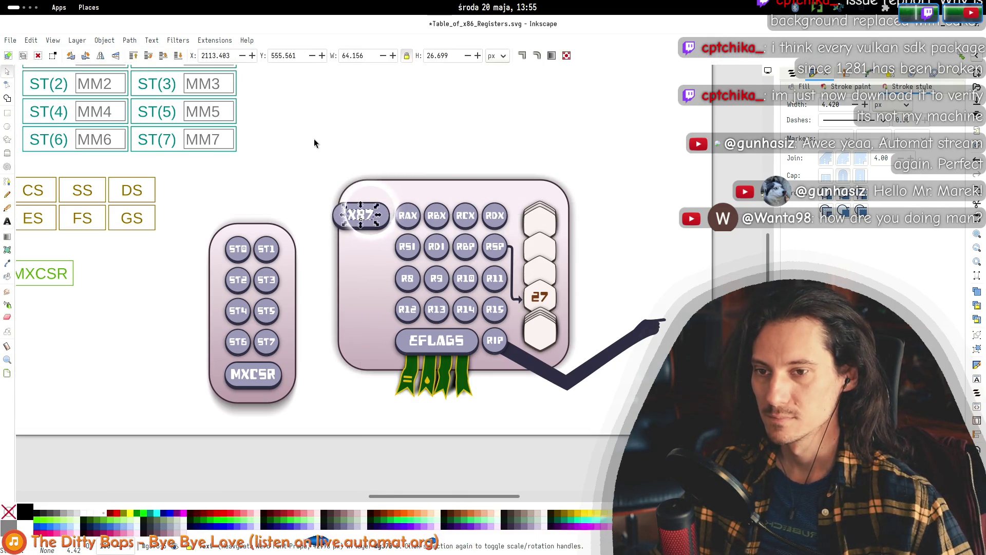
- Duplicate the X87 pill one row down beside RSI and relabel the copy MMX
{"action": "mouse_move", "coordinate": [305, 169]}
{"action": "left_mouse_down"}
{"action": "mouse_move", "coordinate": [393, 242]}
{"action": "mouse_move", "coordinate": [407, 274]}
{"action": "left_mouse_up"}
{"action": "left_click", "coordinate": [358, 222]}
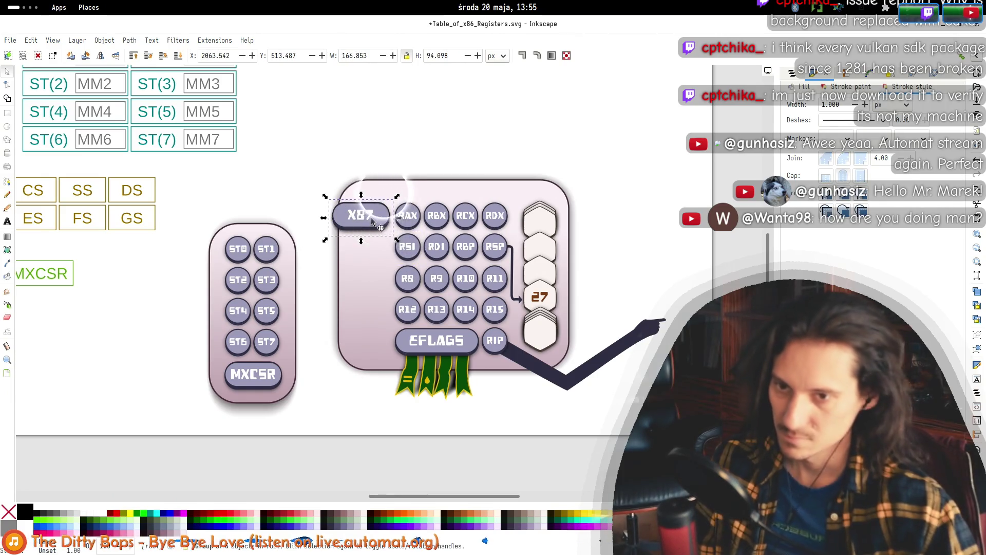
{"action": "key", "text": "ctrl+d"}
{"action": "left_click_drag", "start_coordinate": [372, 216], "coordinate": [360, 248]}
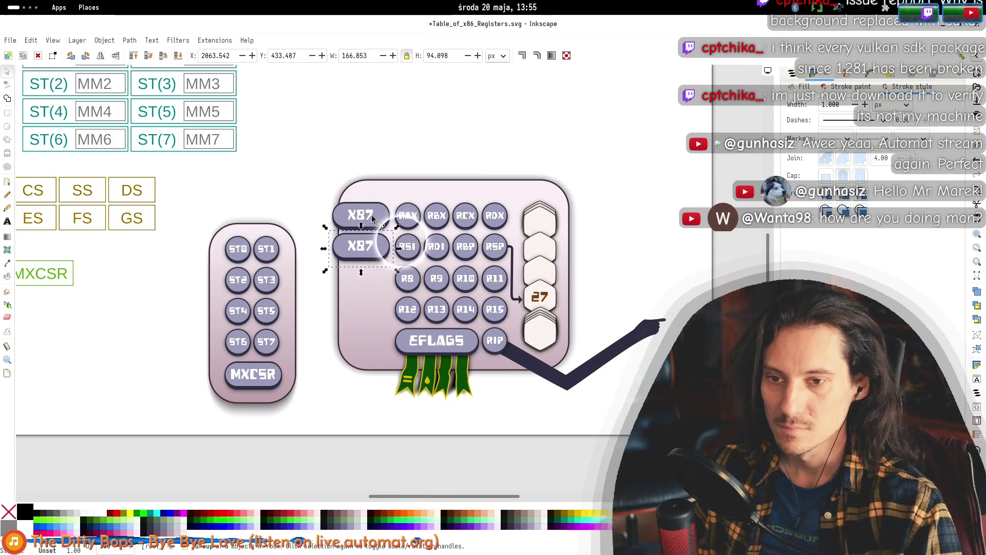
{"action": "left_click", "coordinate": [358, 249]}
{"action": "double_click", "coordinate": [352, 250]}
{"action": "double_click", "coordinate": [353, 250]}
{"action": "double_click", "coordinate": [358, 247]}
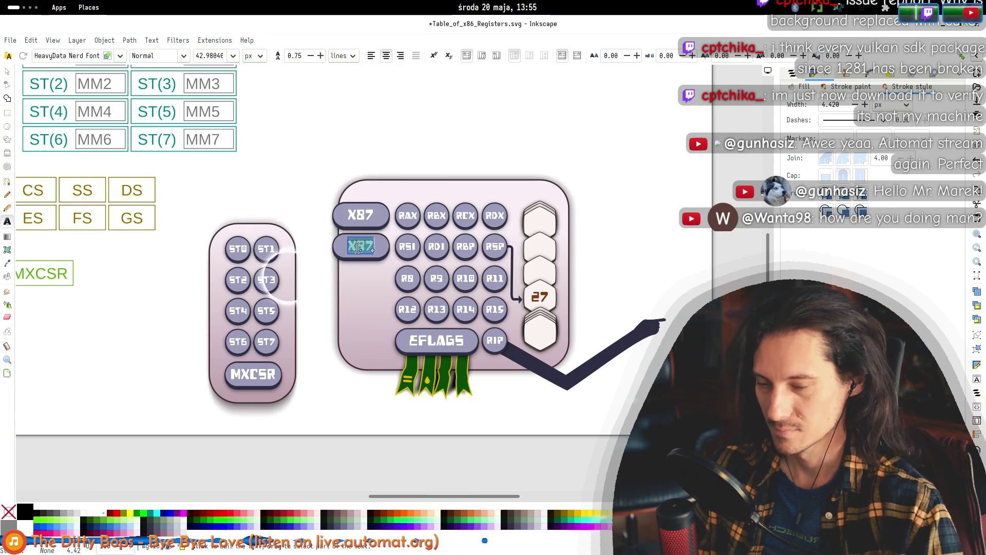
{"action": "type", "text": "MMX"}
{"action": "key", "text": "Escape"}
- Duplicate the MMX pill group and line the copy up beside the R8 row
{"action": "key", "text": "s"}
{"action": "left_click", "coordinate": [351, 258]}
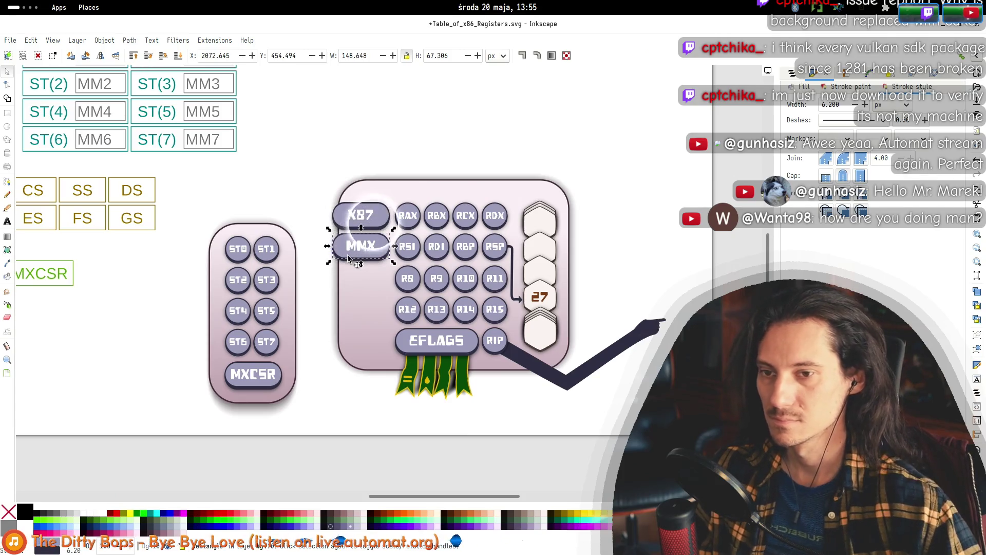
{"action": "left_click", "coordinate": [365, 217]}
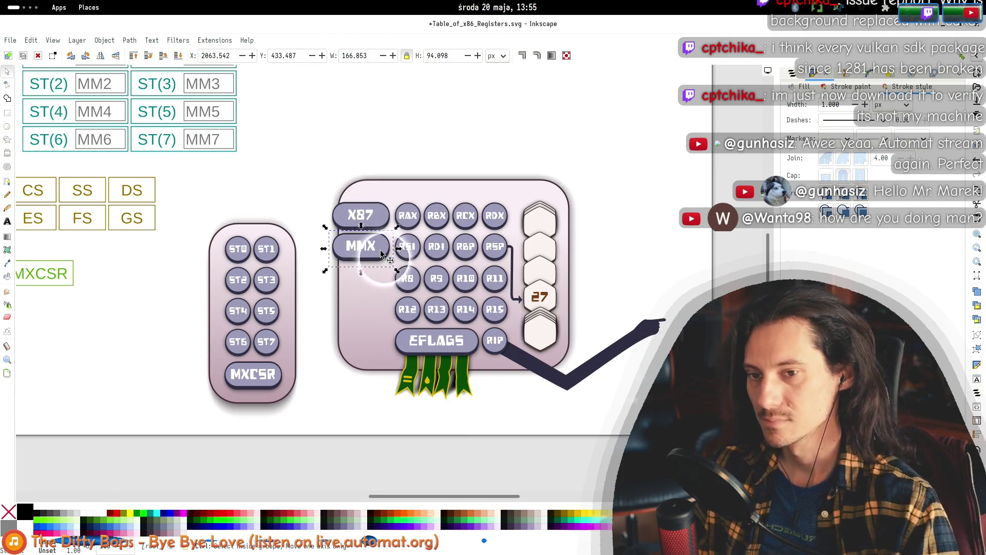
{"action": "key", "text": "ctrl+d"}
{"action": "key", "text": "shift+Down"}
{"action": "key", "text": "shift+Down"}
{"action": "key", "text": "shift+Down"}
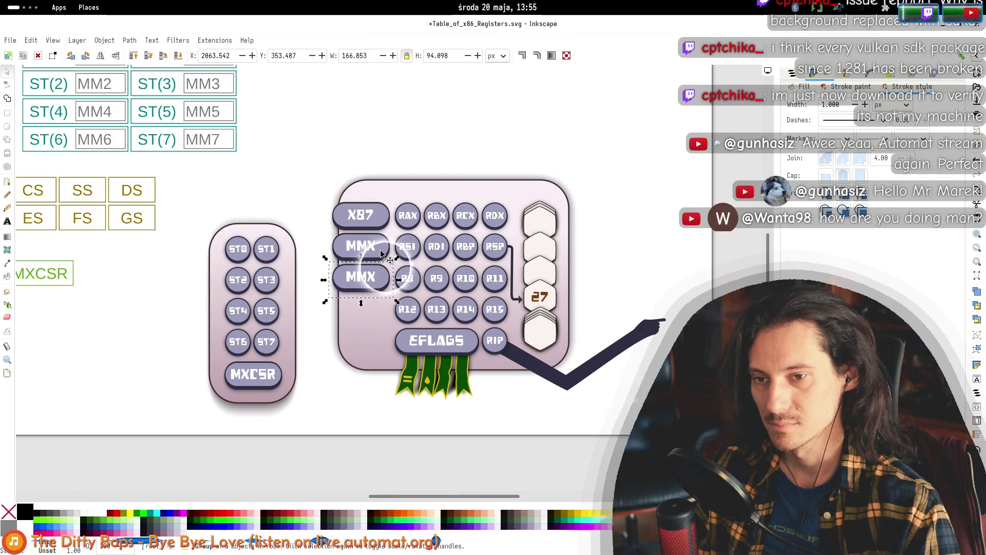
{"action": "key", "text": "shift+Up"}
{"action": "key", "text": "Up"}
{"action": "key", "text": "Up"}
{"action": "key", "text": "Up"}
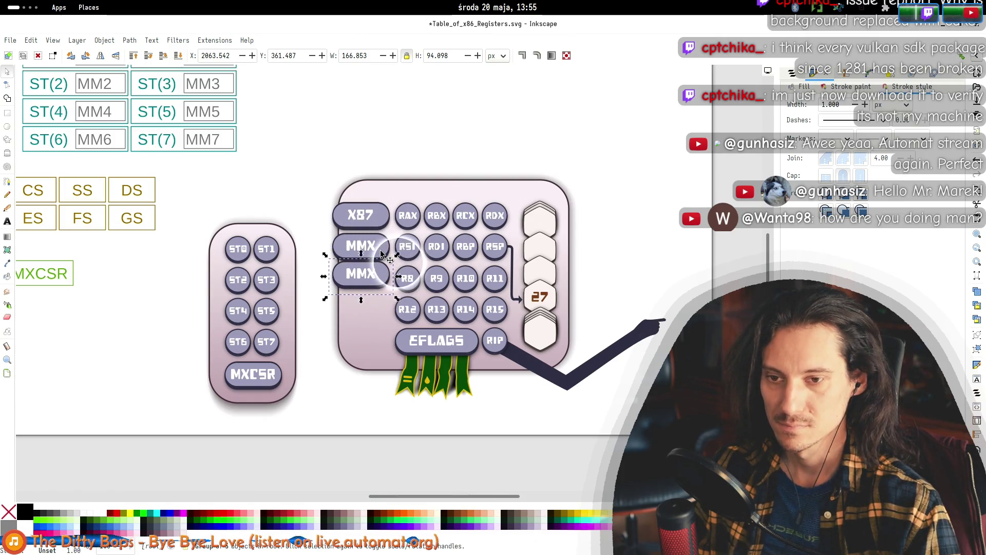
{"action": "key", "text": "Down"}
{"action": "key", "text": "Down"}
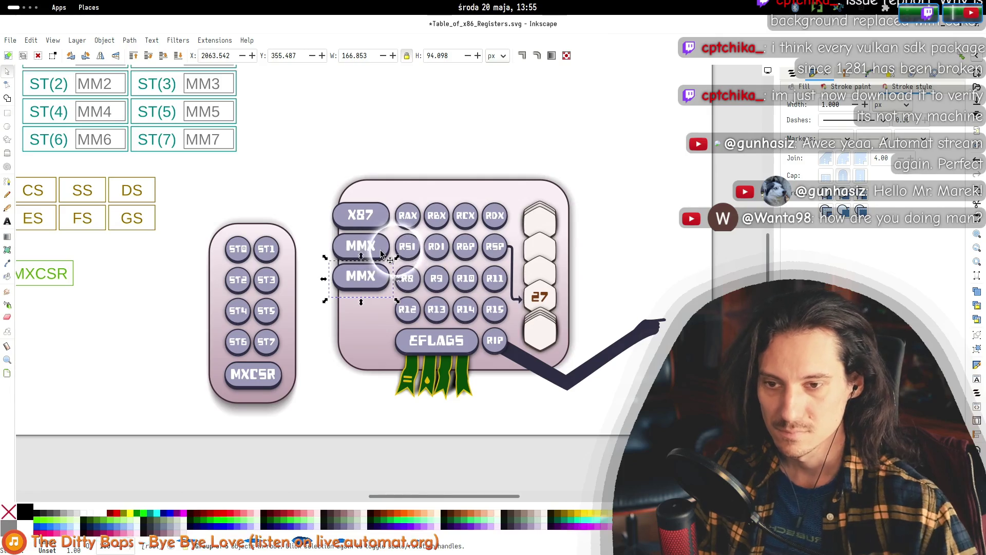
{"action": "key", "text": "Down"}
{"action": "key", "text": "Down"}
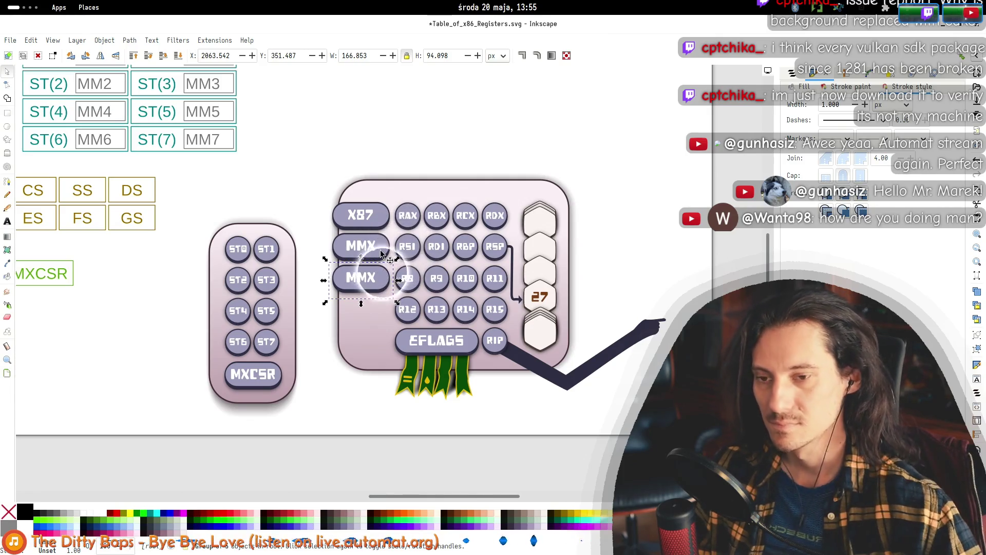
- Relabel the copy SSE and move an SSE pill down beside R12
{"action": "double_click", "coordinate": [375, 281]}
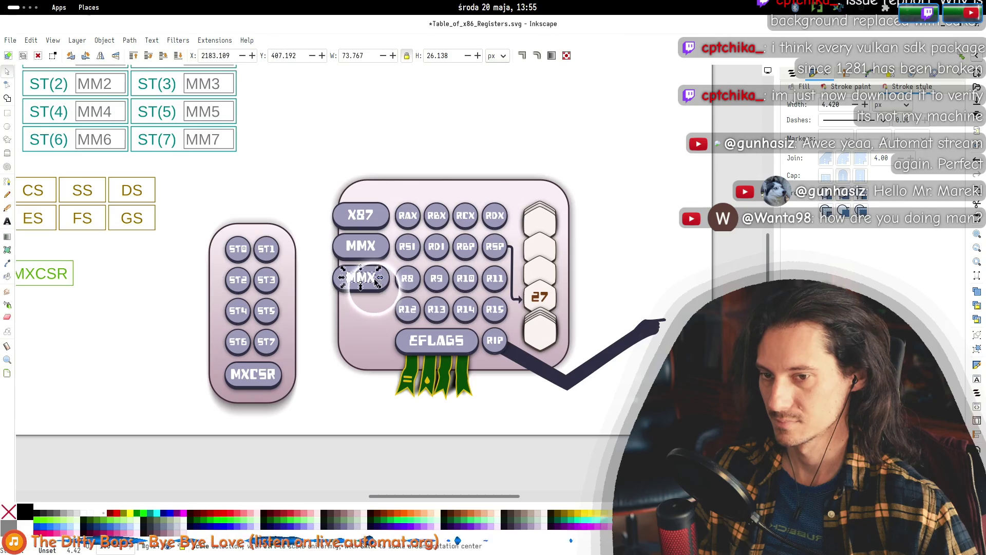
{"action": "double_click", "coordinate": [374, 282]}
{"action": "type", "text": "SSE"}
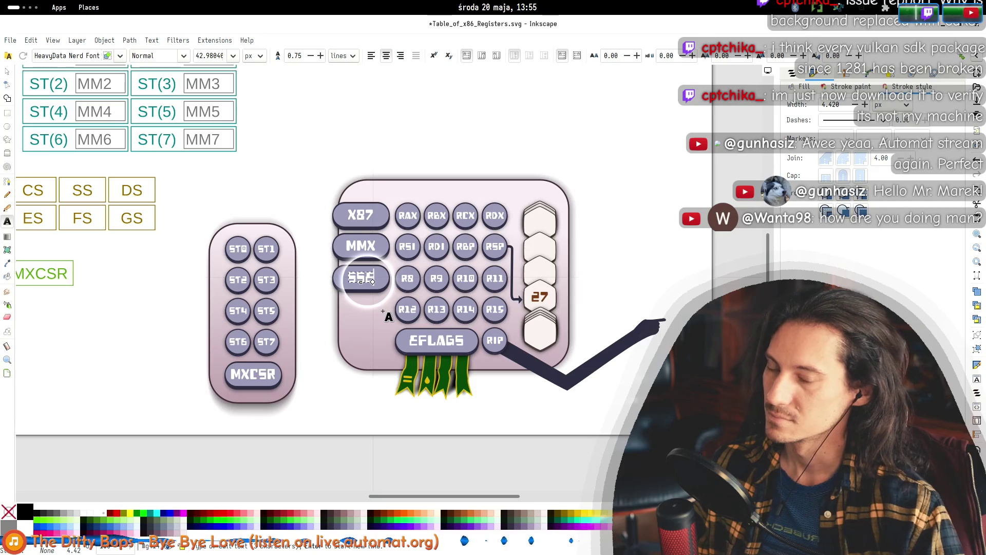
{"action": "key", "text": "F1"}
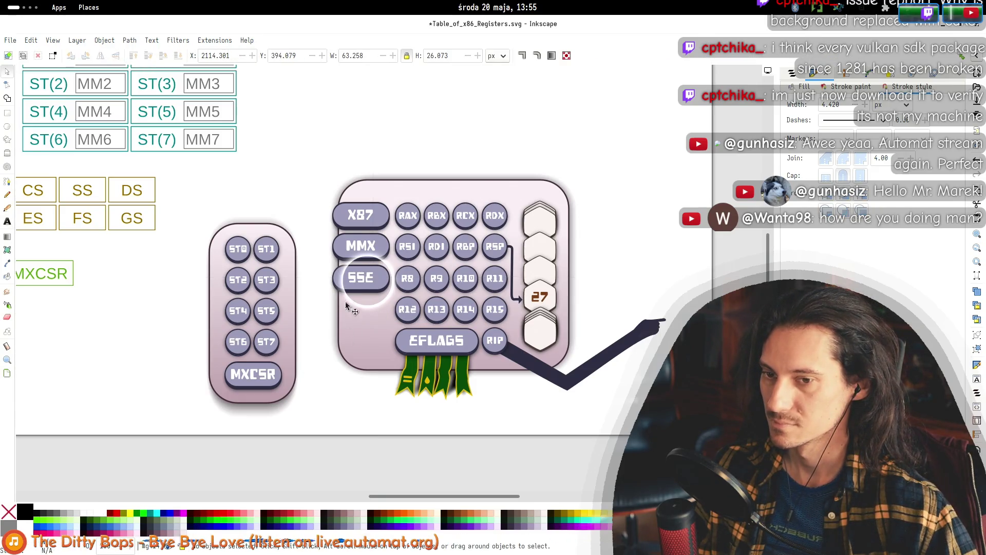
{"action": "left_click", "coordinate": [377, 287]}
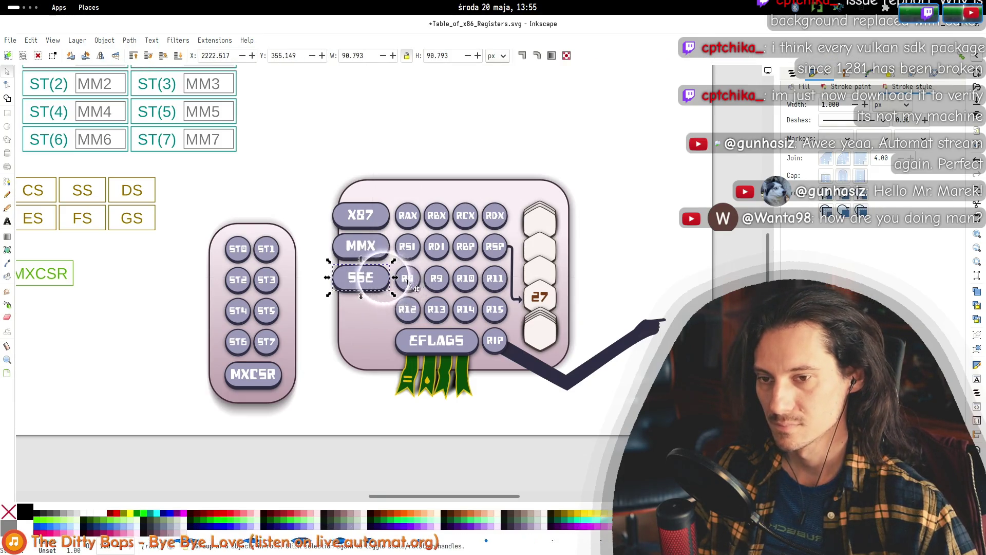
{"action": "left_click", "coordinate": [355, 287]}
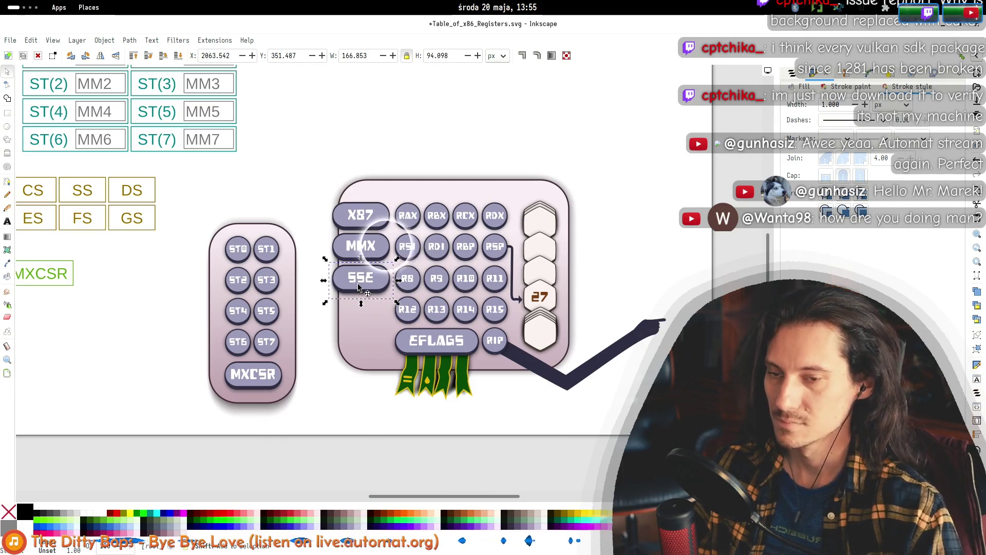
{"action": "key", "text": "shift+Down"}
{"action": "key", "text": "shift+Down"}
{"action": "key", "text": "shift+Down"}
{"action": "key", "text": "shift+Down"}
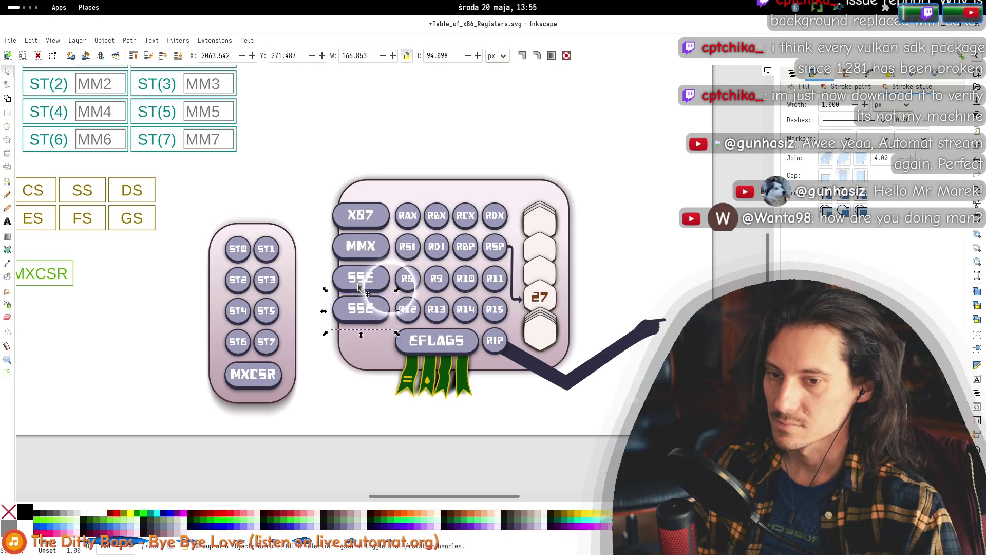
- Zoom in and check the X87, MMX and upper SSE pills in the left column
{"action": "left_click", "coordinate": [350, 222]}
{"action": "scroll", "coordinate": [358, 223], "scroll_direction": "up", "scroll_amount": 2}
{"action": "scroll", "coordinate": [360, 208], "scroll_direction": "up", "scroll_amount": 3}
{"action": "scroll", "coordinate": [360, 241], "scroll_direction": "down", "scroll_amount": 2}
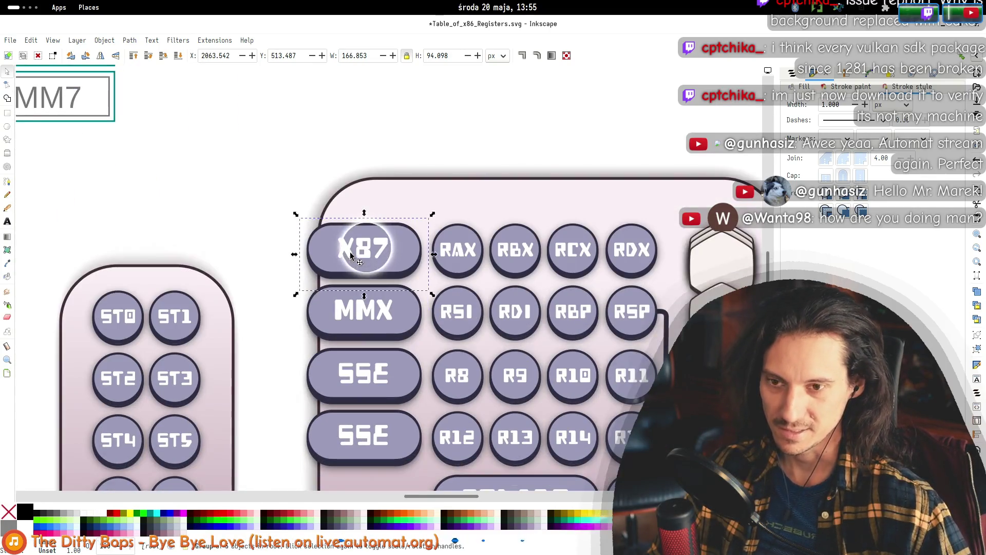
{"action": "scroll", "coordinate": [354, 249], "scroll_direction": "up", "scroll_amount": 2, "text": "ctrl"}
{"action": "scroll", "coordinate": [324, 251], "scroll_direction": "down", "scroll_amount": 3, "text": "ctrl"}
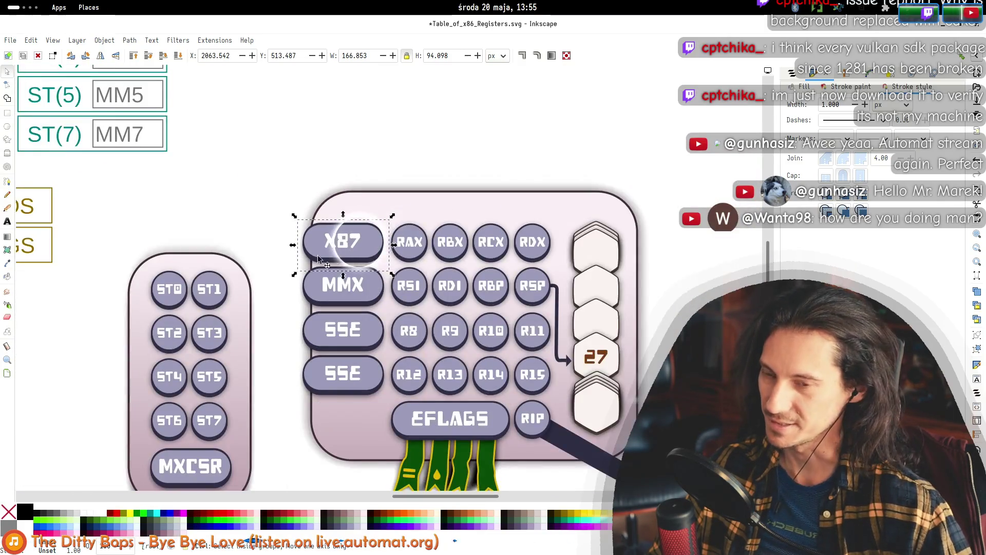
{"action": "scroll", "coordinate": [324, 254], "scroll_direction": "up", "scroll_amount": 2, "text": "ctrl"}
{"action": "left_click", "coordinate": [360, 323]}
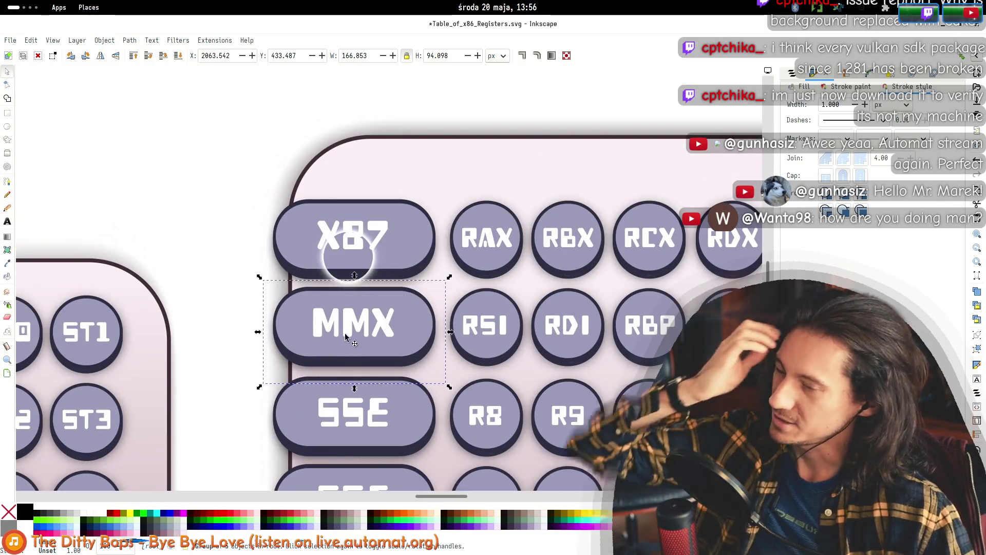
{"action": "scroll", "coordinate": [343, 314], "scroll_direction": "down", "scroll_amount": 4}
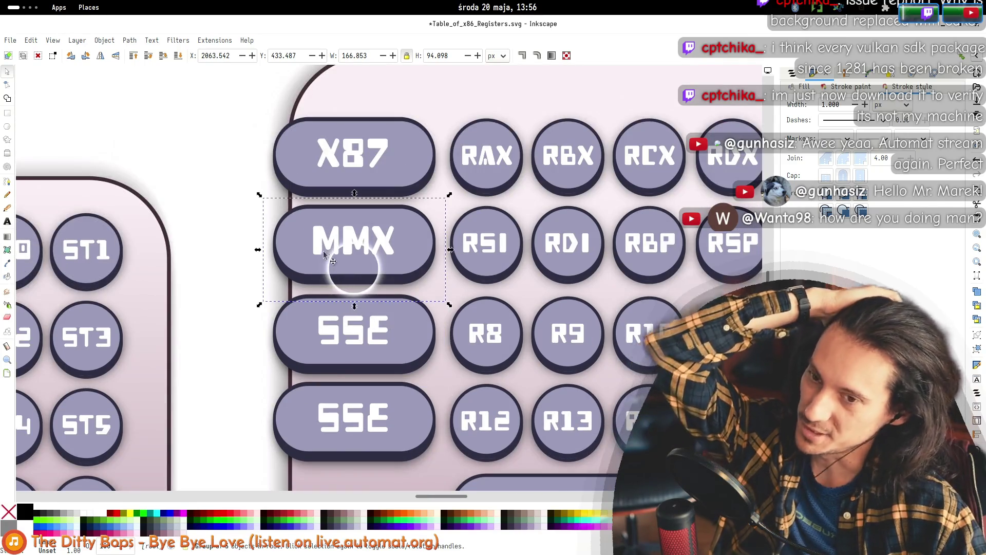
{"action": "left_click", "coordinate": [343, 331]}
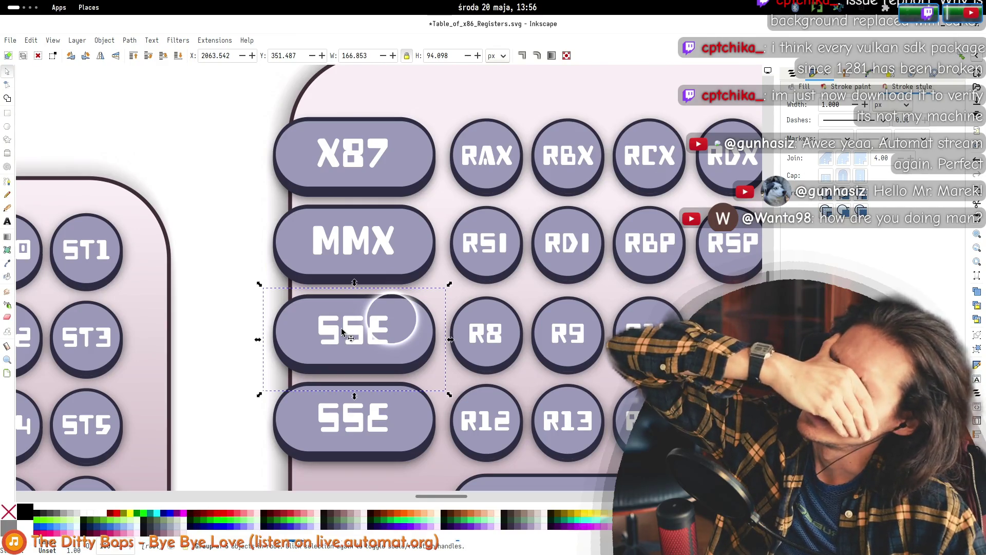
{"action": "scroll", "coordinate": [342, 331], "scroll_direction": "down", "scroll_amount": 4}
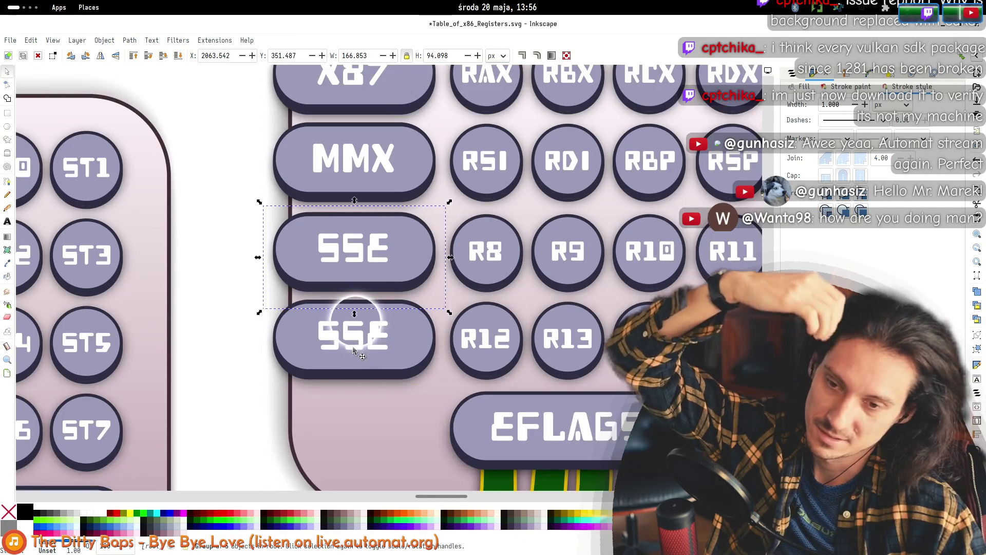
- Replace the lower SSE pill's label beside R12 with AVX
{"action": "left_click", "coordinate": [353, 342]}
{"action": "double_click", "coordinate": [352, 342]}
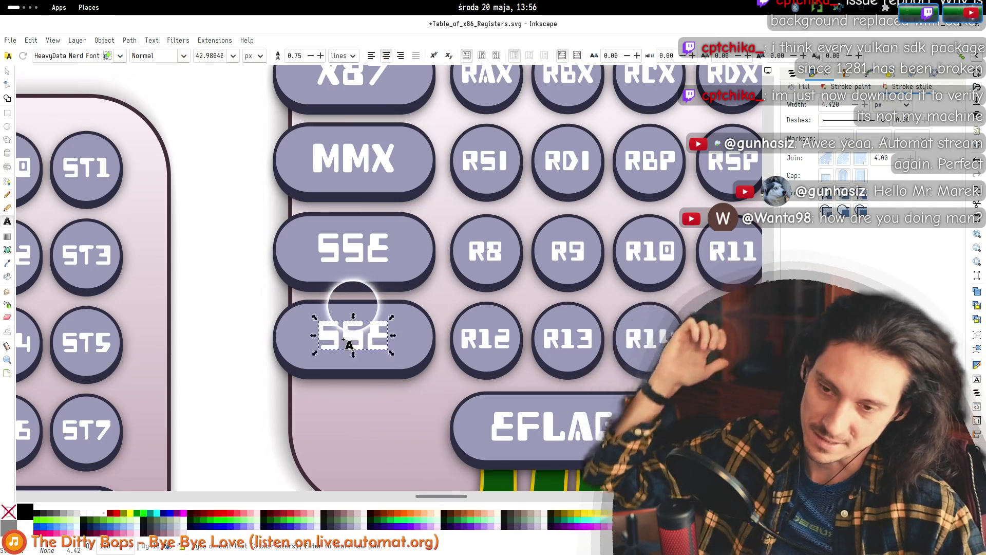
{"action": "triple_click", "coordinate": [346, 337]}
{"action": "type", "text": "AVX"}
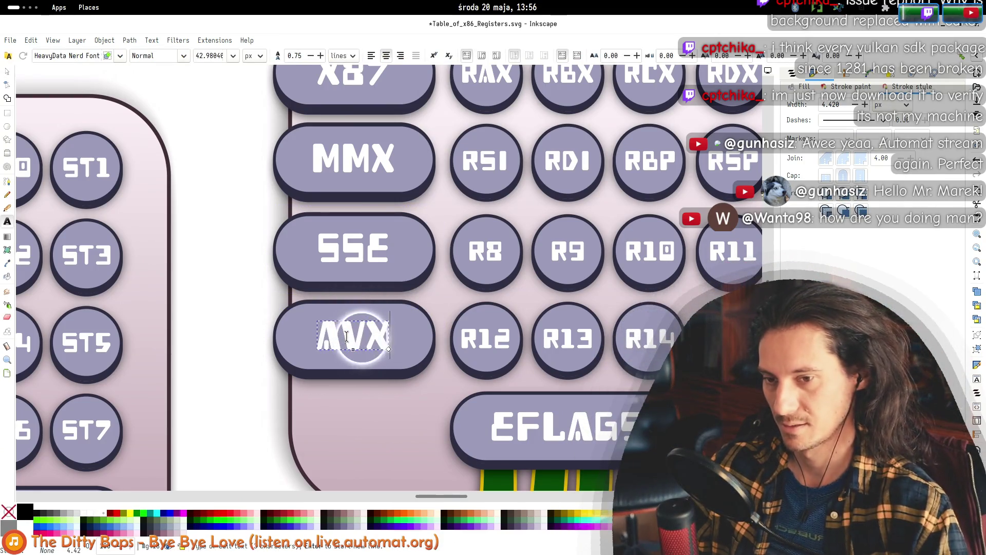
{"action": "key", "text": "Escape"}
{"action": "key", "text": "s"}
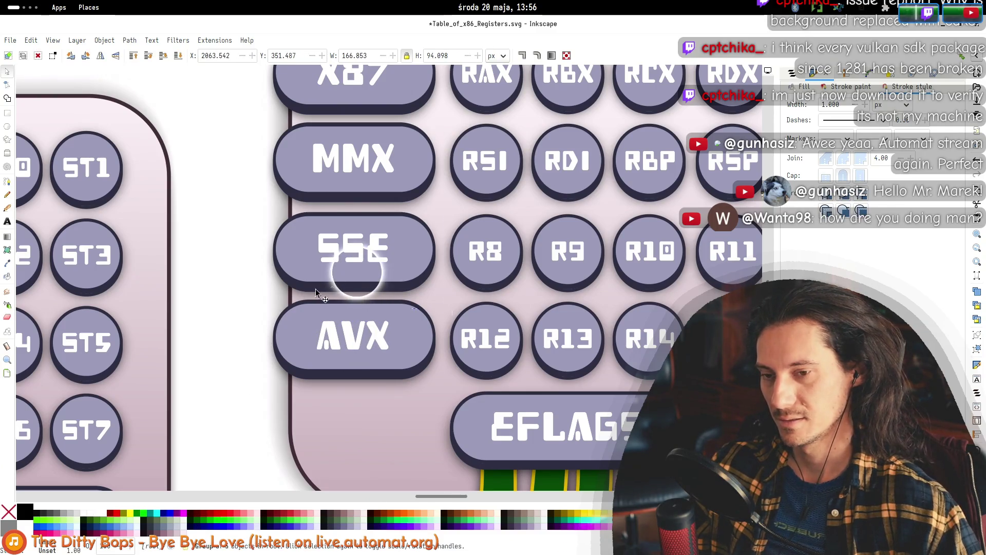
{"action": "scroll", "coordinate": [281, 343], "scroll_direction": "down", "scroll_amount": 4}
{"action": "key", "text": "shift+Up"}
{"action": "key", "text": "shift+Up"}
{"action": "key", "text": "shift+Up"}
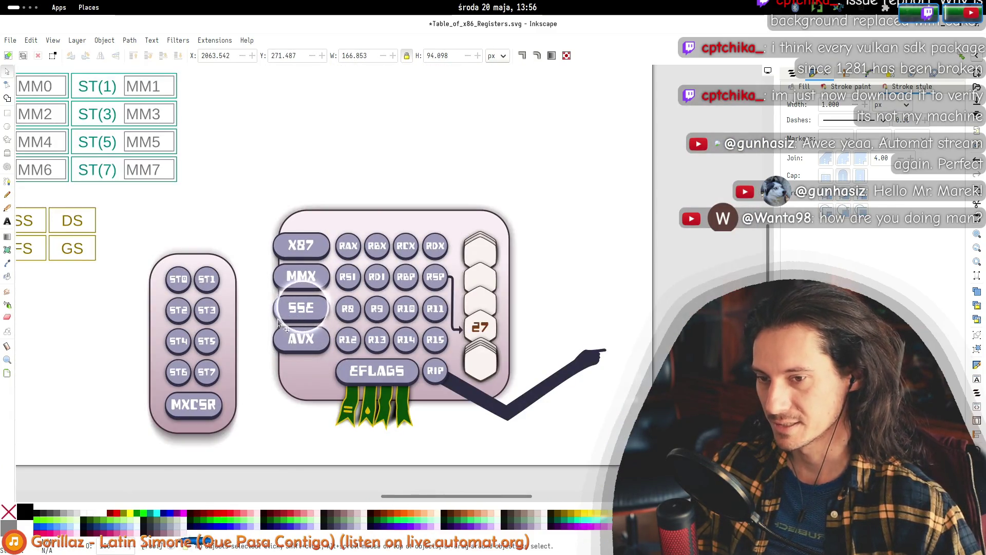
- Duplicate the AVX pill into the row beside EFLAGS and relabel the copy AVX512
{"action": "key", "text": "ctrl+z"}
{"action": "left_click_drag", "start_coordinate": [261, 391], "coordinate": [335, 318]}
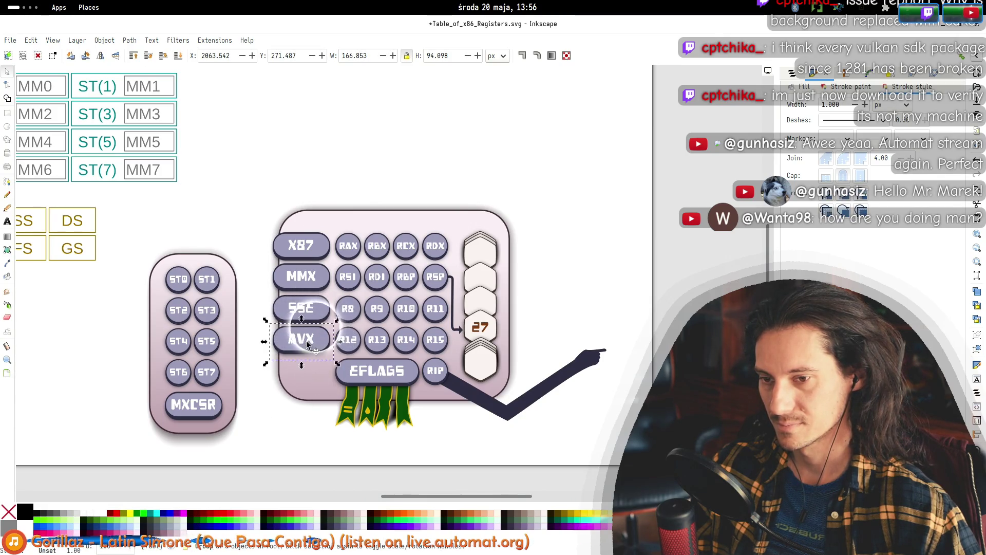
{"action": "key", "text": "ctrl+d"}
{"action": "key", "text": "shift+Down"}
{"action": "key", "text": "shift+Down"}
{"action": "key", "text": "shift+Down"}
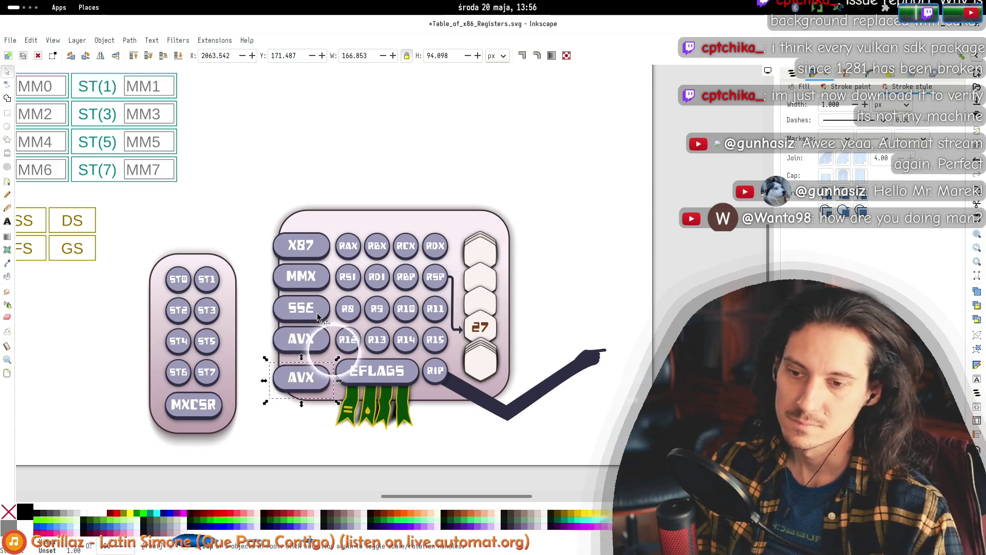
{"action": "key", "text": "Up"}
{"action": "key", "text": "Up"}
{"action": "key", "text": "Up"}
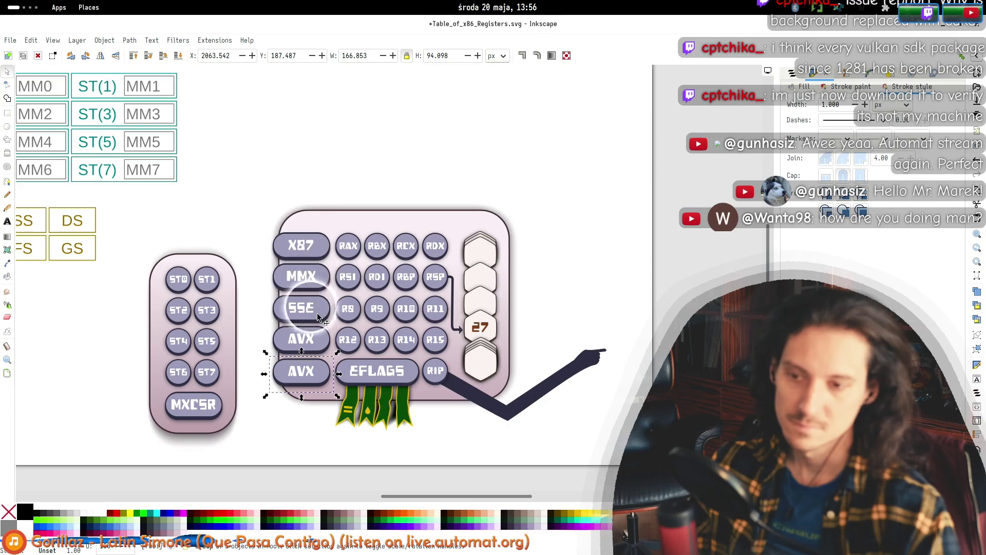
{"action": "key", "text": "Down"}
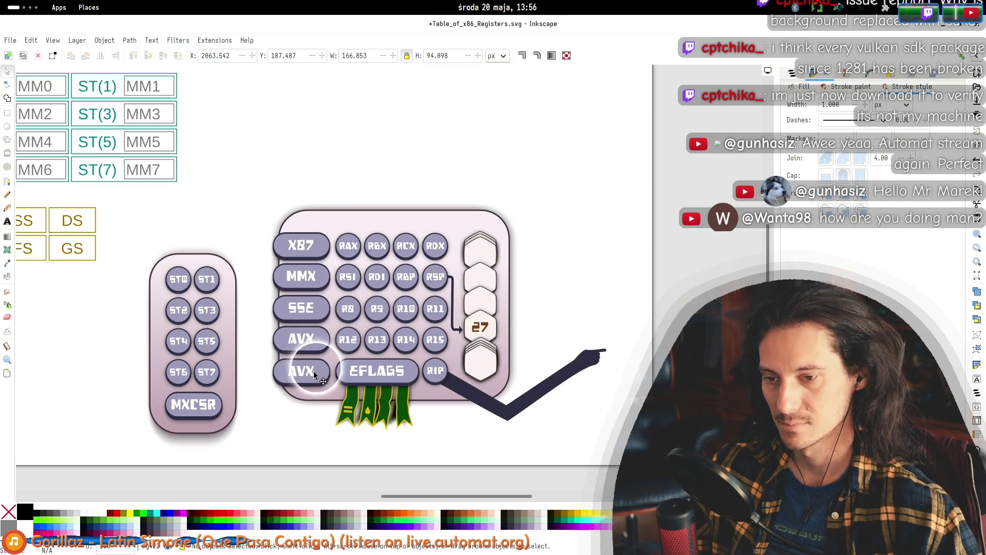
{"action": "double_click", "coordinate": [311, 374]}
{"action": "type", "text": "2"}
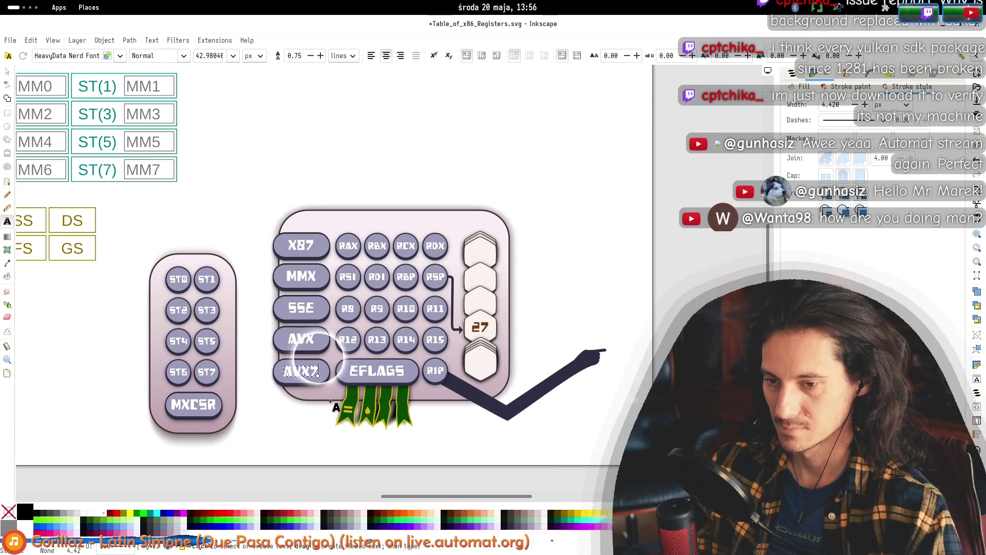
{"action": "key", "text": "Escape"}
{"action": "key", "text": "s"}
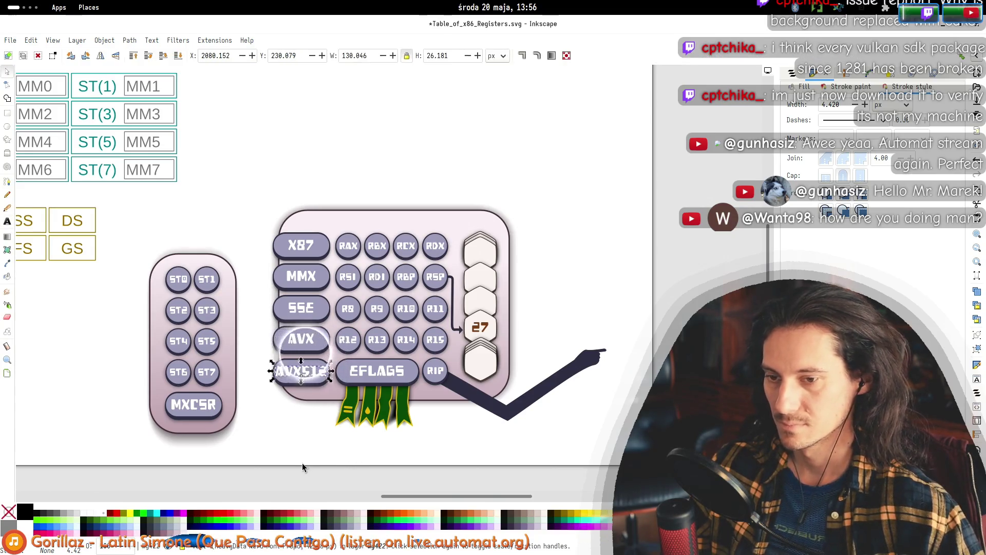
- Drag the main register pad group's left-middle handle outward to widen it
{"action": "left_click_drag", "start_coordinate": [285, 447], "coordinate": [452, 411]}
{"action": "left_click", "coordinate": [454, 208]}
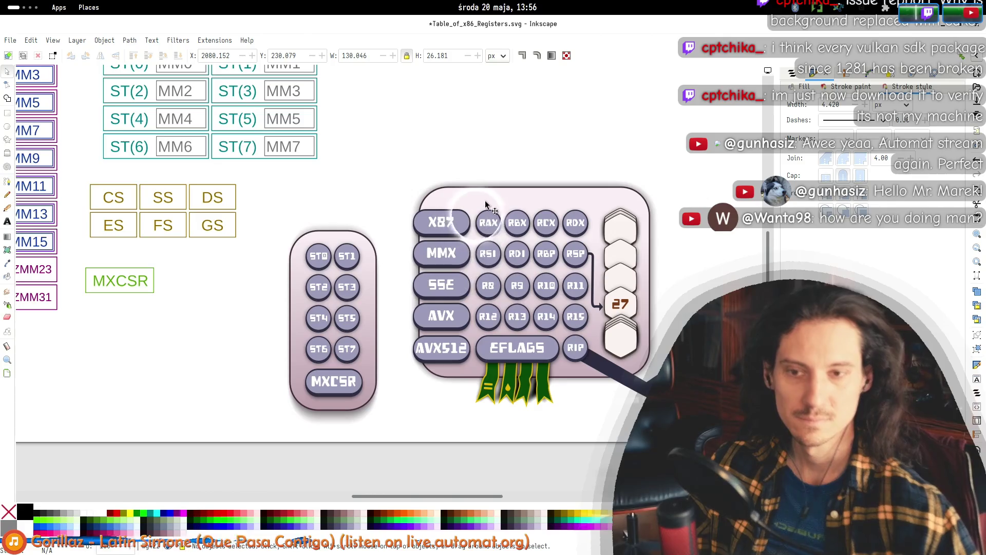
{"action": "left_click_drag", "start_coordinate": [413, 282], "coordinate": [391, 287]}
- Undo the group stretch and widen only the pad's background panel to the left
{"action": "key", "text": "ctrl+z"}
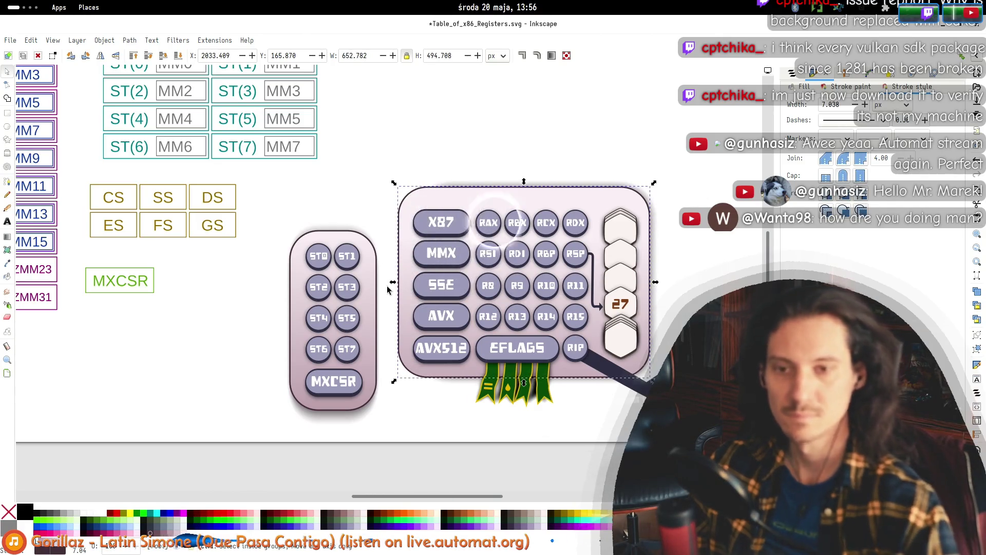
{"action": "left_click_drag", "start_coordinate": [512, 201], "coordinate": [532, 204]}
{"action": "key", "text": "ctrl+z"}
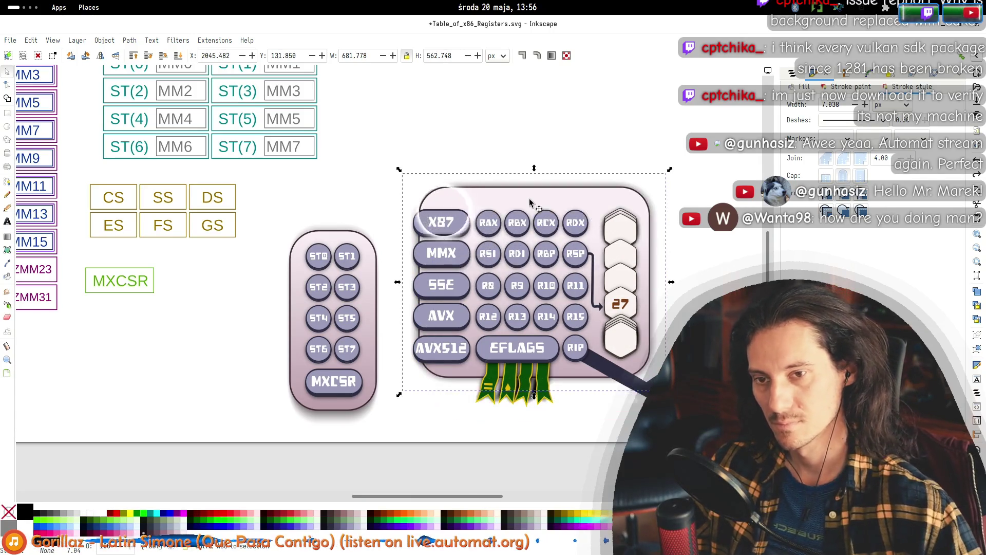
{"action": "left_click", "coordinate": [416, 282]}
{"action": "left_click_drag", "start_coordinate": [397, 282], "coordinate": [374, 282]}
{"action": "left_click", "coordinate": [492, 254]}
{"action": "left_click", "coordinate": [515, 122]}
- Move the ST0–MXCSR pad left and down, and the main register graphics up and right
{"action": "left_click_drag", "start_coordinate": [584, 132], "coordinate": [482, 144]}
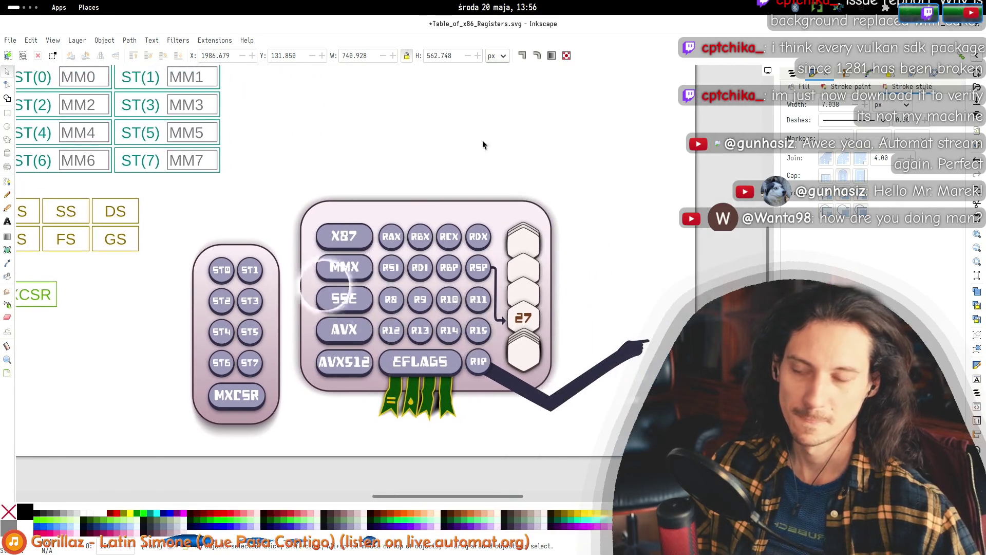
{"action": "mouse_move", "coordinate": [271, 267]}
{"action": "left_mouse_down"}
{"action": "mouse_move", "coordinate": [254, 252]}
{"action": "mouse_move", "coordinate": [221, 306]}
{"action": "mouse_move", "coordinate": [227, 292]}
{"action": "left_mouse_up"}
{"action": "left_click", "coordinate": [268, 341]}
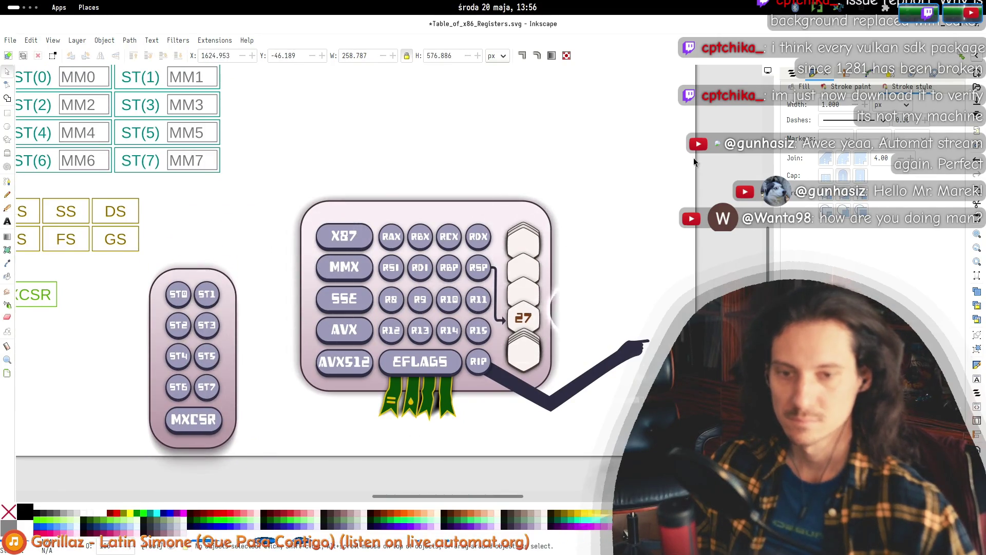
{"action": "left_click_drag", "start_coordinate": [136, 473], "coordinate": [692, 178]}
{"action": "mouse_move", "coordinate": [522, 269]}
{"action": "left_mouse_down"}
{"action": "mouse_move", "coordinate": [575, 236]}
{"action": "mouse_move", "coordinate": [557, 236]}
{"action": "left_mouse_up"}
{"action": "left_click", "coordinate": [554, 130]}
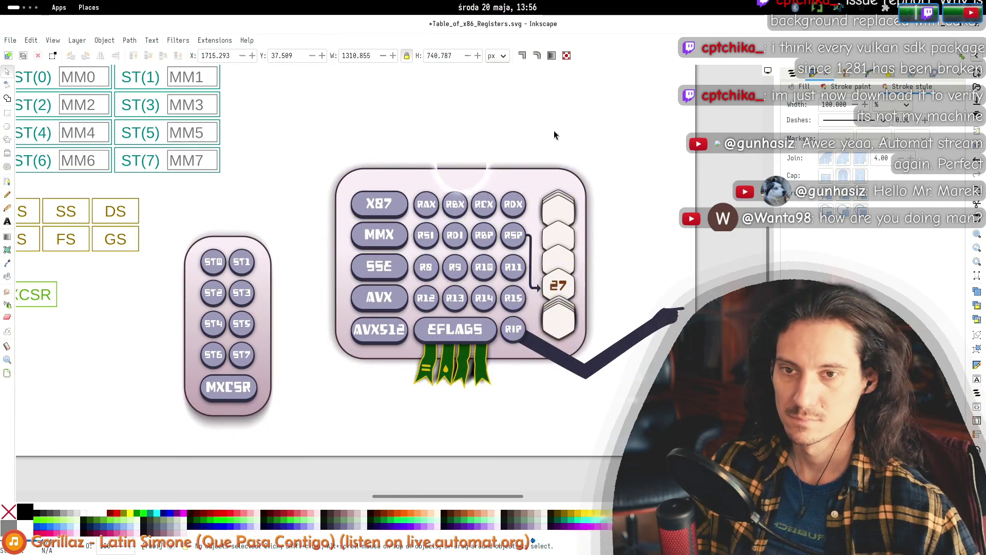
{"action": "left_click_drag", "start_coordinate": [554, 131], "coordinate": [535, 145]}
- Nudge the ST0–MXCSR pad slightly to the left
{"action": "left_click_drag", "start_coordinate": [239, 349], "coordinate": [249, 356]}
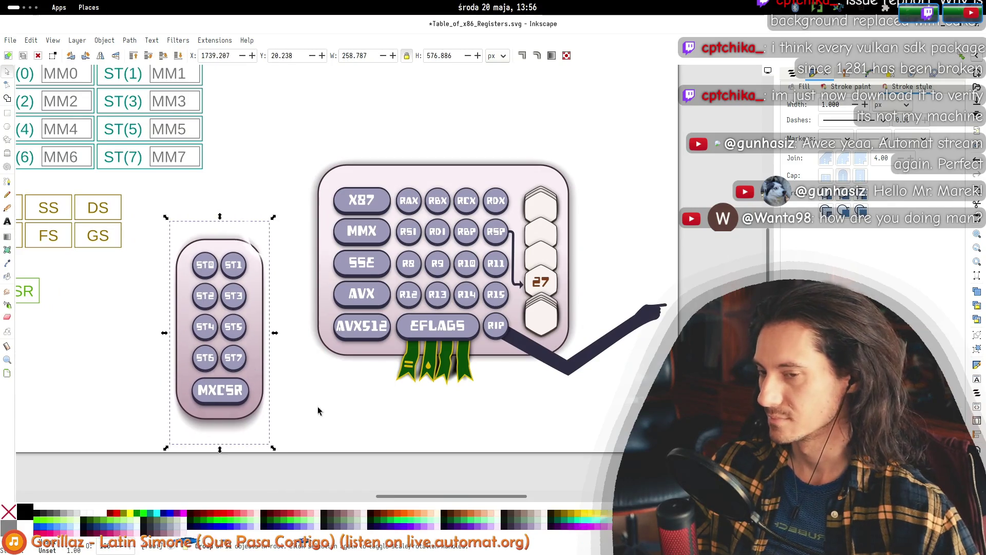
{"action": "left_click_drag", "start_coordinate": [238, 389], "coordinate": [220, 390]}
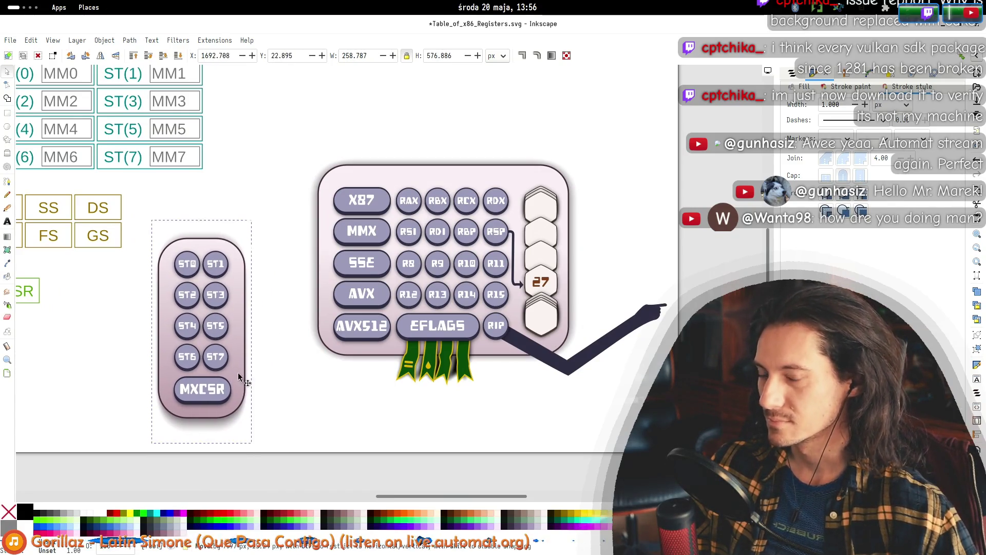
{"action": "left_click", "coordinate": [276, 396]}
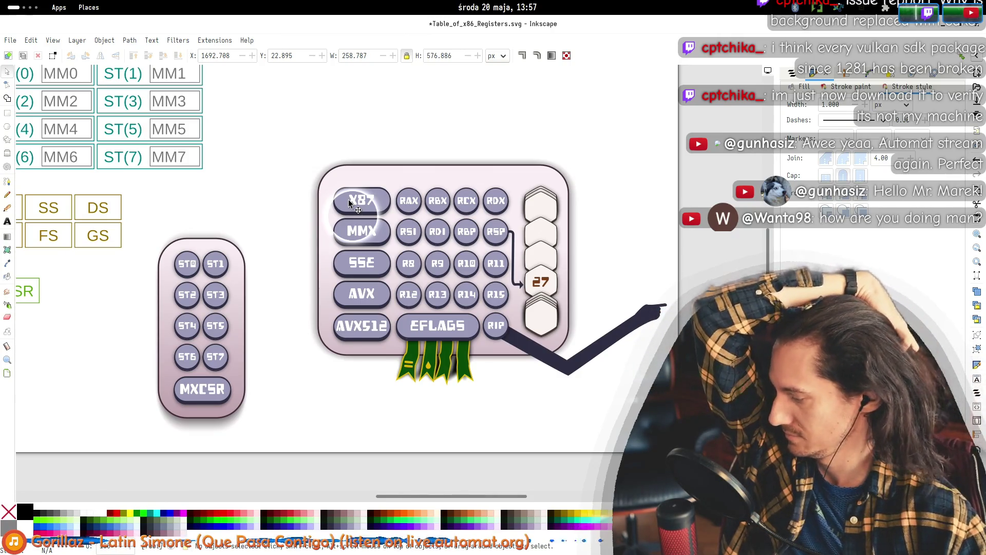
{"action": "left_click", "coordinate": [348, 199]}
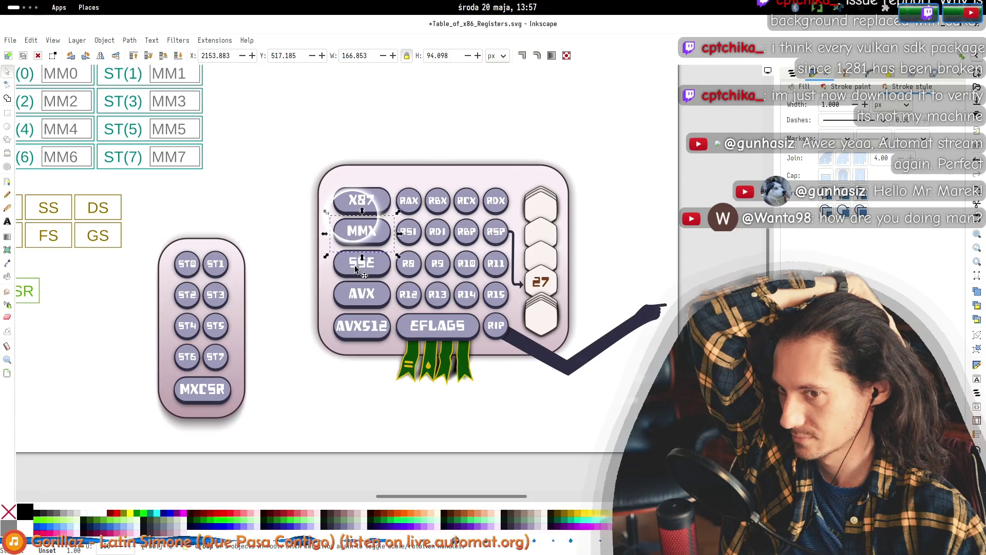
{"action": "left_click", "coordinate": [336, 429]}
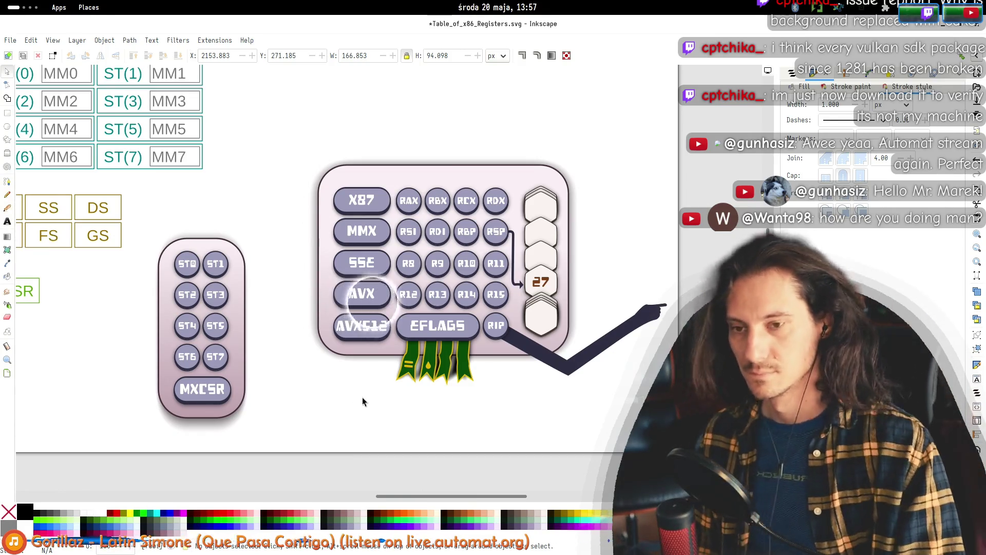
{"action": "left_click", "coordinate": [236, 324]}
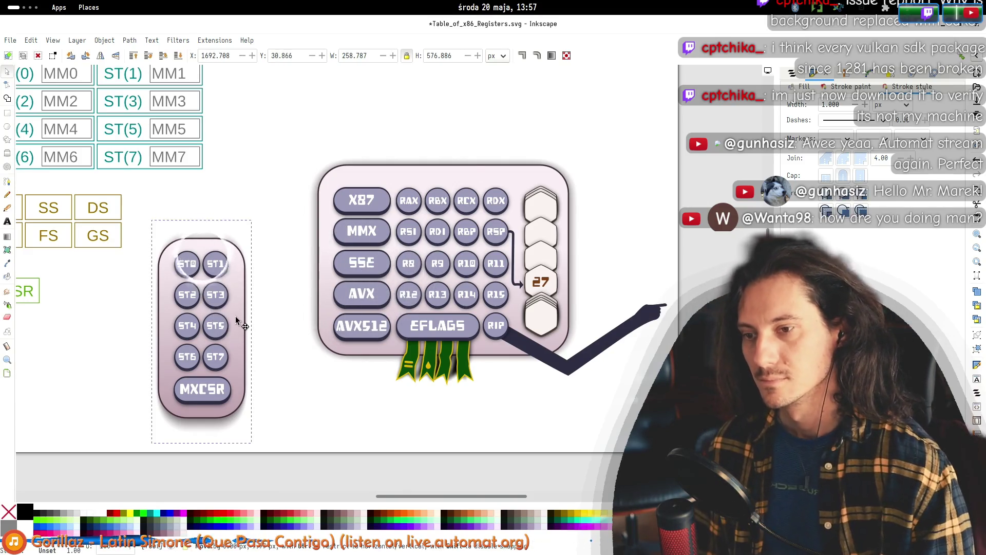
{"action": "mouse_move", "coordinate": [230, 382]}
{"action": "left_mouse_down"}
{"action": "mouse_move", "coordinate": [246, 392]}
{"action": "mouse_move", "coordinate": [229, 378]}
{"action": "mouse_move", "coordinate": [235, 385]}
{"action": "left_mouse_up"}
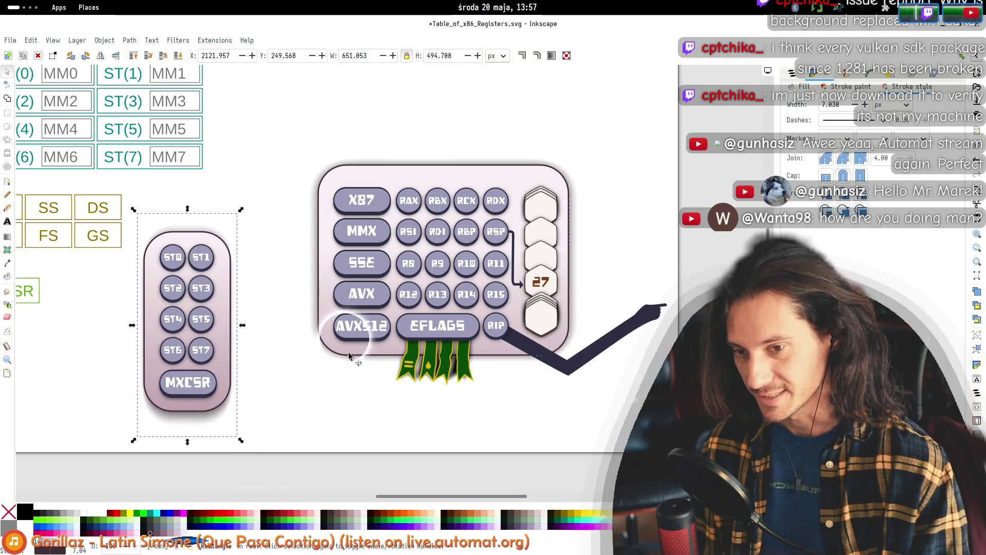
- Move the main pad with its ribbons and hand up-left, then realign the ST0–MXCSR pad
{"action": "mouse_move", "coordinate": [297, 146]}
{"action": "left_mouse_down"}
{"action": "mouse_move", "coordinate": [630, 437]}
{"action": "mouse_move", "coordinate": [670, 391]}
{"action": "left_mouse_up"}
{"action": "left_click_drag", "start_coordinate": [571, 349], "coordinate": [560, 287]}
{"action": "left_click_drag", "start_coordinate": [234, 378], "coordinate": [254, 378]}
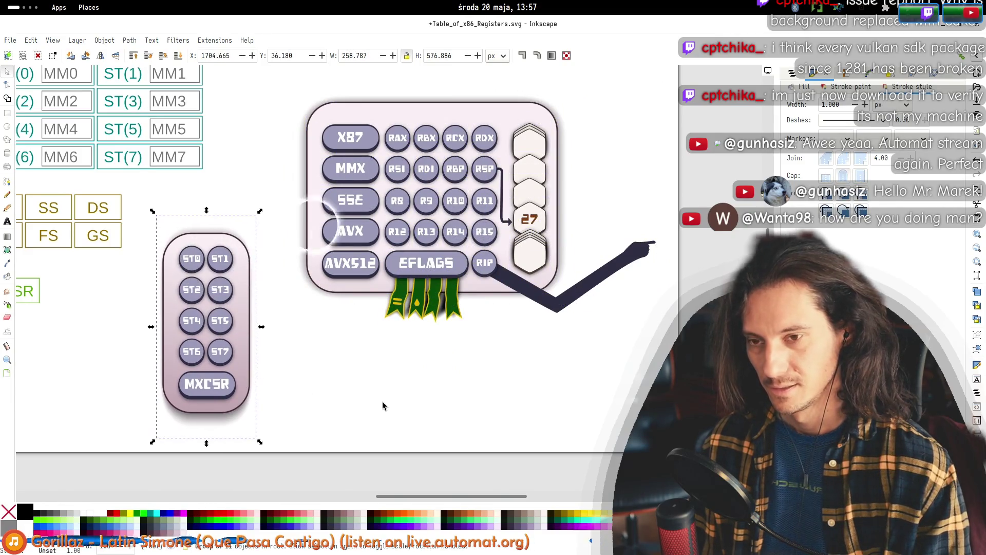
{"action": "left_click", "coordinate": [337, 357]}
{"action": "scroll", "coordinate": [354, 298], "scroll_direction": "up", "scroll_amount": 3}
{"action": "mouse_move", "coordinate": [290, 135]}
{"action": "left_mouse_down"}
{"action": "mouse_move", "coordinate": [631, 432]}
{"action": "mouse_move", "coordinate": [689, 438]}
{"action": "left_mouse_up"}
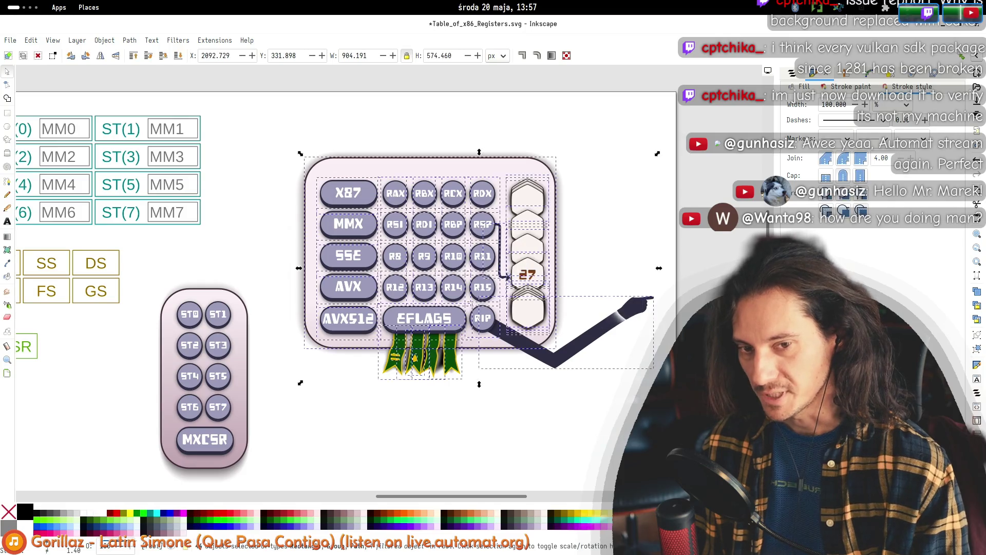
- Drag the ST0–MXCSR pad slightly up and deselect it
{"action": "left_click", "coordinate": [266, 115]}
{"action": "left_click_drag", "start_coordinate": [161, 291], "coordinate": [272, 485]}
{"action": "mouse_move", "coordinate": [227, 385]}
{"action": "left_mouse_down"}
{"action": "mouse_move", "coordinate": [212, 393]}
{"action": "mouse_move", "coordinate": [226, 378]}
{"action": "left_mouse_up"}
{"action": "left_click", "coordinate": [278, 403]}
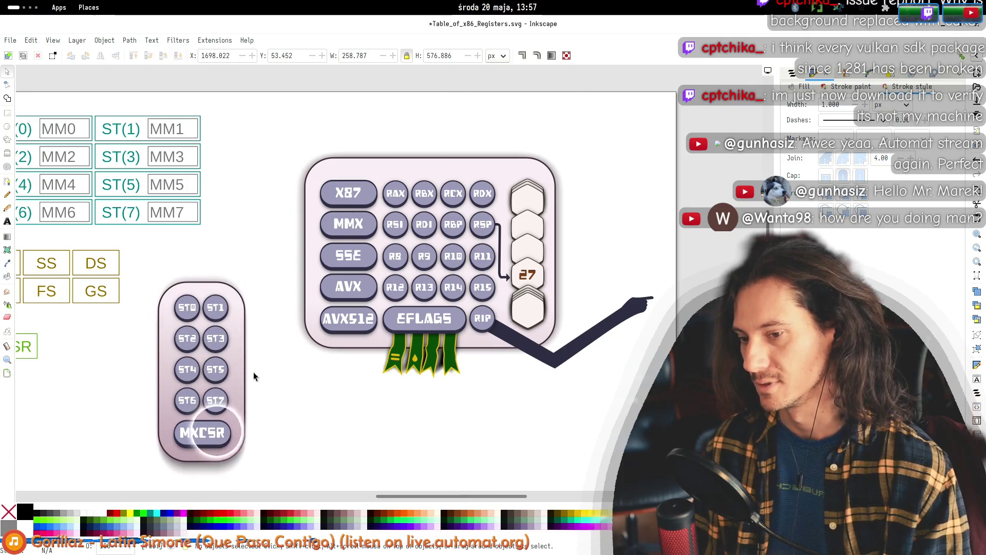
{"action": "scroll", "coordinate": [254, 372], "scroll_direction": "down", "scroll_amount": 2}
{"action": "scroll", "coordinate": [254, 372], "scroll_direction": "left", "scroll_amount": 1}
- Clear the selection and zoom out and back in to check the layout
{"action": "left_click_drag", "start_coordinate": [153, 482], "coordinate": [153, 481]}
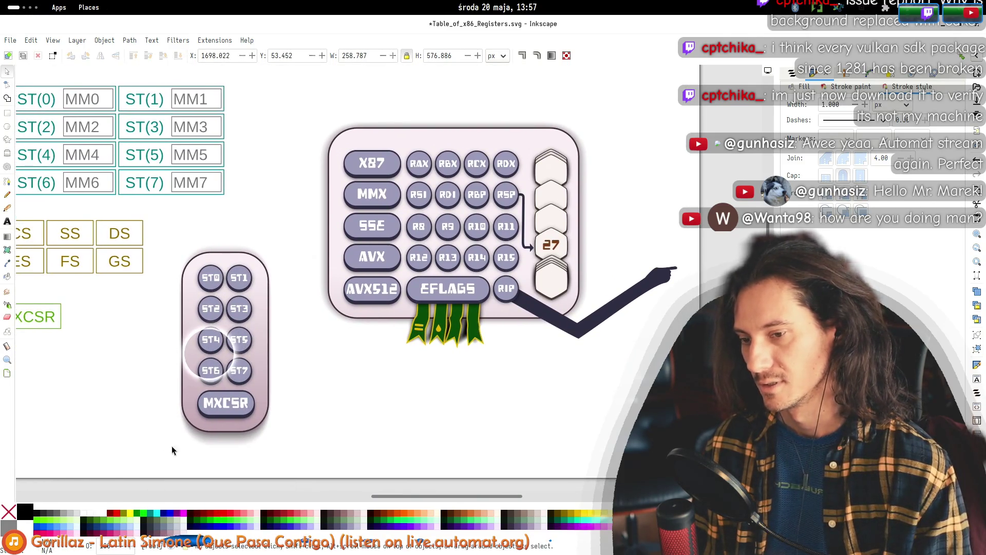
{"action": "left_click", "coordinate": [140, 474]}
{"action": "left_click", "coordinate": [383, 167], "text": "ctrl"}
{"action": "key", "text": "Escape"}
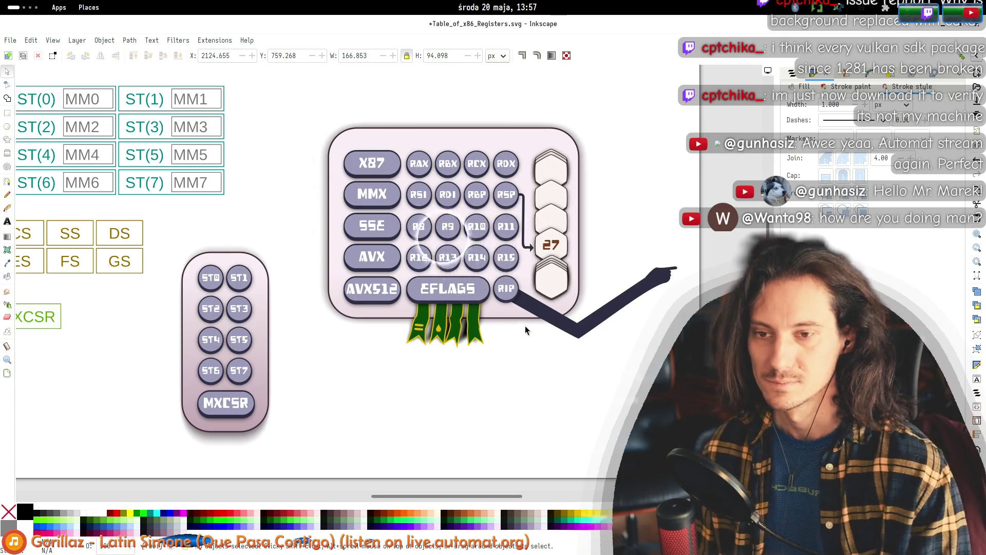
{"action": "scroll", "coordinate": [525, 326], "scroll_direction": "down", "scroll_amount": 3}
{"action": "scroll", "coordinate": [577, 320], "scroll_direction": "up", "scroll_amount": 3}
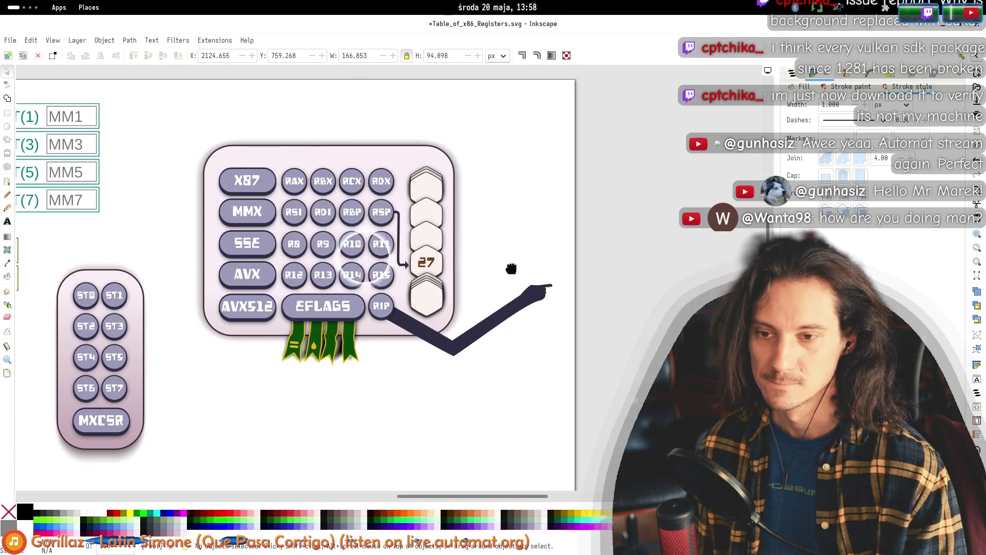
{"action": "key", "text": "alt+Tab"}
{"action": "key", "text": "alt+Tab"}
{"action": "key", "text": "alt+Tab"}
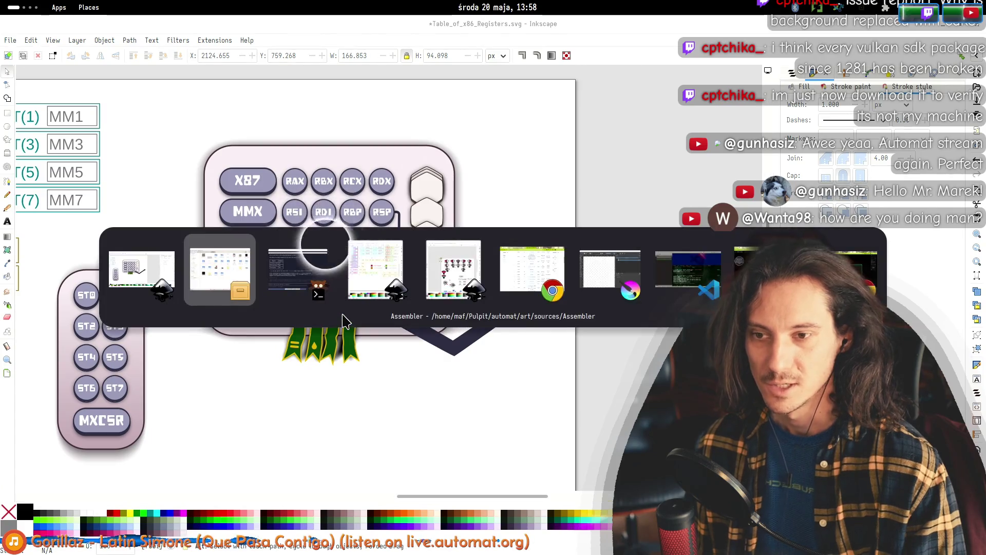
- Bring Krita forward, restore its window and open the AI Image Generation prompt
{"action": "key", "text": "alt+Tab"}
{"action": "key", "text": "alt+Tab"}
{"action": "key", "text": "alt+Tab"}
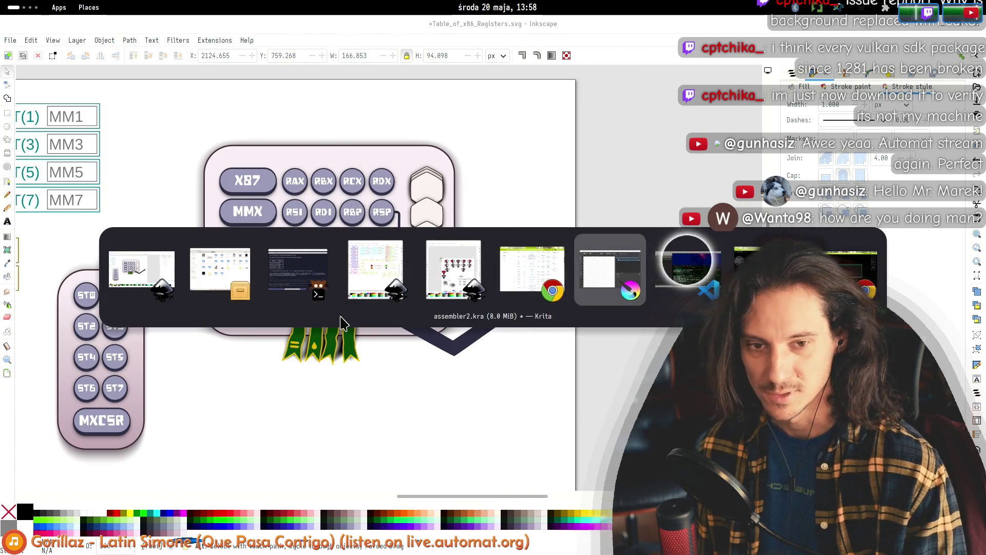
{"action": "key", "text": "alt+Tab"}
{"action": "key", "text": "alt+Tab"}
{"action": "key", "text": "alt+Tab"}
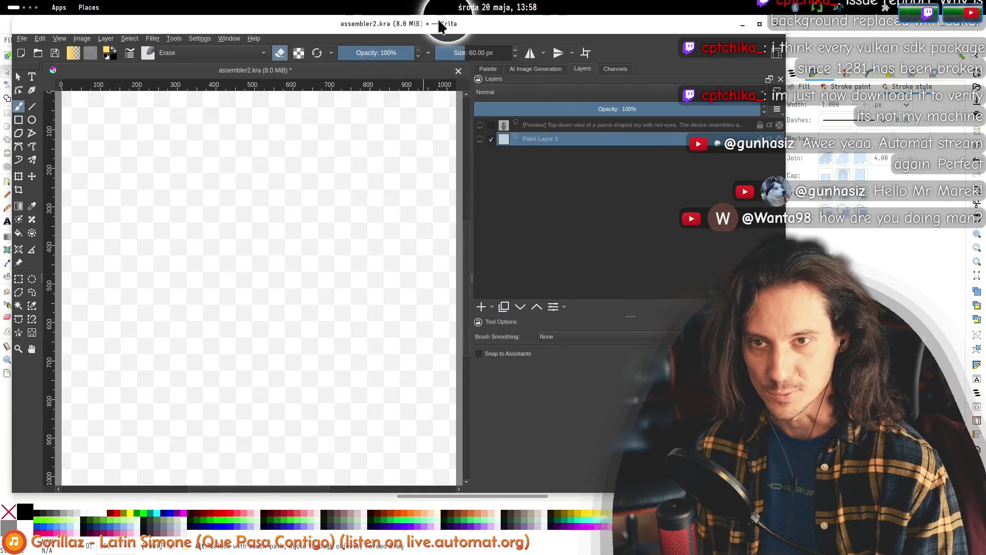
{"action": "mouse_move", "coordinate": [440, 24]}
{"action": "left_mouse_down"}
{"action": "mouse_move", "coordinate": [441, 414]}
{"action": "mouse_move", "coordinate": [469, 126]}
{"action": "mouse_move", "coordinate": [450, 76]}
{"action": "left_mouse_up"}
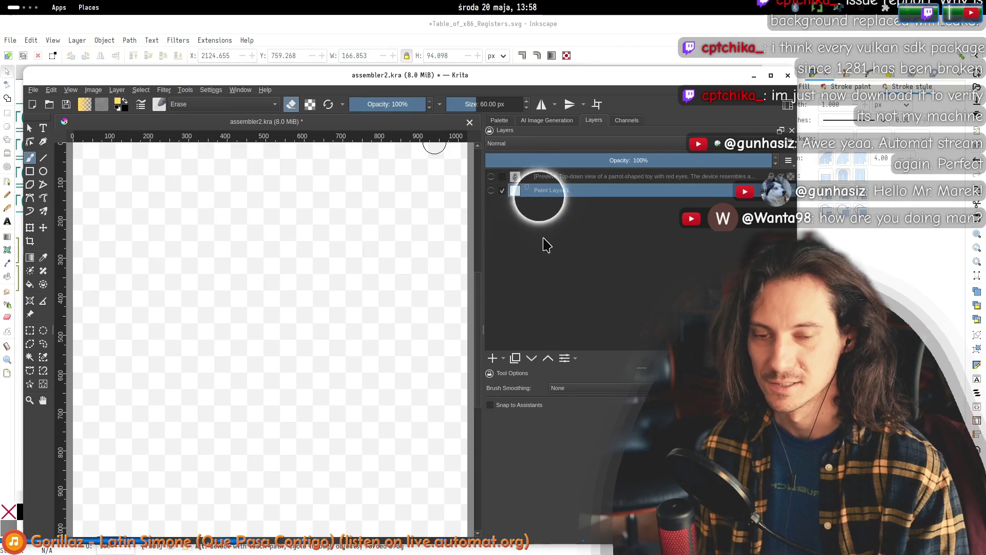
{"action": "left_click", "coordinate": [545, 119]}
{"action": "left_click", "coordinate": [534, 158]}
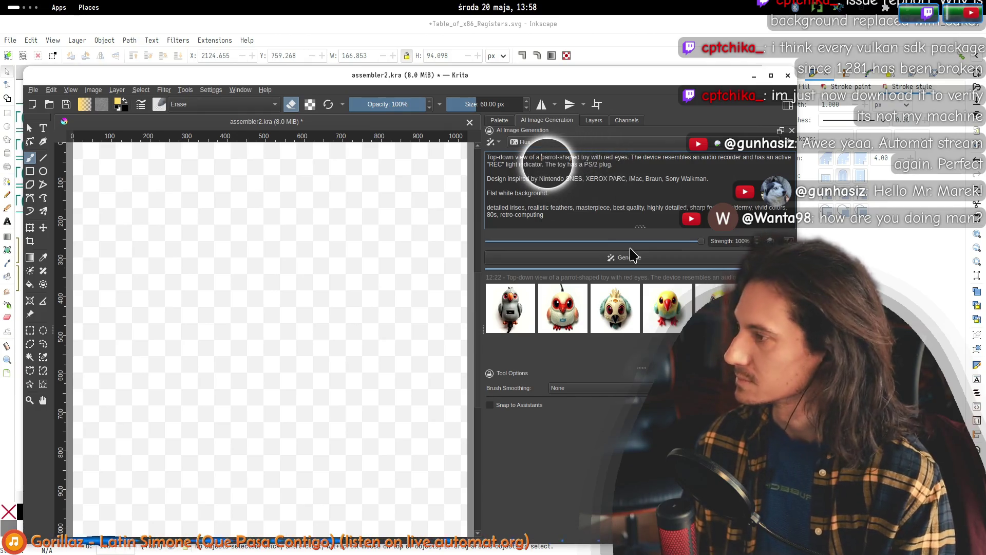
- Try adding 'board' to the prompt, undo it, and compare against the Inkscape diagram
{"action": "key", "text": "alt+Tab"}
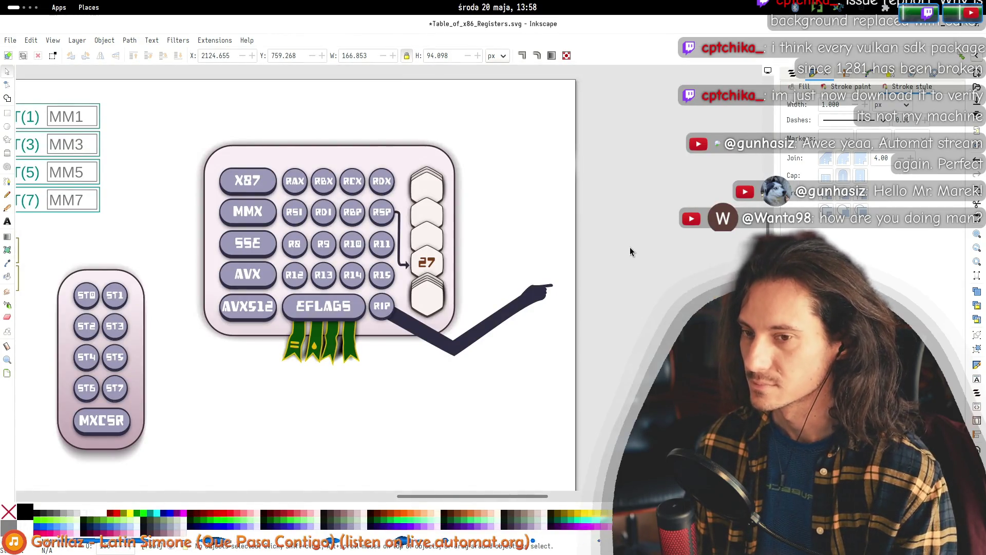
{"action": "key", "text": "alt+Tab"}
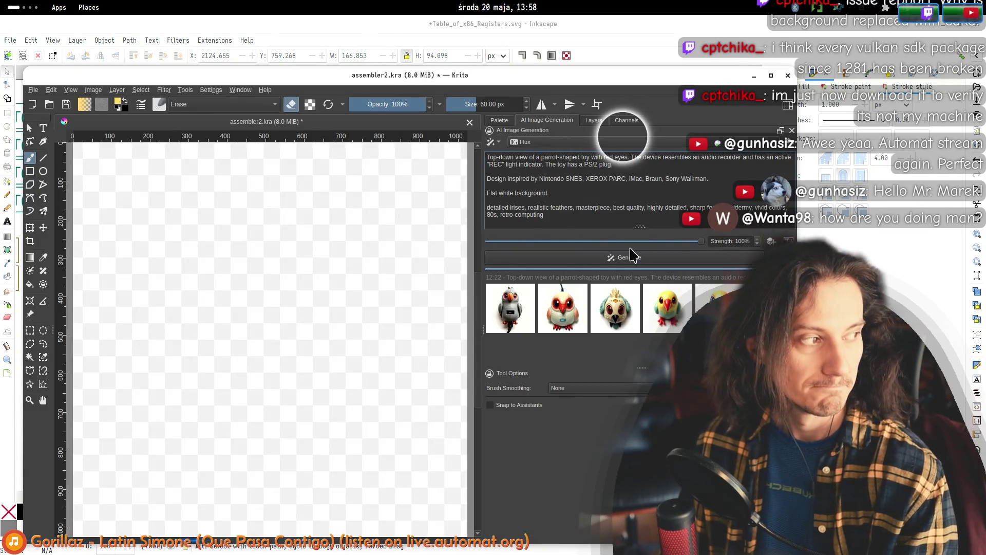
{"action": "type", "text": "board"}
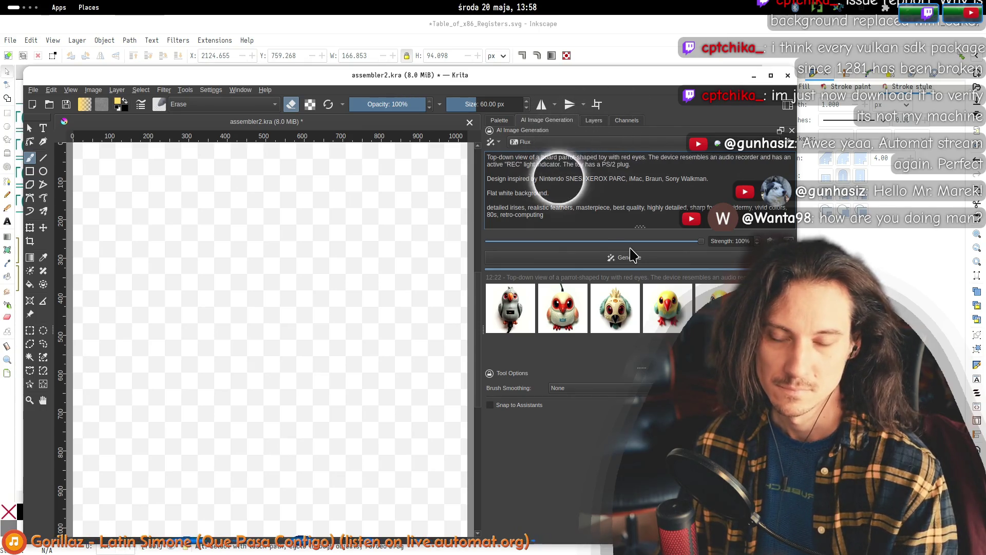
{"action": "key", "text": "ctrl+z"}
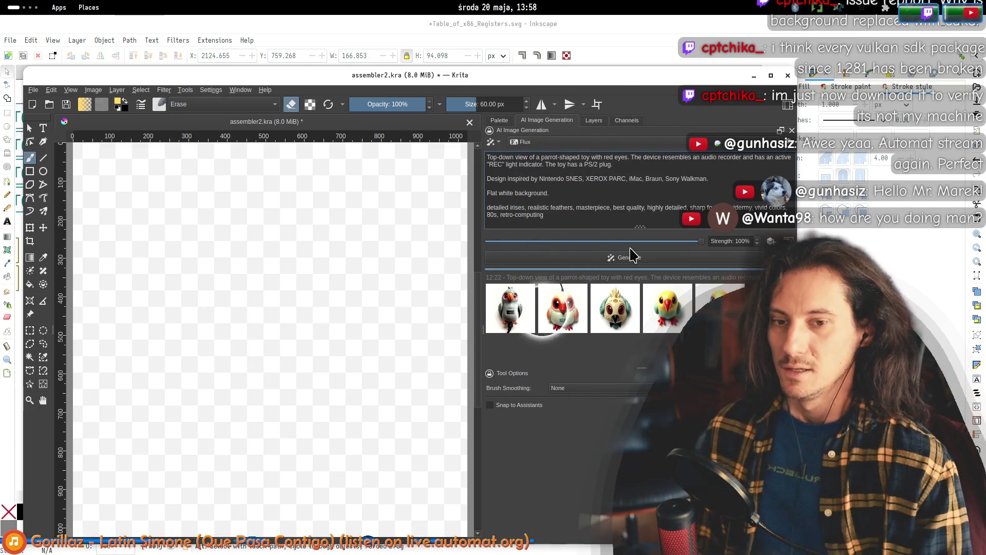
{"action": "key", "text": "alt+Tab"}
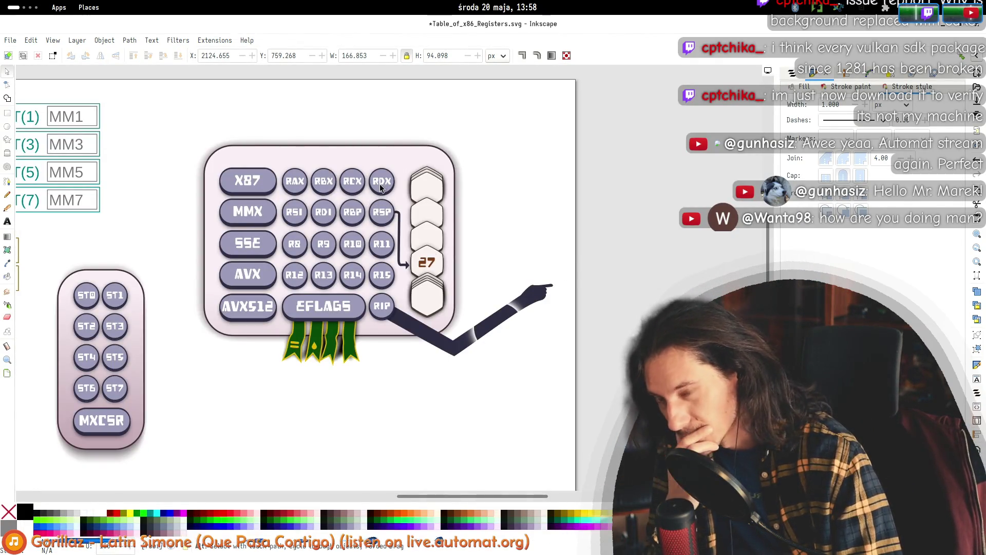
{"action": "key", "text": "alt+Tab"}
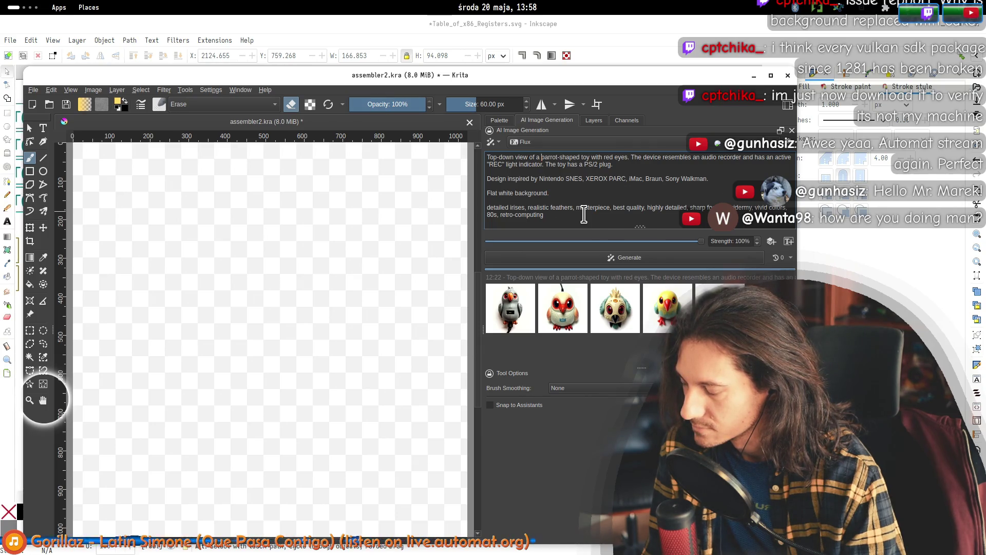
- Type 'stone' and select the parrot-shaped toy wording in the prompt
{"action": "type", "text": "stone"}
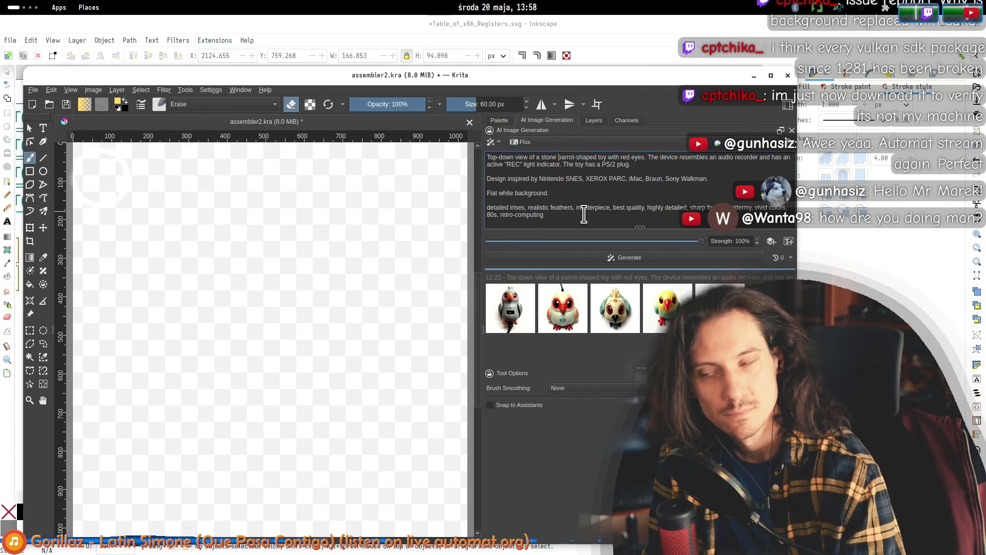
{"action": "key", "text": "alt+Tab"}
{"action": "key", "text": "alt+Tab"}
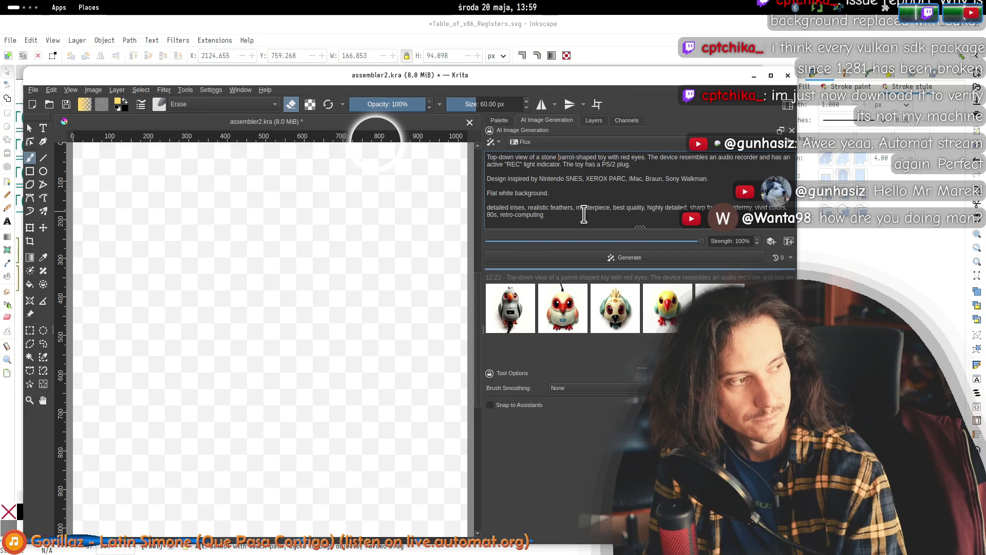
{"action": "key", "text": "alt+Tab"}
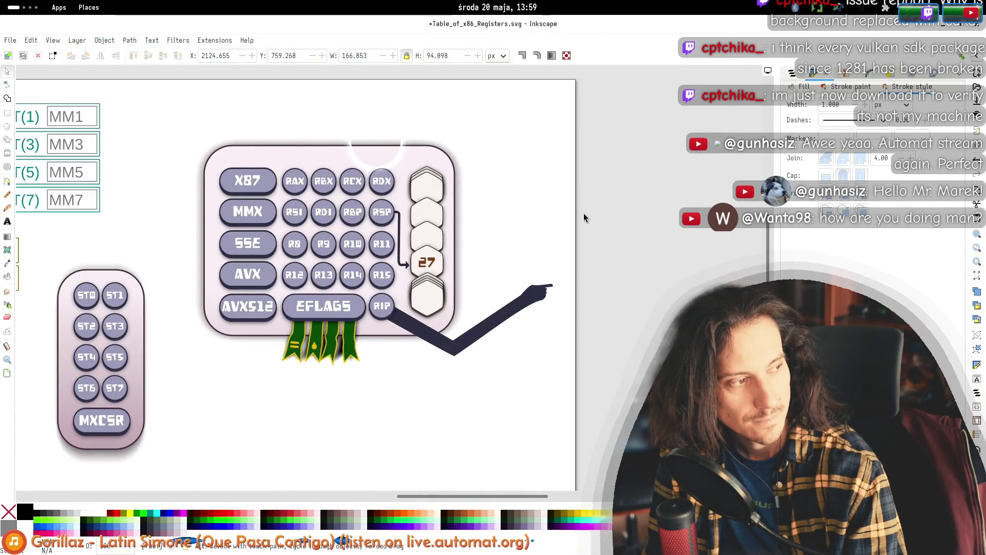
{"action": "key", "text": "alt+Tab"}
{"action": "key", "text": "alt+Tab"}
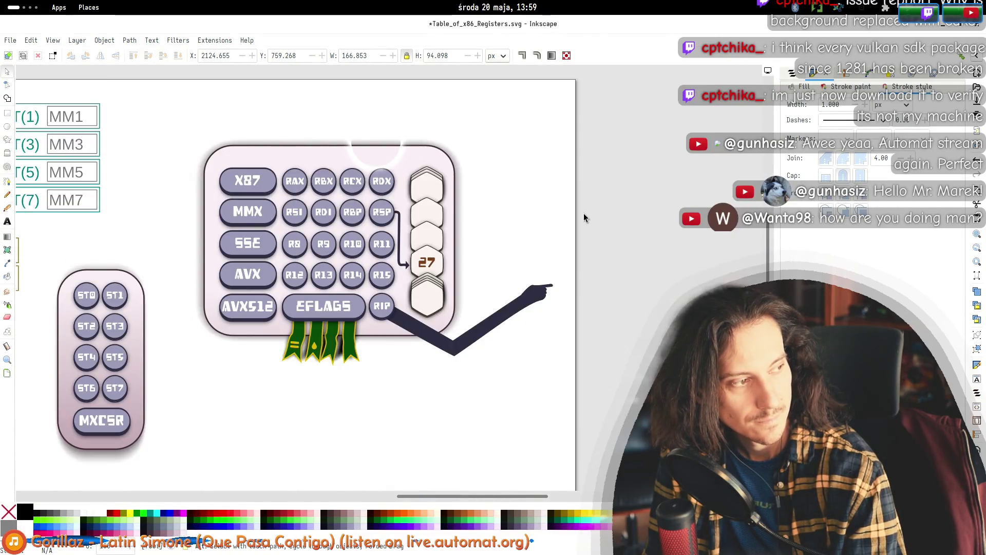
{"action": "key", "text": "alt+Tab"}
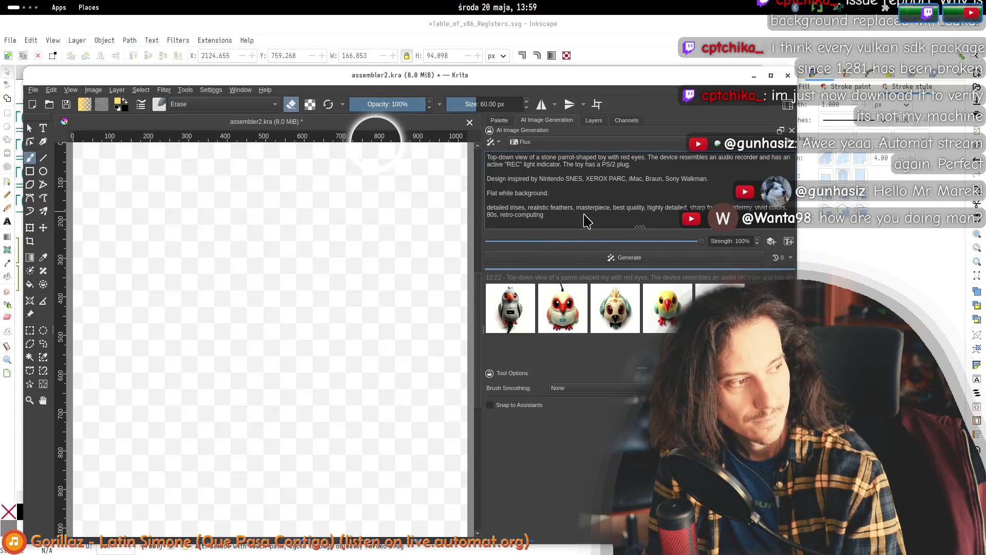
{"action": "key", "text": "alt+Tab"}
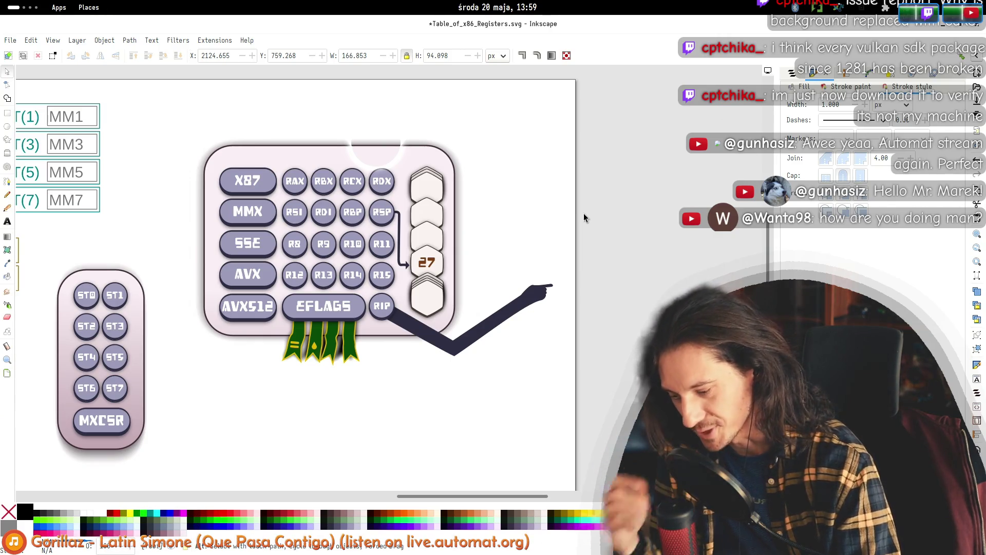
{"action": "key", "text": "alt+Tab"}
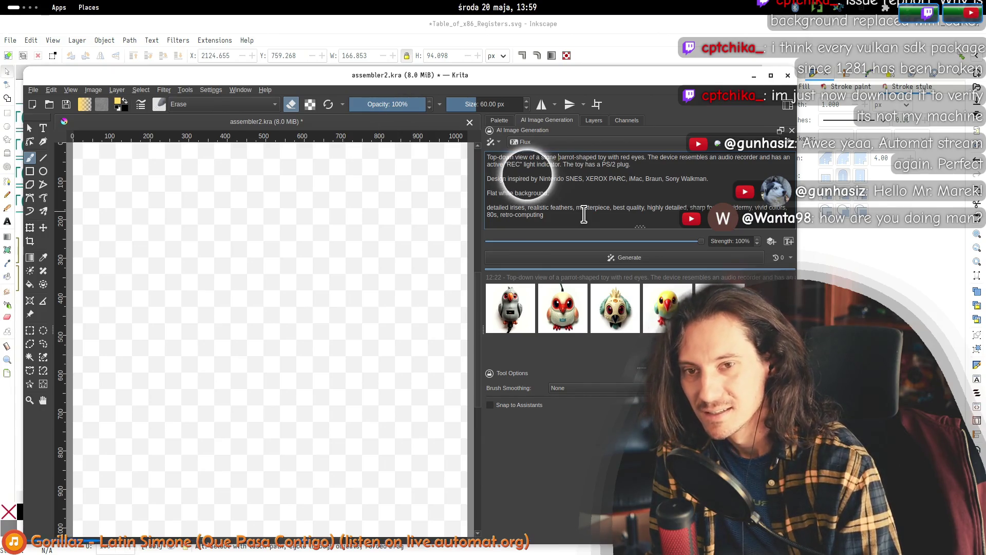
{"action": "left_click_drag", "start_coordinate": [558, 158], "coordinate": [634, 159]}
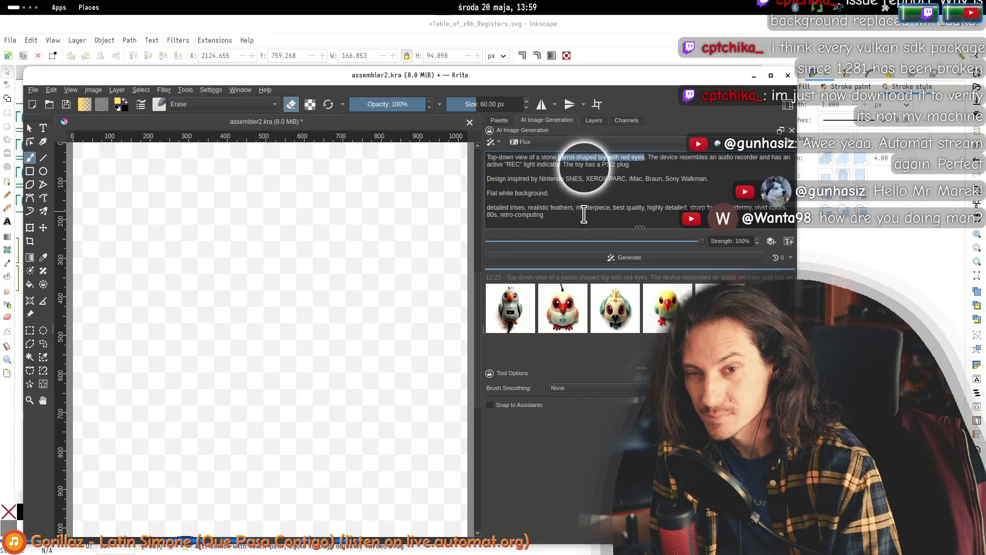
{"action": "key", "text": "alt+Tab"}
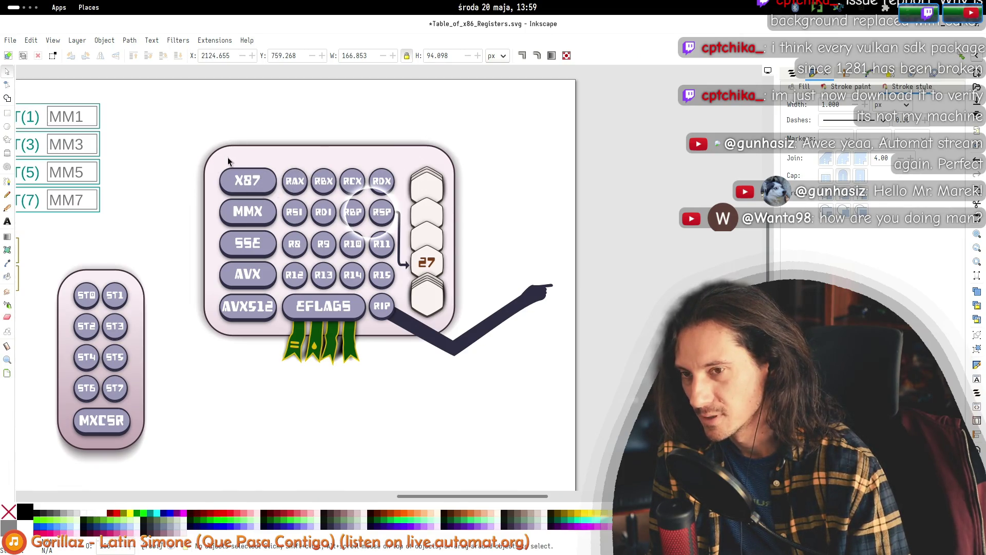
{"action": "key", "text": "alt+Tab"}
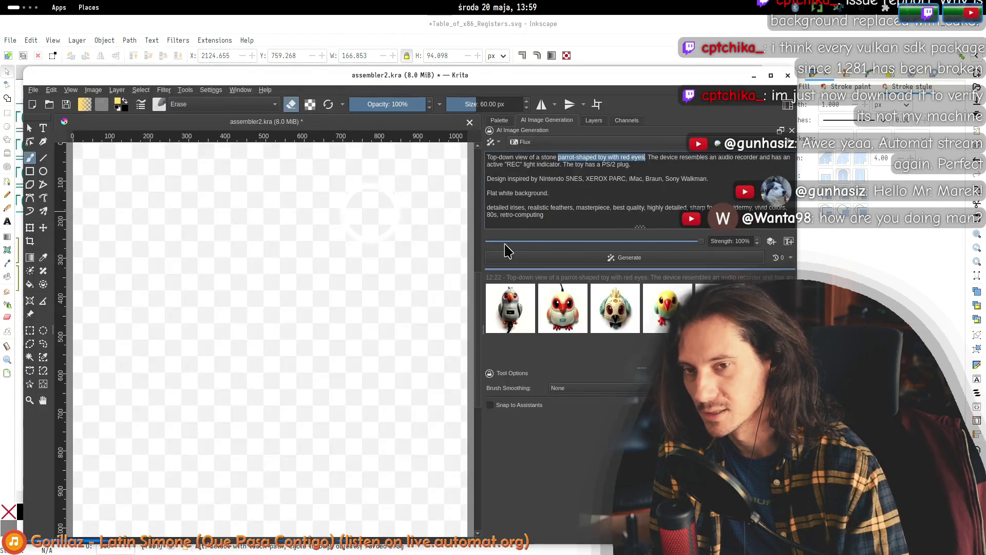
{"action": "key", "text": "ctrl+shift+Left"}
{"action": "key", "text": "ctrl+shift+Left"}
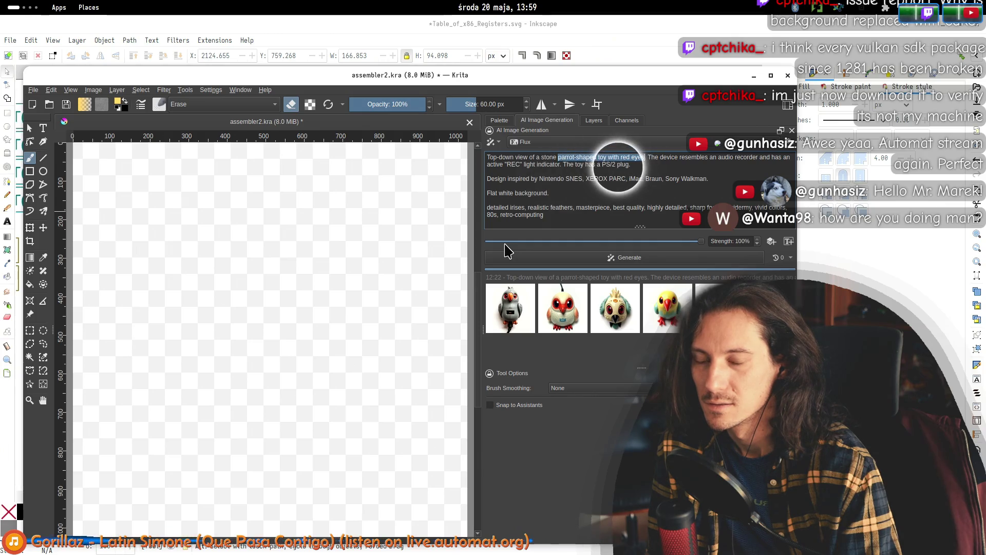
- Rewrite the subject as a 'prehistoric stone artifact' resembling 'a calculator'
{"action": "key", "text": "alt+Tab"}
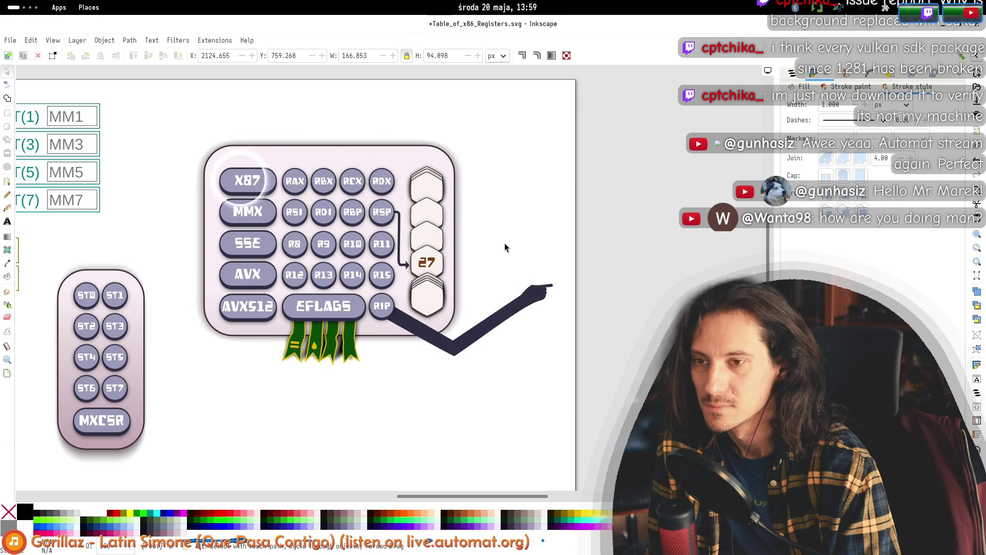
{"action": "key", "text": "alt+Tab"}
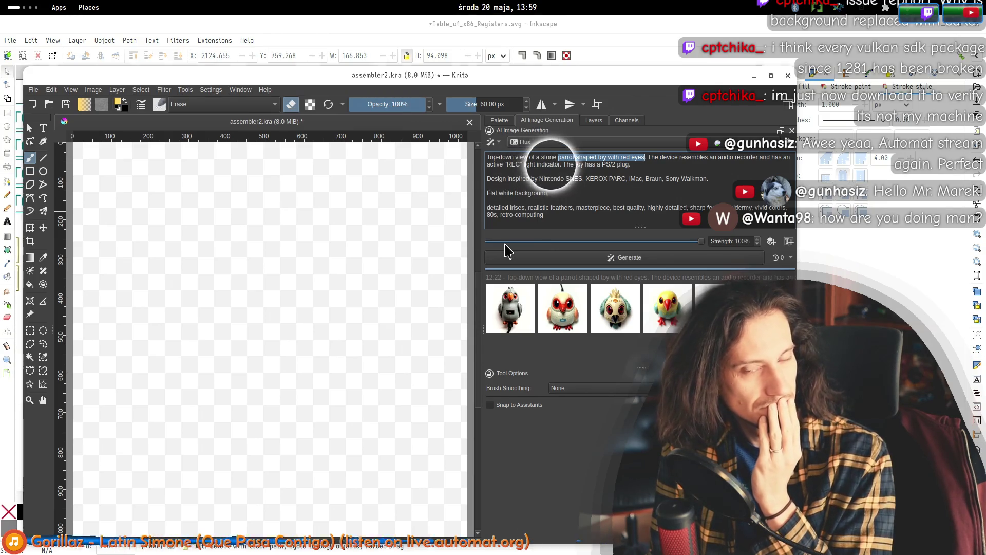
{"action": "key", "text": "alt+Tab"}
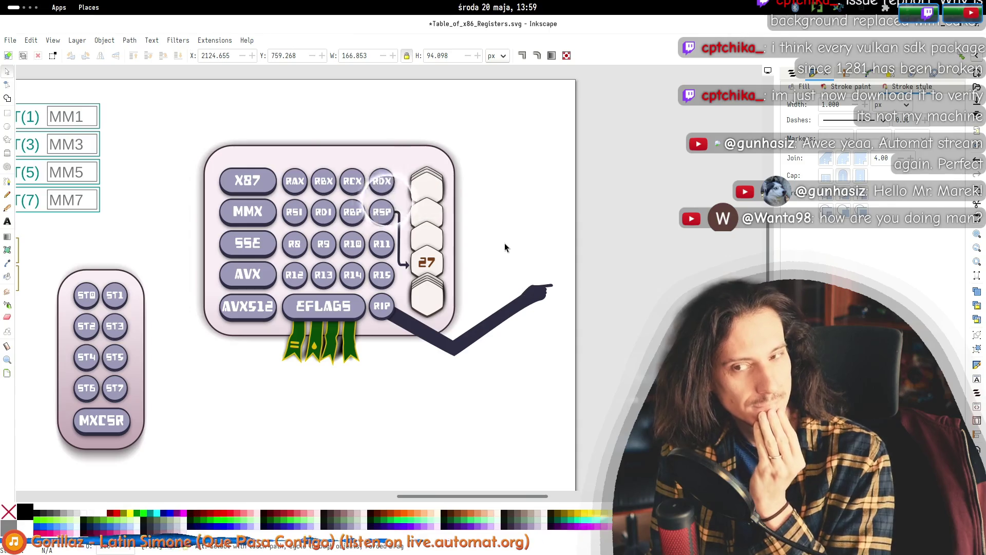
{"action": "key", "text": "alt+Tab"}
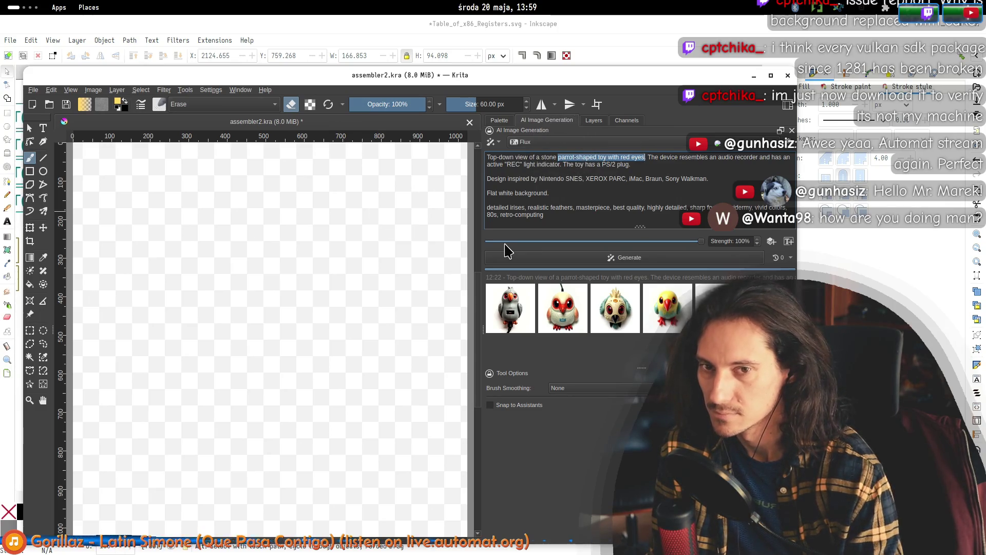
{"action": "type", "text": "rehistoric stone "}
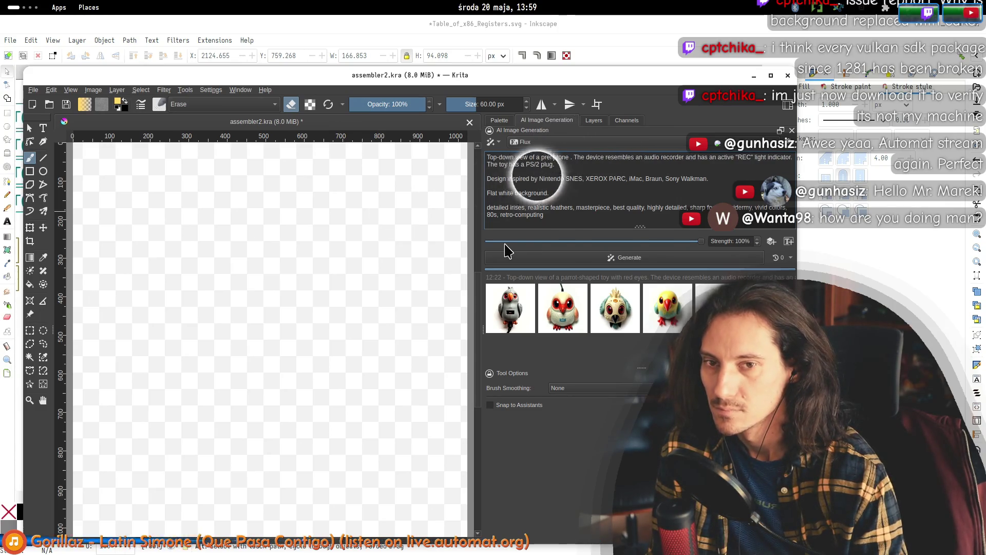
{"action": "type", "text": "artifa"}
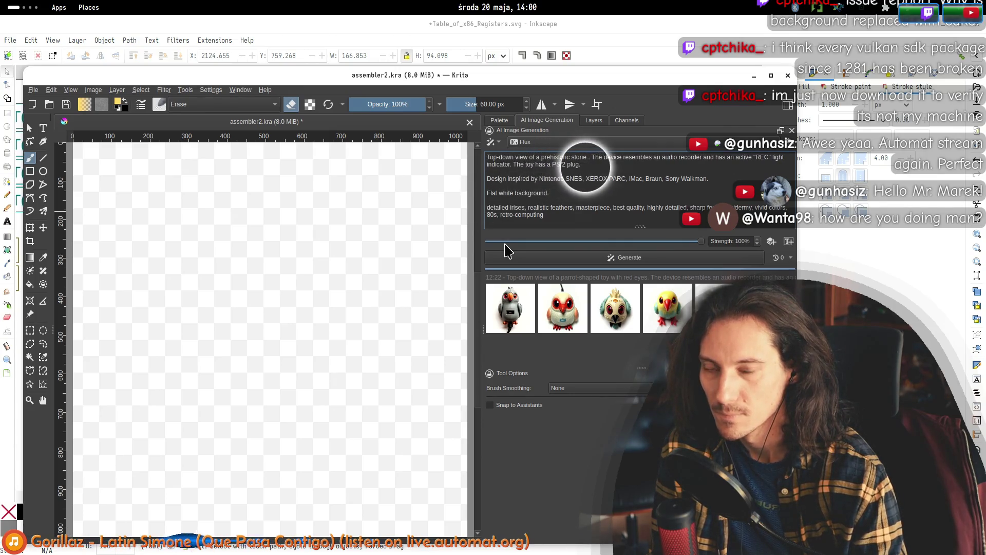
{"action": "type", "text": "ct."}
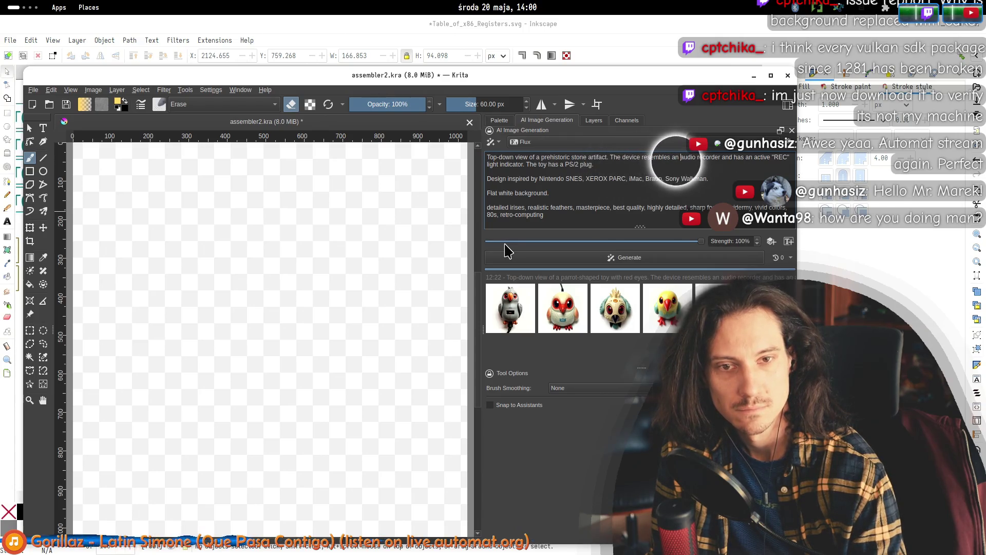
{"action": "key", "text": "BackSpace"}
{"action": "type", "text": "calculator"}
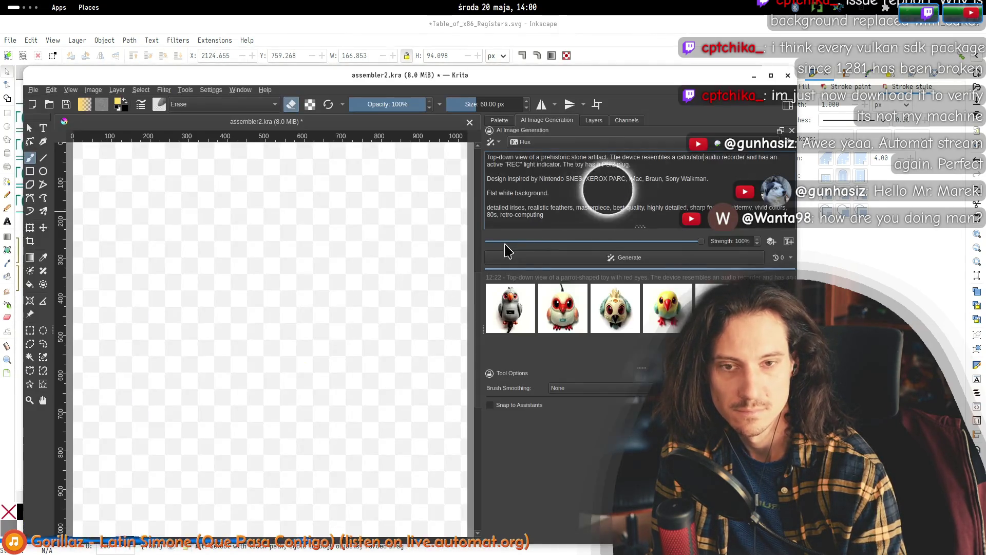
- Replace the audio recorder, REC light and PS/2 plug wording with 'grid of glassy buttons.'
{"action": "key", "text": "ctrl+shift+Right"}
{"action": "key", "text": "ctrl+shift+Right"}
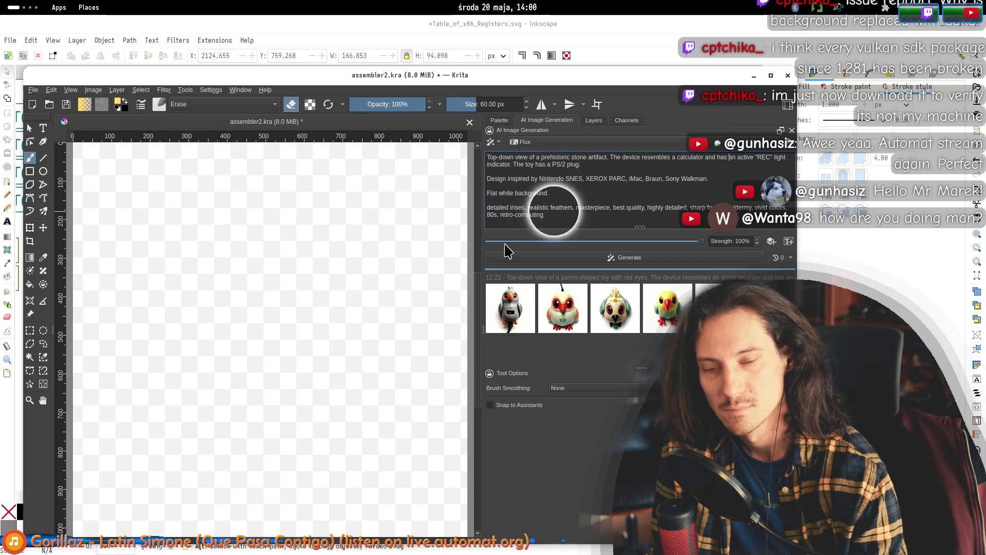
{"action": "key", "text": "shift+Down"}
{"action": "key", "text": "alt+Tab"}
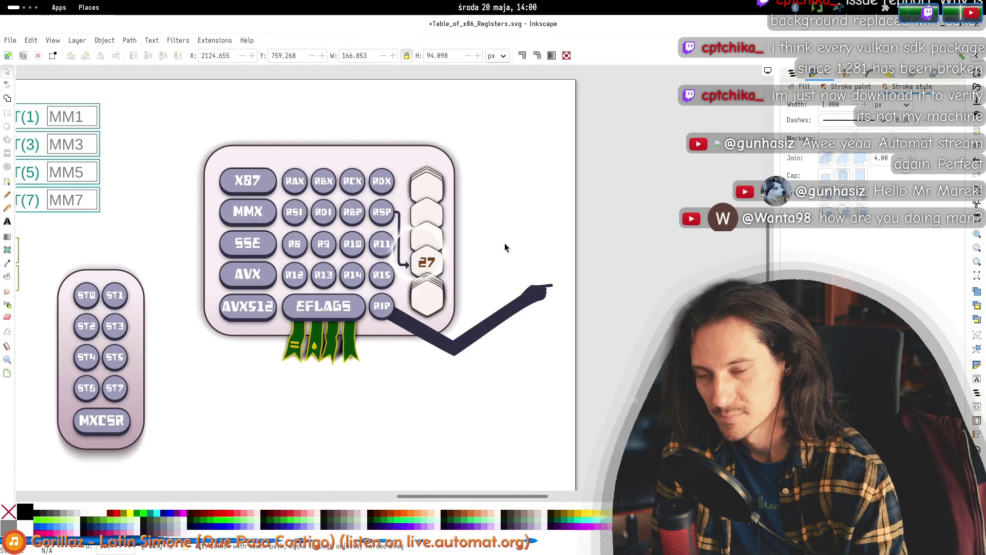
{"action": "key", "text": "alt+Tab"}
{"action": "type", "text": "grid of "}
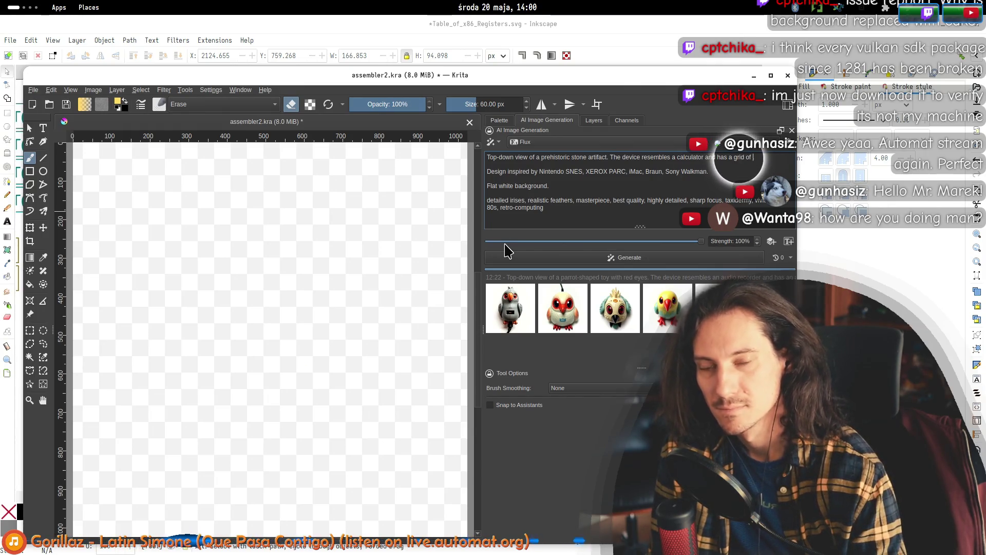
{"action": "type", "text": "g"}
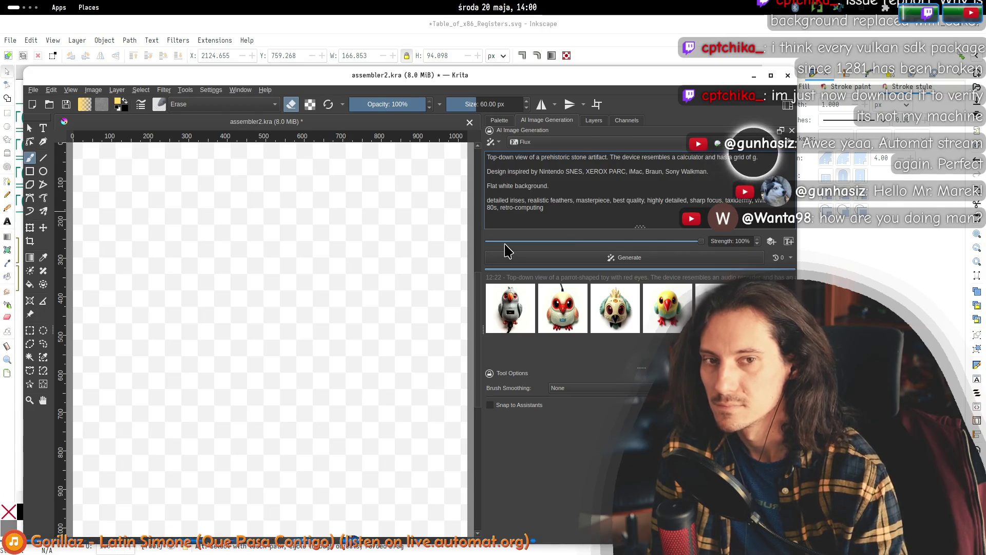
{"action": "type", "text": "lass"}
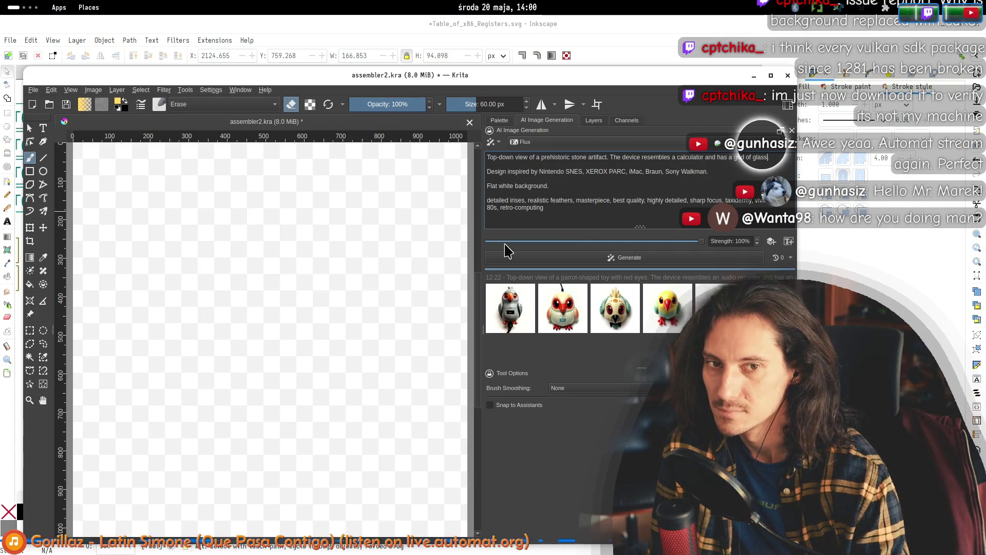
{"action": "type", "text": "y buttons."}
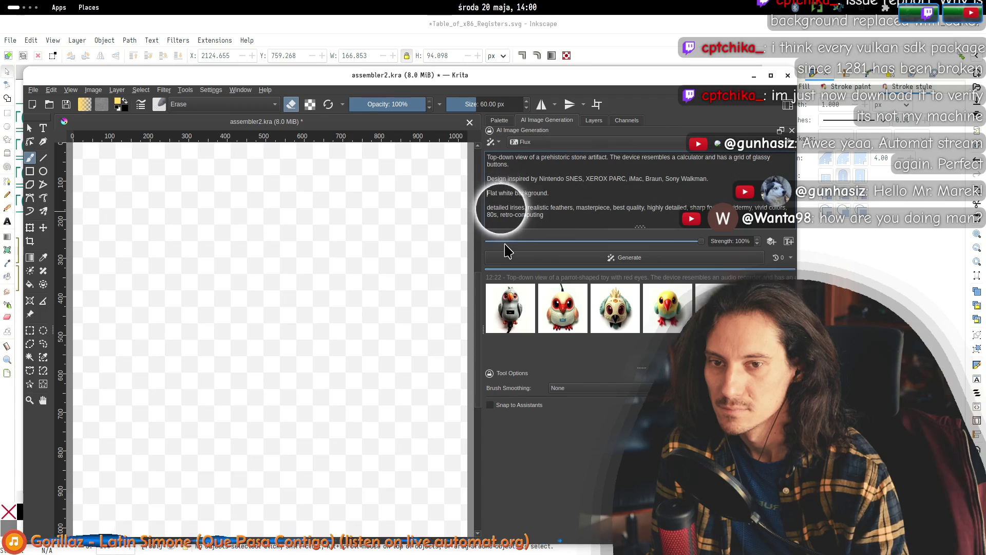
- Swap 'detailed irises, realistic feathers' for 'smooth stone, marble,' and delete the keyword after 'sharp focus'
{"action": "double_click", "coordinate": [498, 208]}
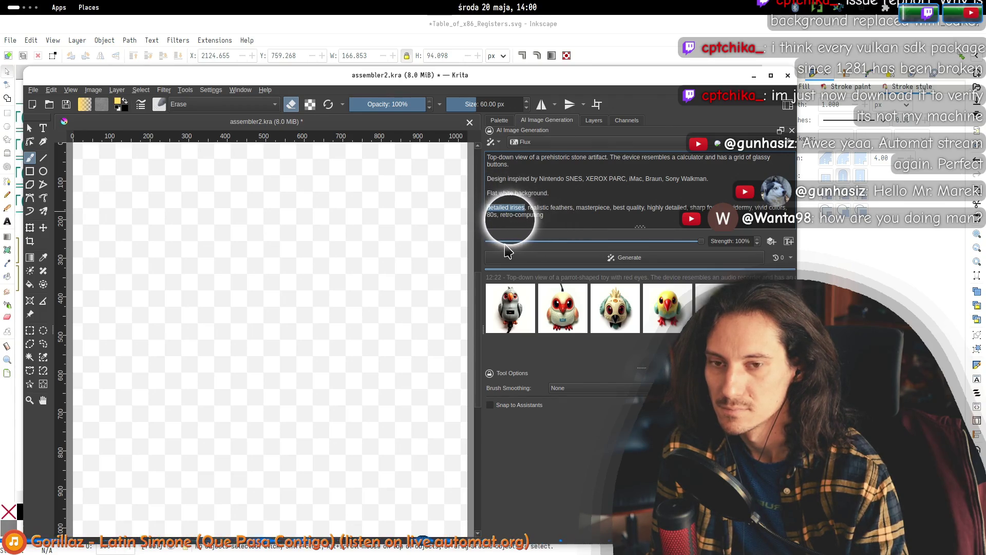
{"action": "type", "text": "smooth stone"}
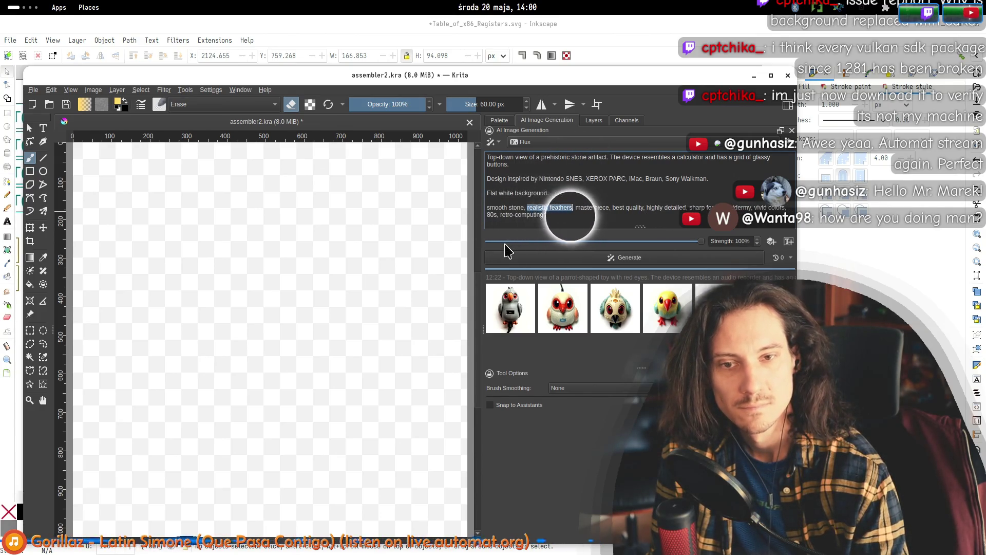
{"action": "key", "text": "ctrl+shift+Right"}
{"action": "key", "text": "ctrl+shift+Right"}
{"action": "type", "text": "marble,"}
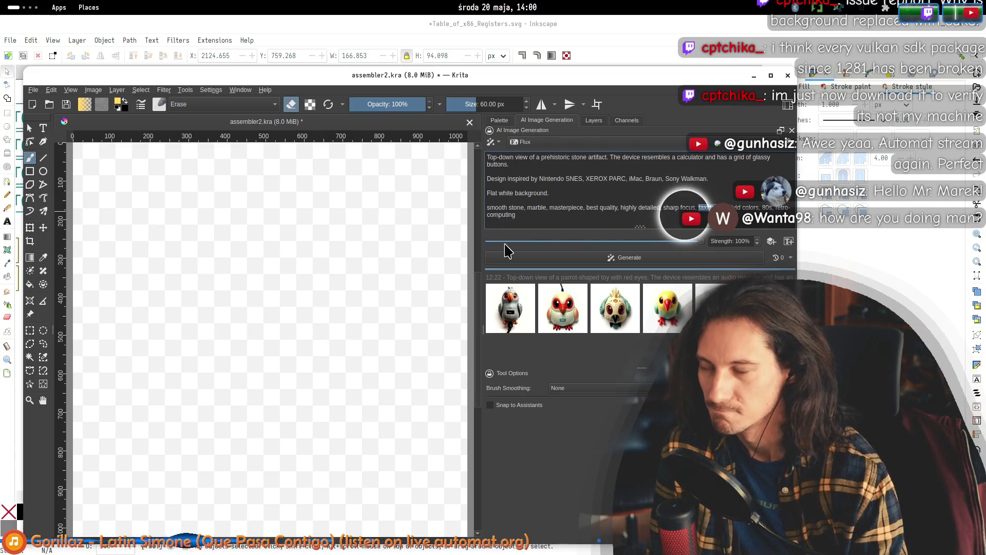
{"action": "key", "text": "BackSpace"}
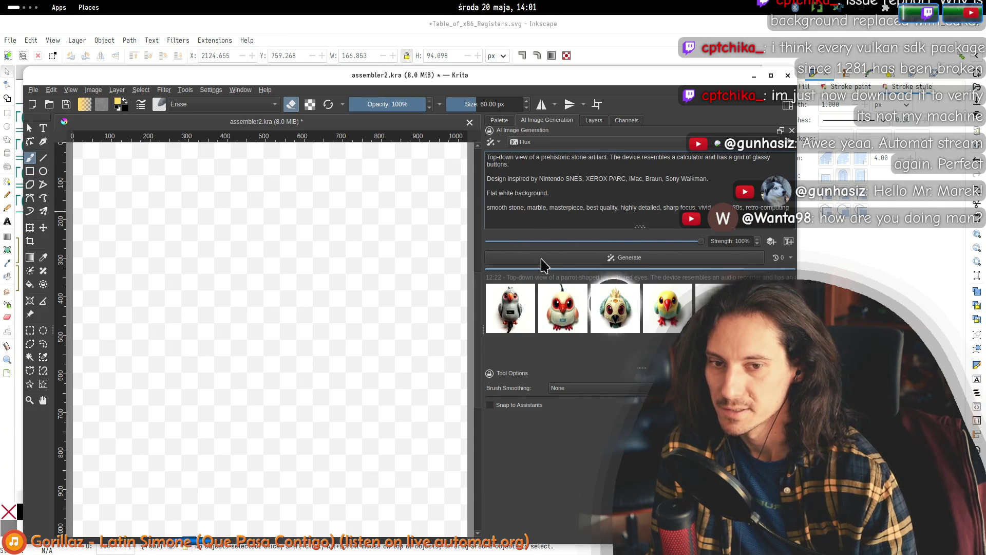
- Clear the old parrot results and generate new images from the stone-calculator prompt
{"action": "left_click", "coordinate": [511, 305]}
{"action": "right_click", "coordinate": [524, 321]}
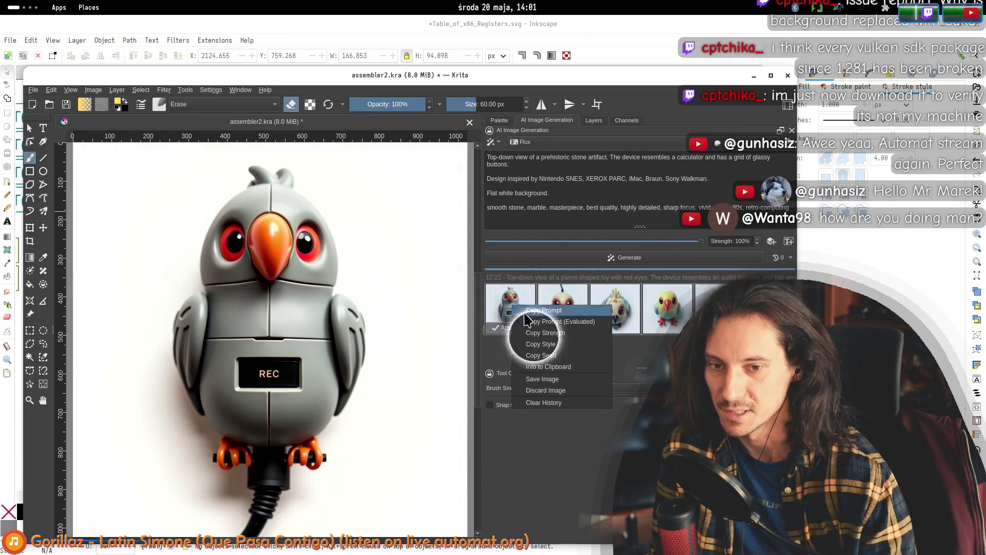
{"action": "left_click", "coordinate": [540, 400]}
{"action": "left_click", "coordinate": [483, 328]}
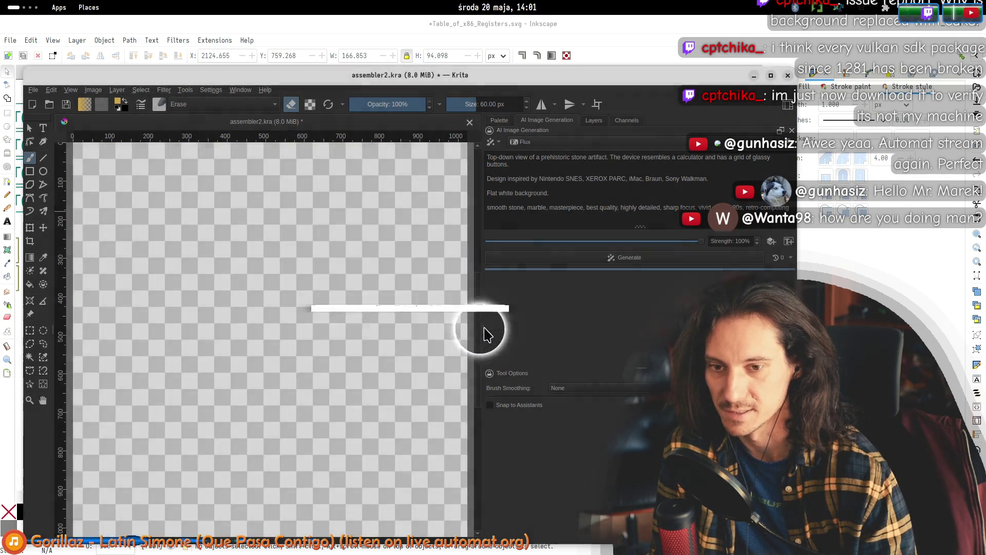
{"action": "left_click", "coordinate": [570, 256]}
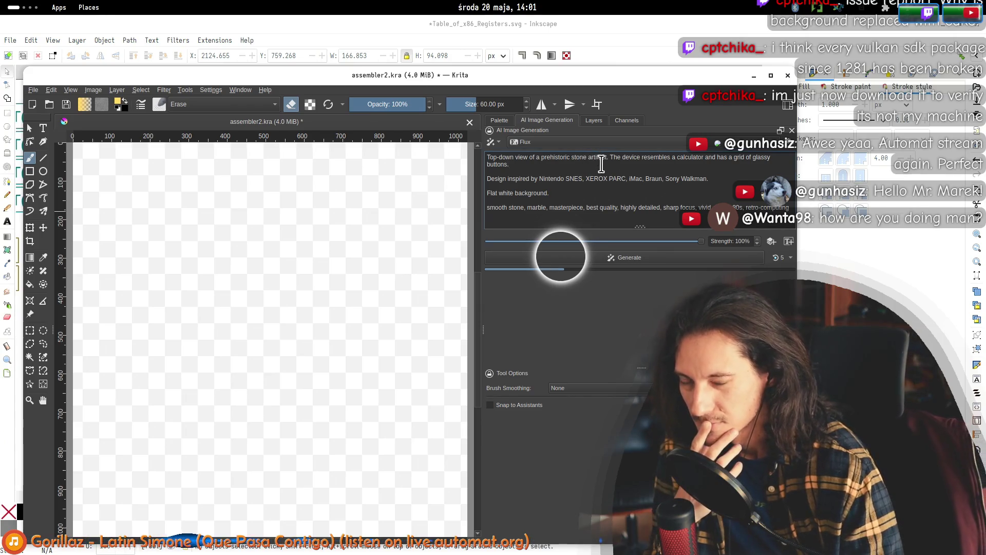
- Move the Krita window up and right and delete the stray letter ending the prompt
{"action": "mouse_move", "coordinate": [552, 79]}
{"action": "left_mouse_down"}
{"action": "mouse_move", "coordinate": [624, 331]}
{"action": "mouse_move", "coordinate": [640, 235]}
{"action": "mouse_move", "coordinate": [608, 55]}
{"action": "left_mouse_up"}
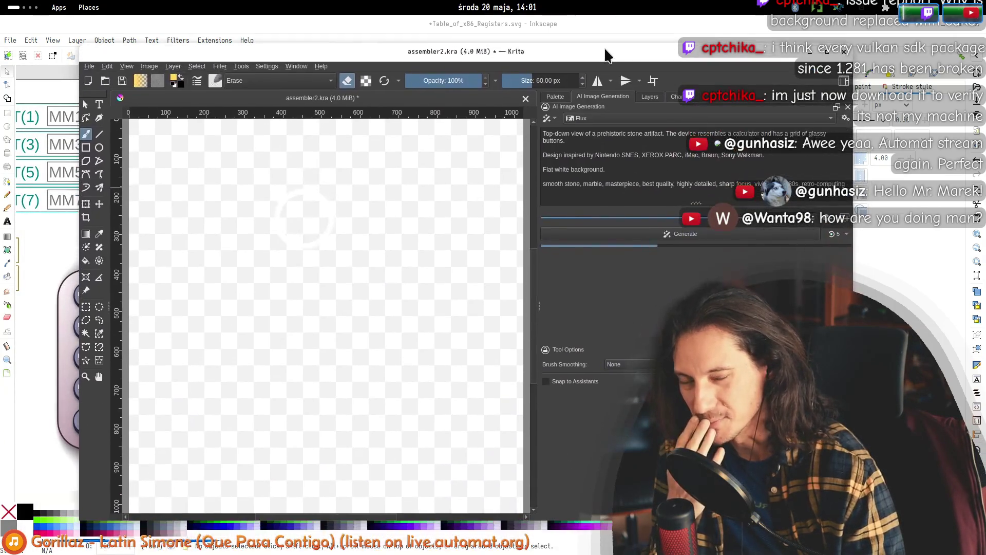
{"action": "left_click", "coordinate": [636, 135]}
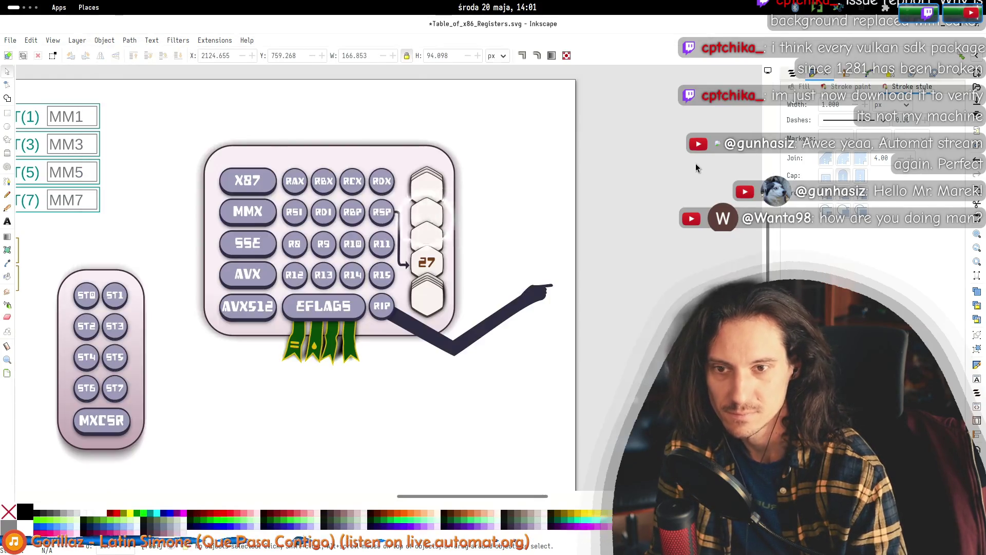
{"action": "key", "text": "alt+Tab"}
{"action": "key", "text": "alt+Tab"}
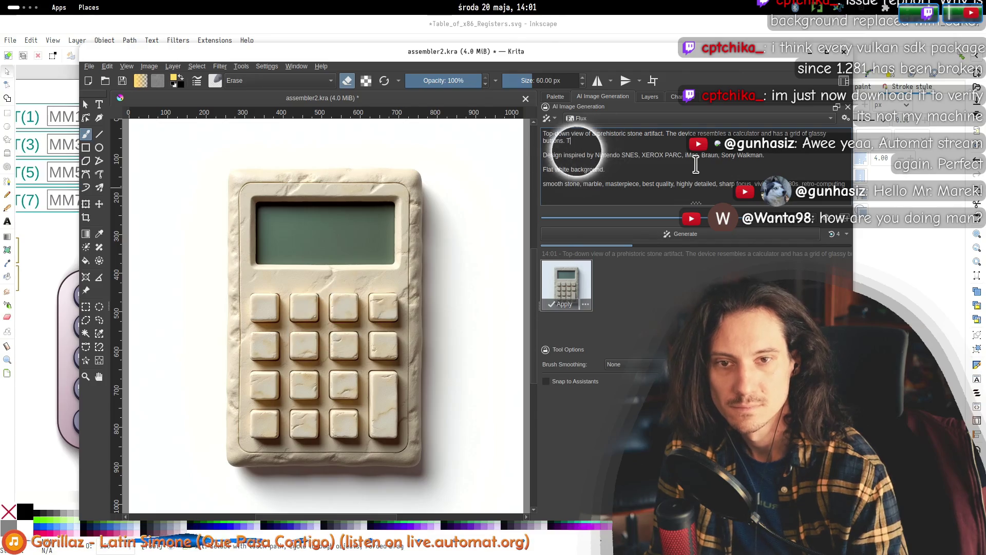
{"action": "key", "text": "BackSpace"}
{"action": "key", "text": "BackSpace"}
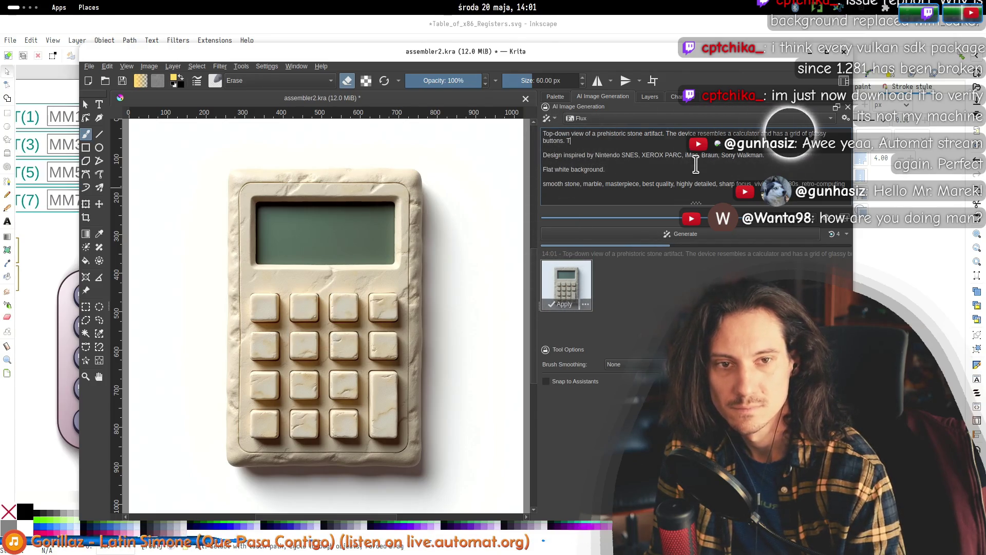
- Replace 'buttons' with 'pebbles' in the Krita prompt and begin the 4x4 arrangement text
{"action": "key", "text": "shift+Home"}
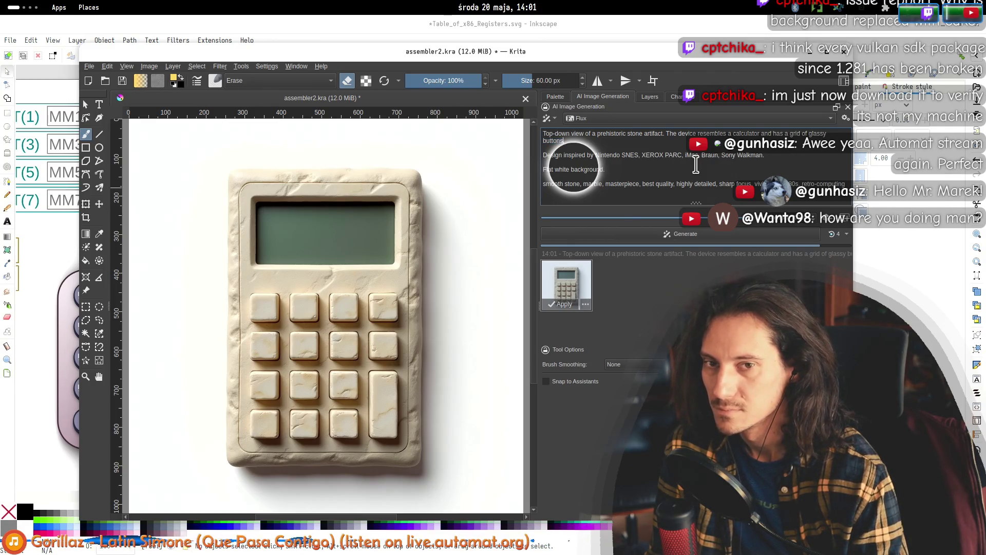
{"action": "type", "text": "pebbles."}
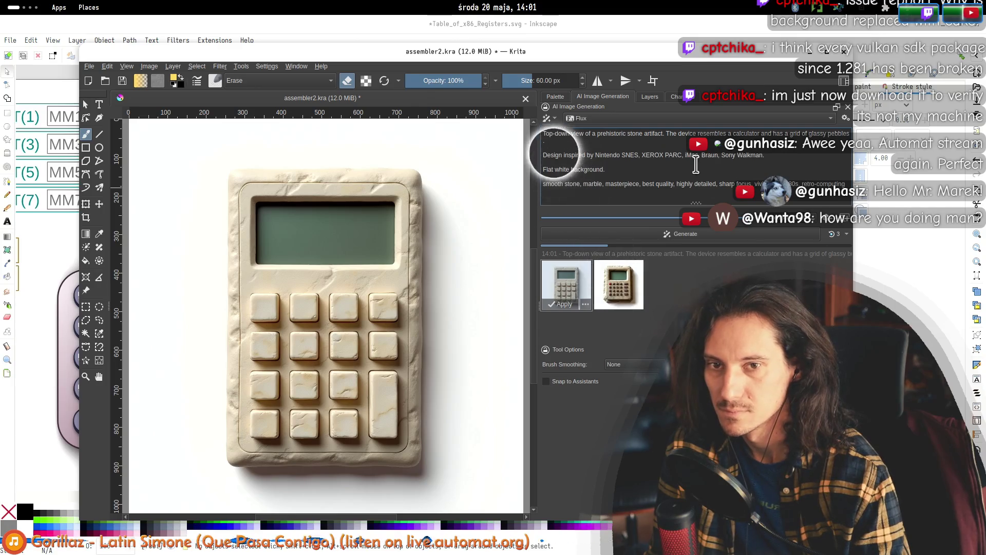
{"action": "key", "text": "BackSpace"}
{"action": "type", "text": "arran"}
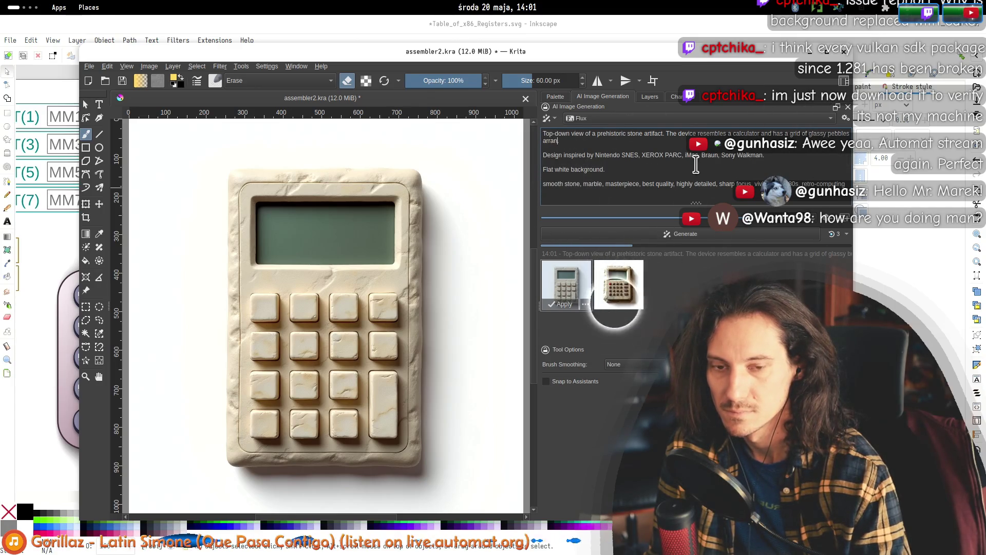
{"action": "type", "text": "ged in"}
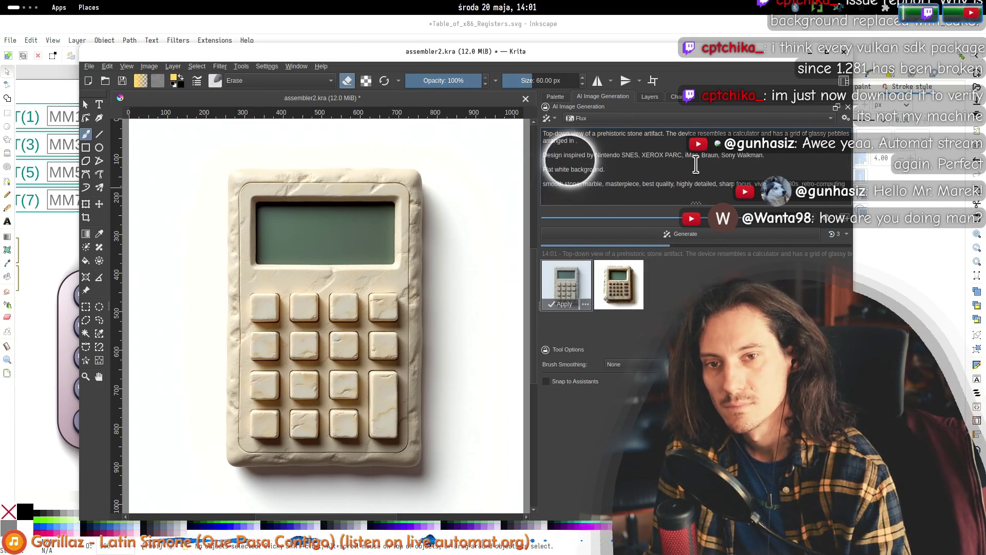
{"action": "type", "text": "pattern"}
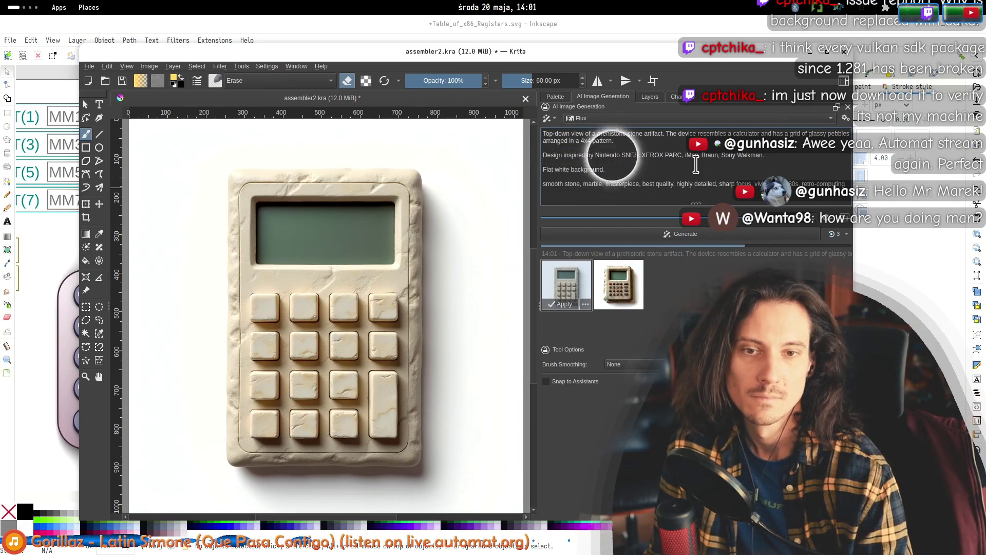
- Preview the second and third calculator images, add 'on the left there is', and return to Inkscape
{"action": "left_click", "coordinate": [615, 293]}
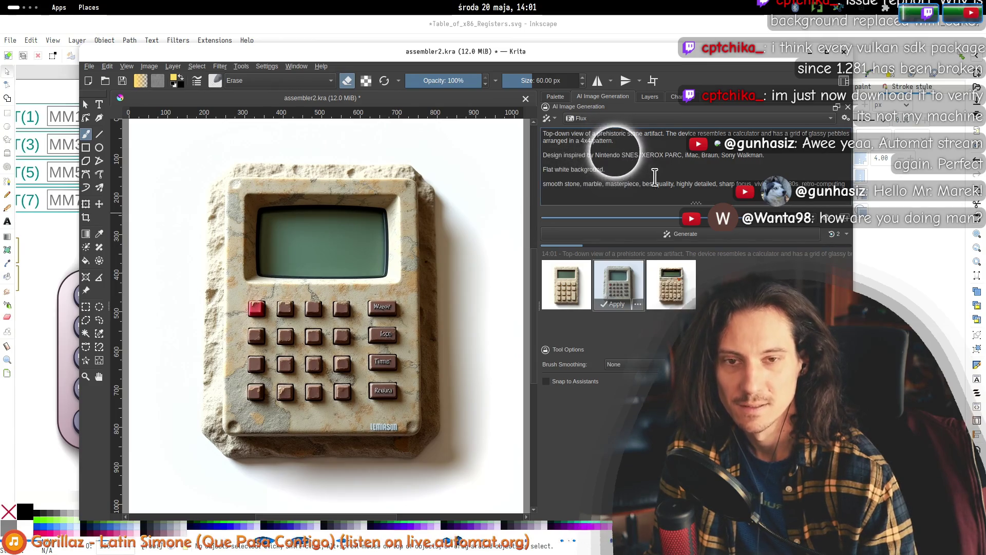
{"action": "left_click", "coordinate": [680, 287]}
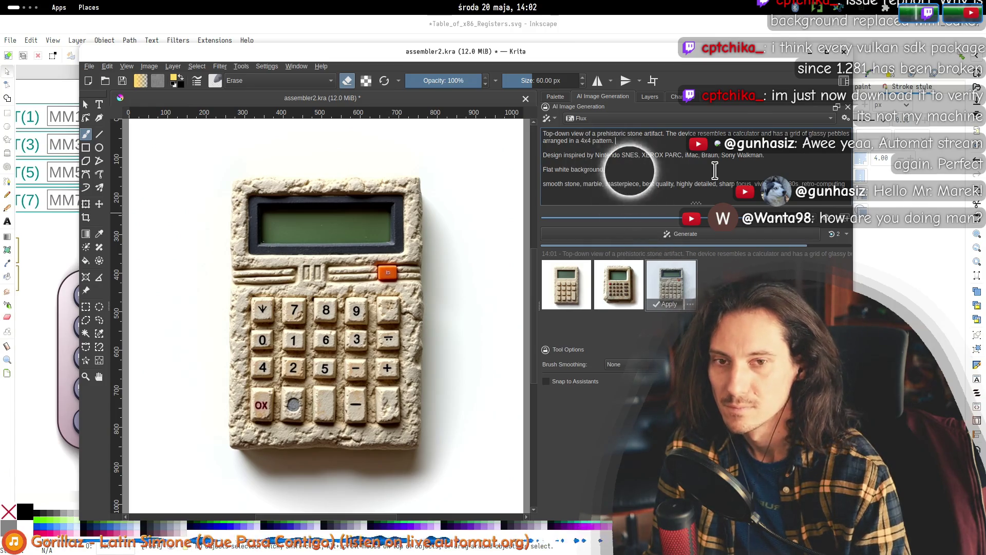
{"action": "type", "text": "On the le"}
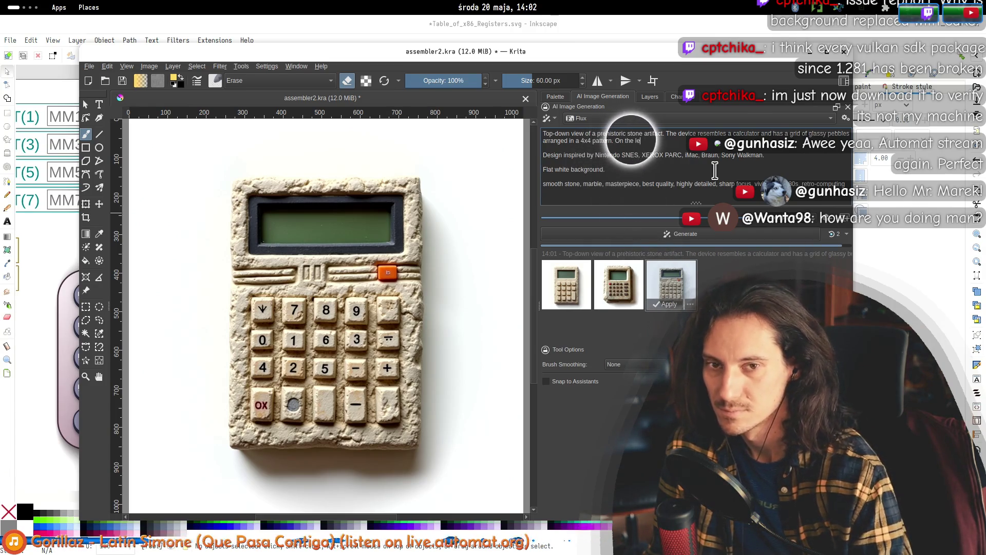
{"action": "type", "text": "ft there is a colum"}
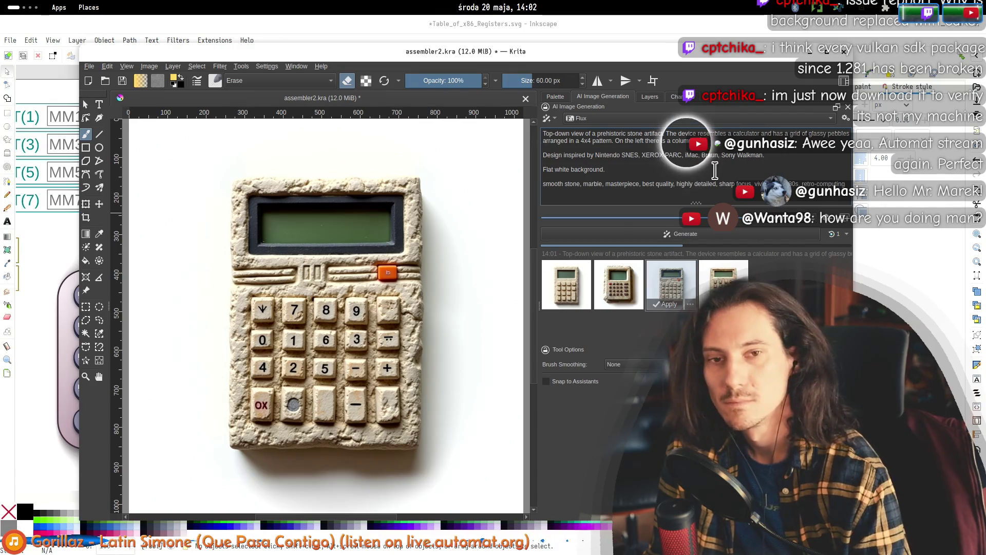
{"action": "key", "text": "alt+Tab"}
{"action": "key", "text": "alt+Tab"}
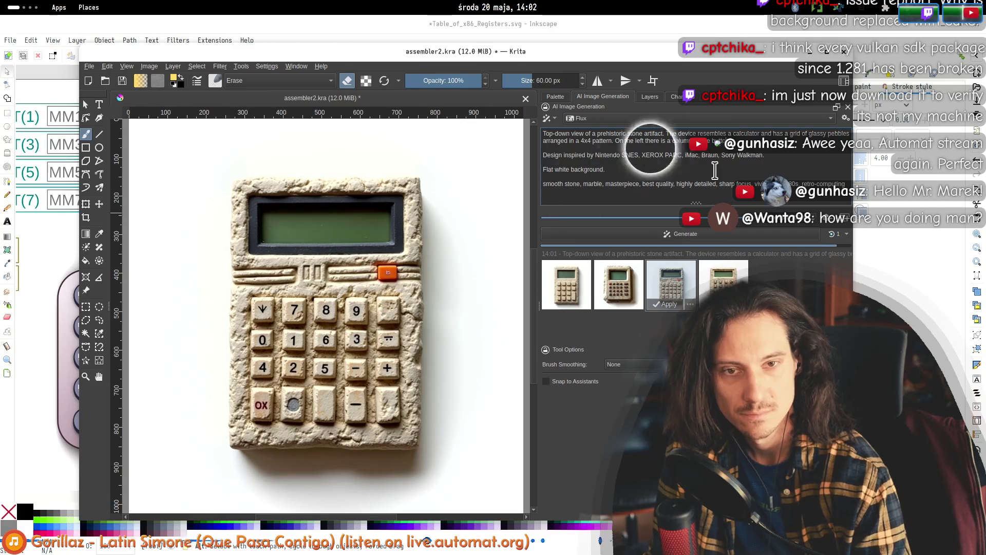
{"action": "key", "text": "alt+Tab"}
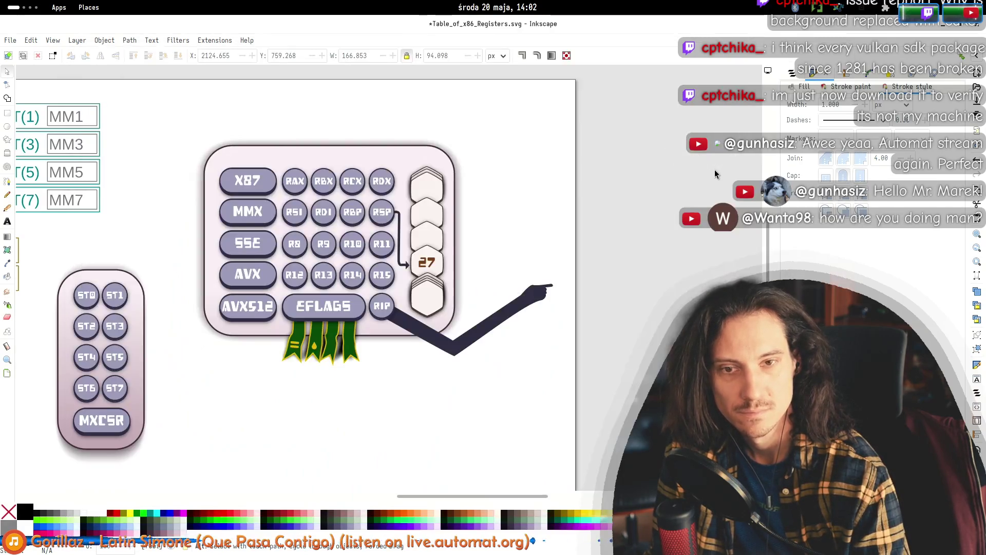
{"action": "key", "text": "alt+Tab"}
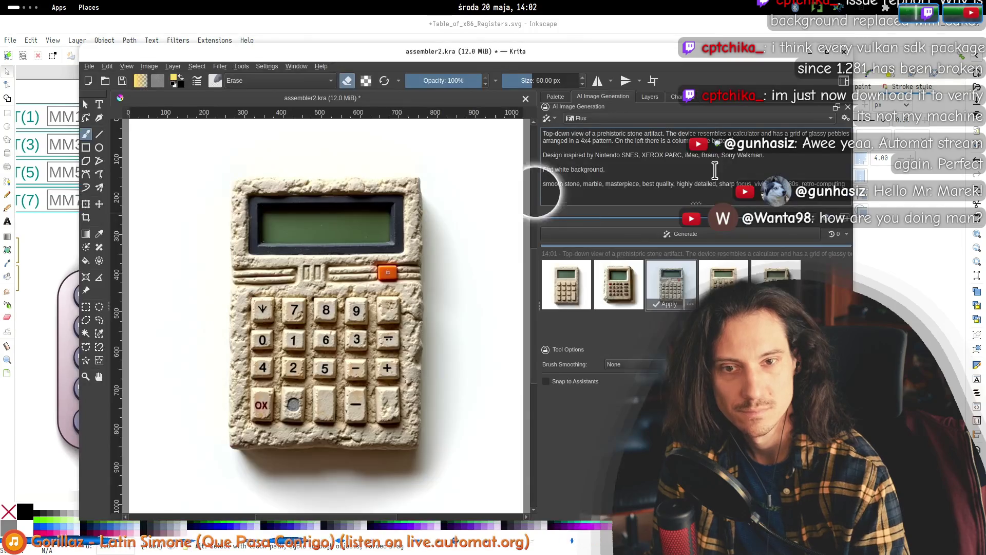
{"action": "key", "text": "alt+Tab"}
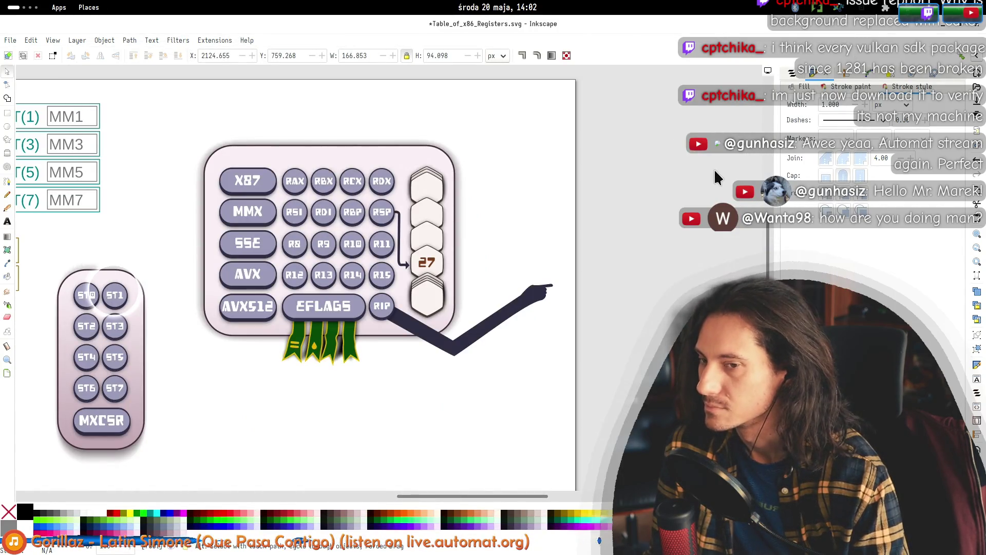
{"action": "key", "text": "alt+Tab"}
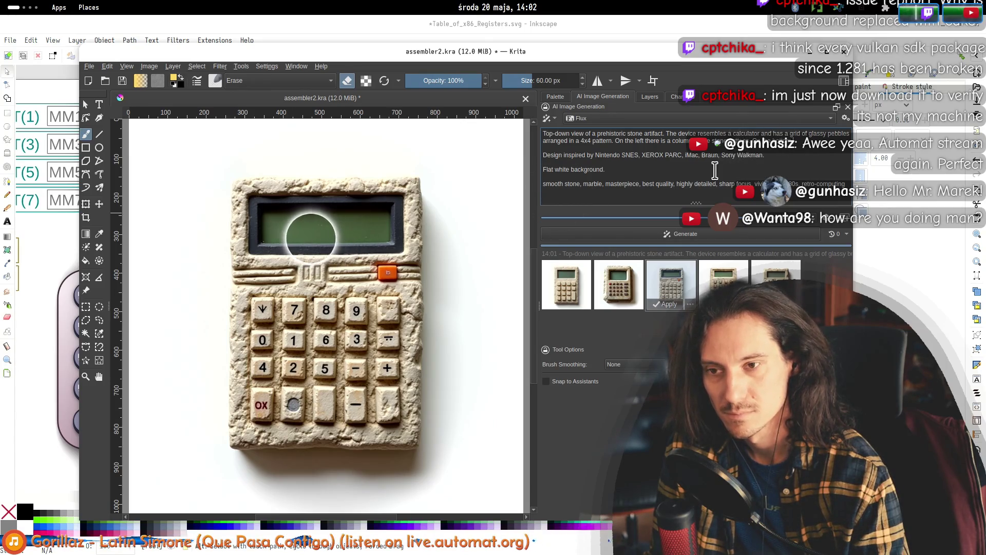
{"action": "key", "text": "alt+Tab"}
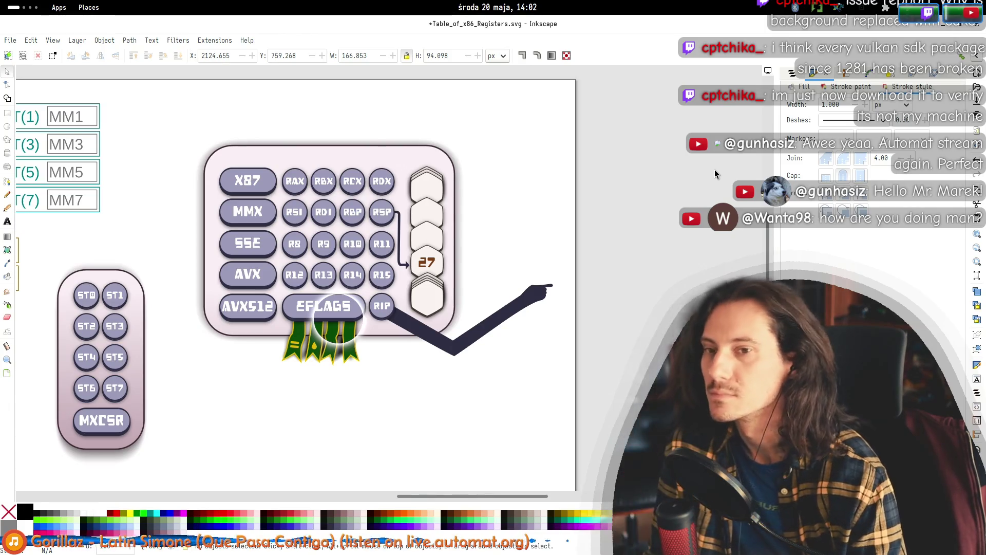
{"action": "key", "text": "alt+Tab"}
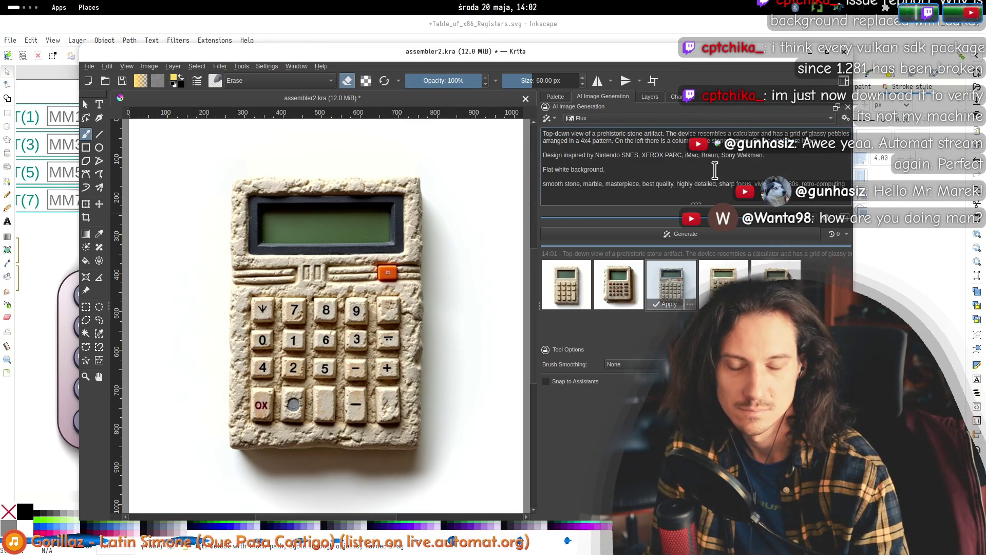
{"action": "key", "text": "alt+Tab"}
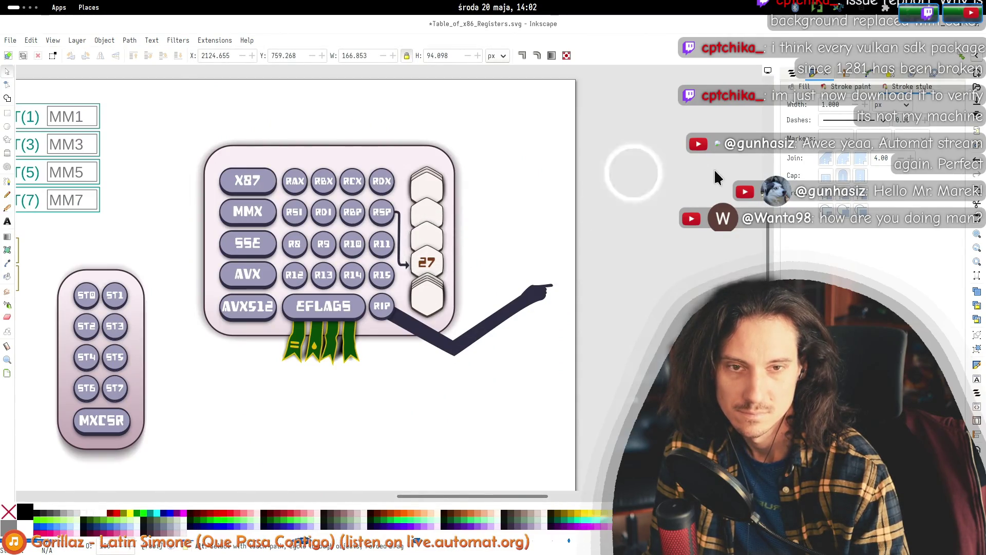
- Back in Krita, add 'window where a long scroll can be seen' to the prompt and start the next sentence
{"action": "key", "text": "alt+Tab"}
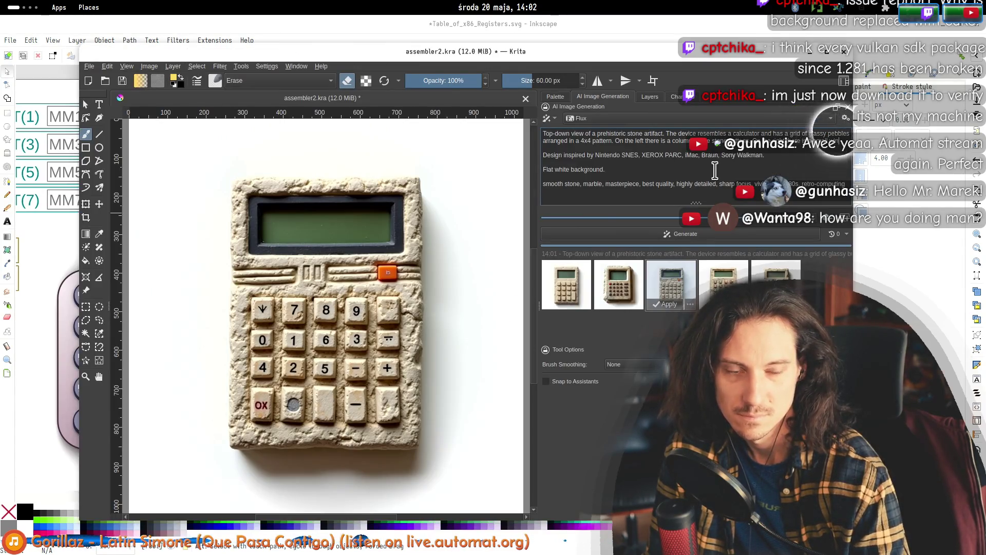
{"action": "type", "text": "small window"}
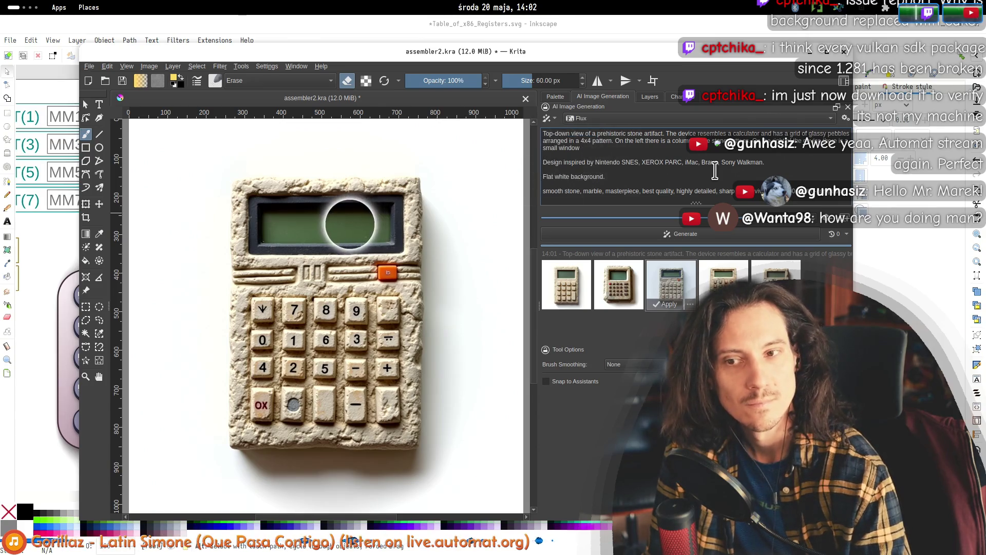
{"action": "type", "text": "where a long sc"}
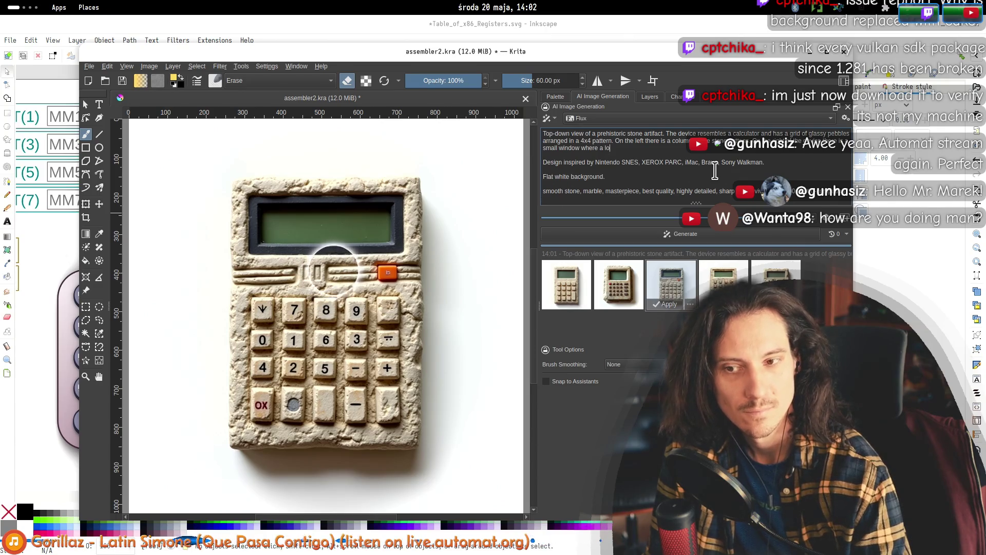
{"action": "type", "text": "r"}
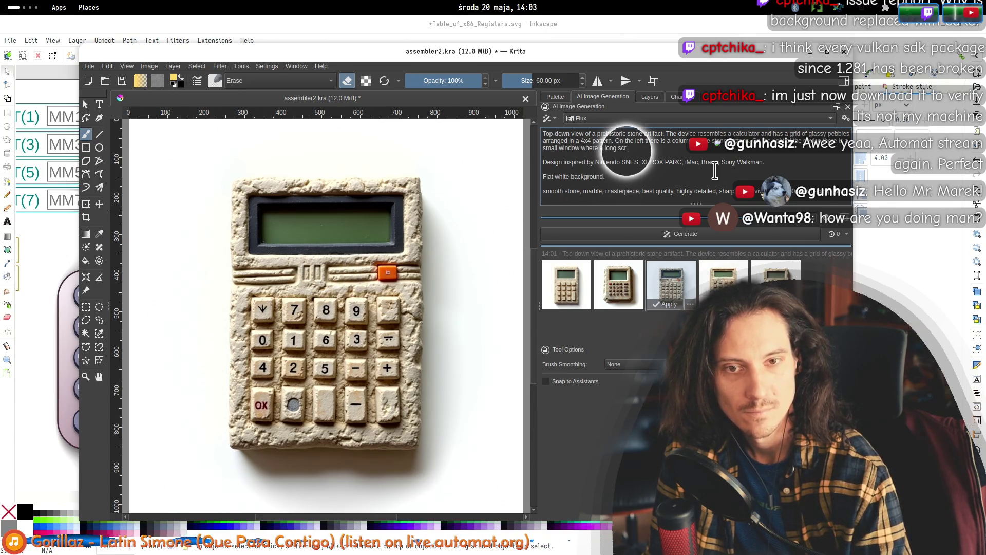
{"action": "type", "text": "oll can be seen. The sc"}
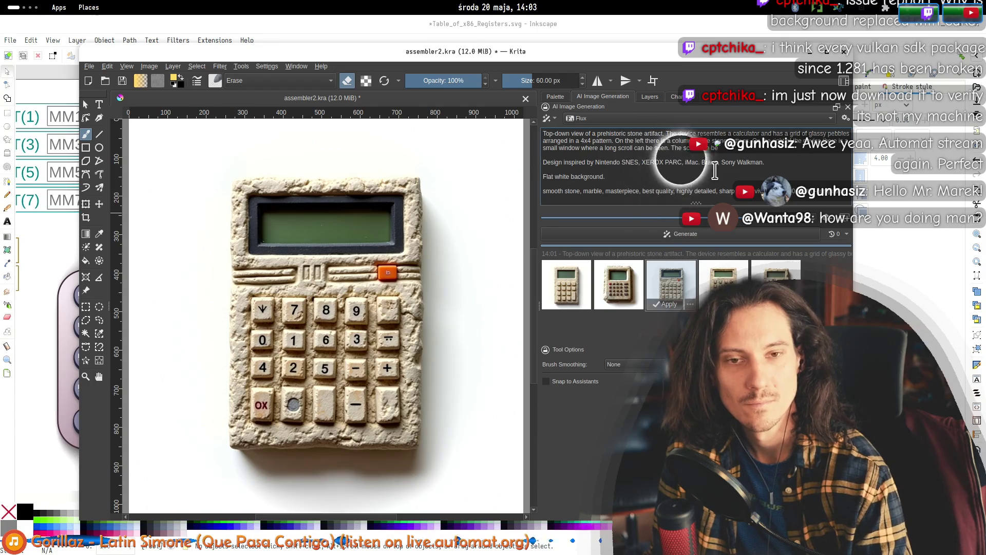
{"action": "type", "text": "has a"}
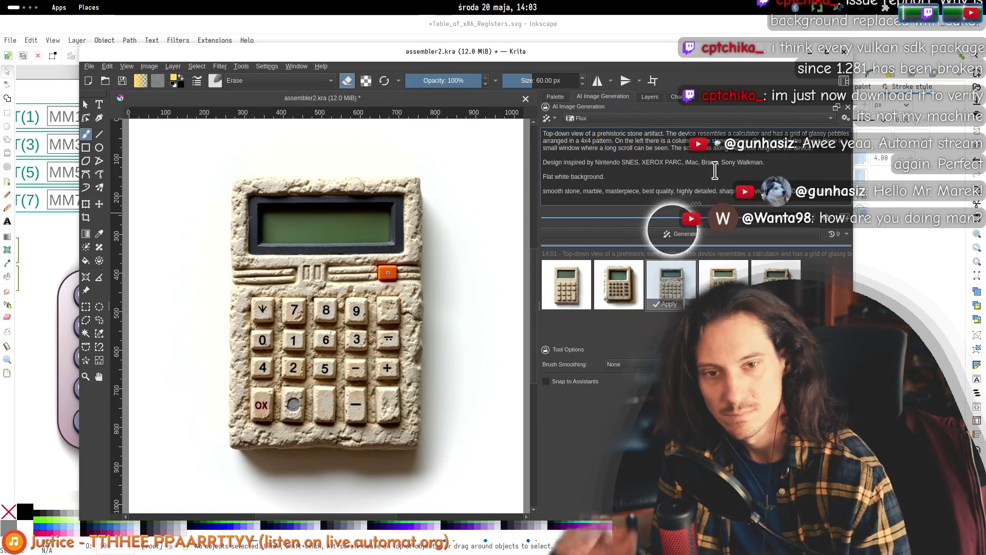
- Generate a new batch from the revised prompt, reposition the Krita window and zoom out the canvas
{"action": "left_click", "coordinate": [702, 237]}
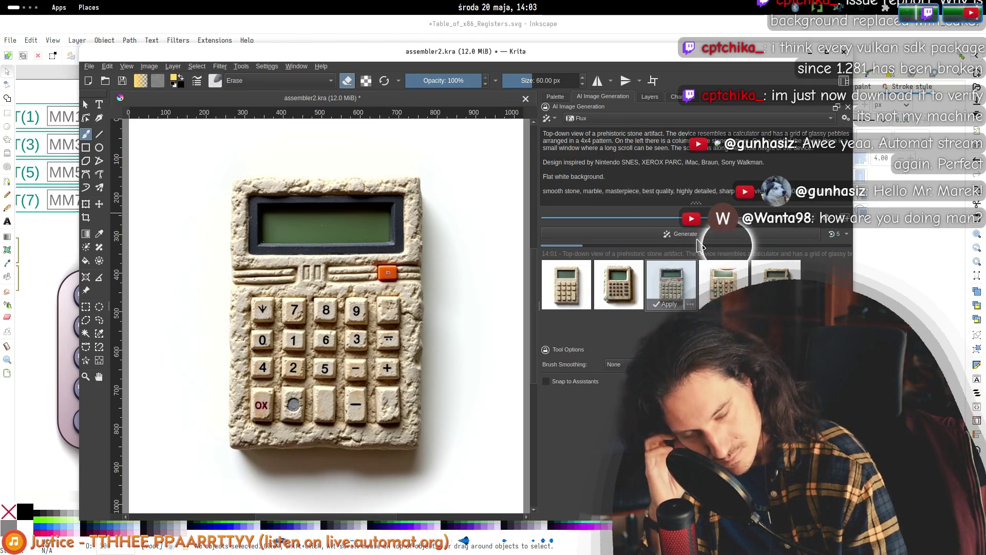
{"action": "left_click_drag", "start_coordinate": [480, 59], "coordinate": [414, 38]}
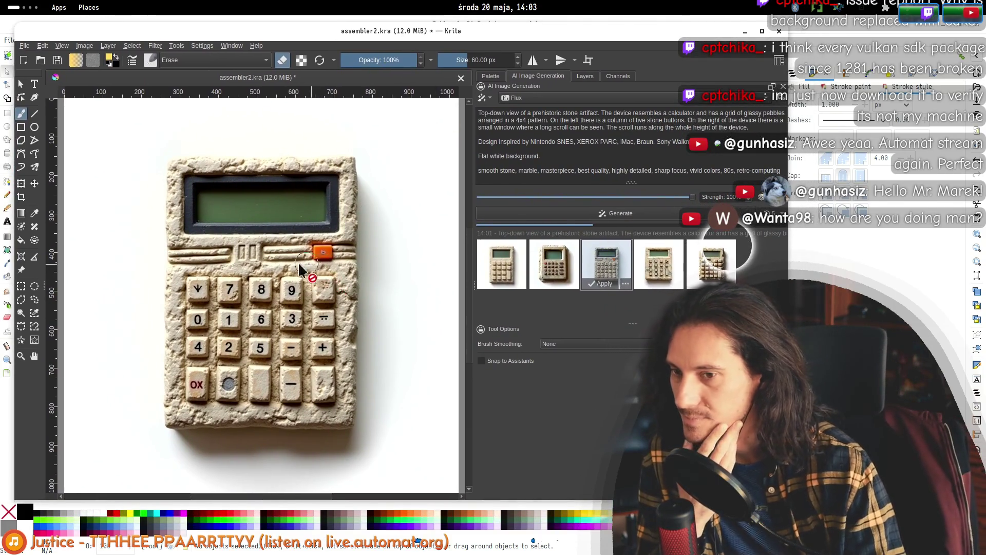
{"action": "scroll", "coordinate": [308, 298], "scroll_direction": "down", "scroll_amount": 3}
{"action": "left_click_drag", "start_coordinate": [322, 323], "coordinate": [322, 328]}
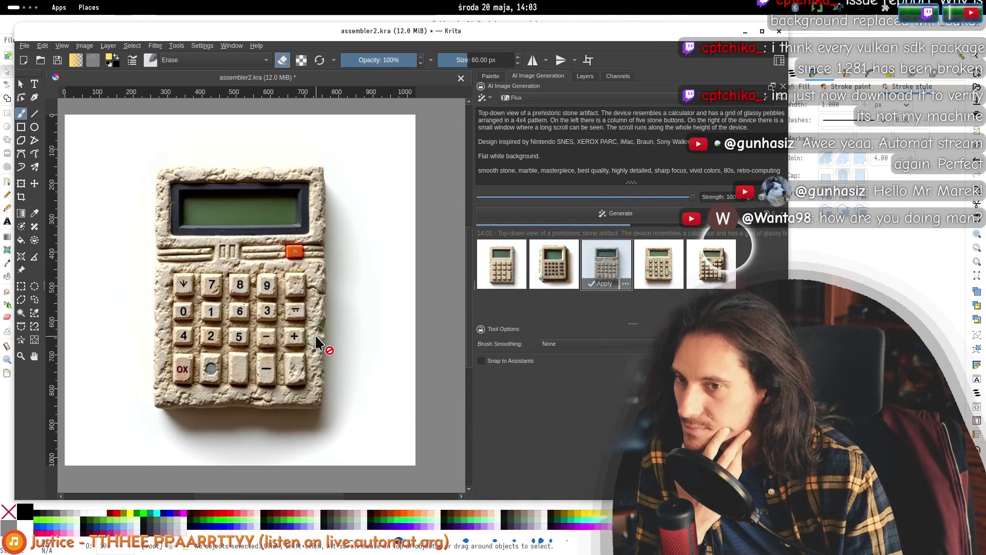
- Switch the generation model to Dreamshaper and then back to Flux
{"action": "left_click", "coordinate": [534, 98]}
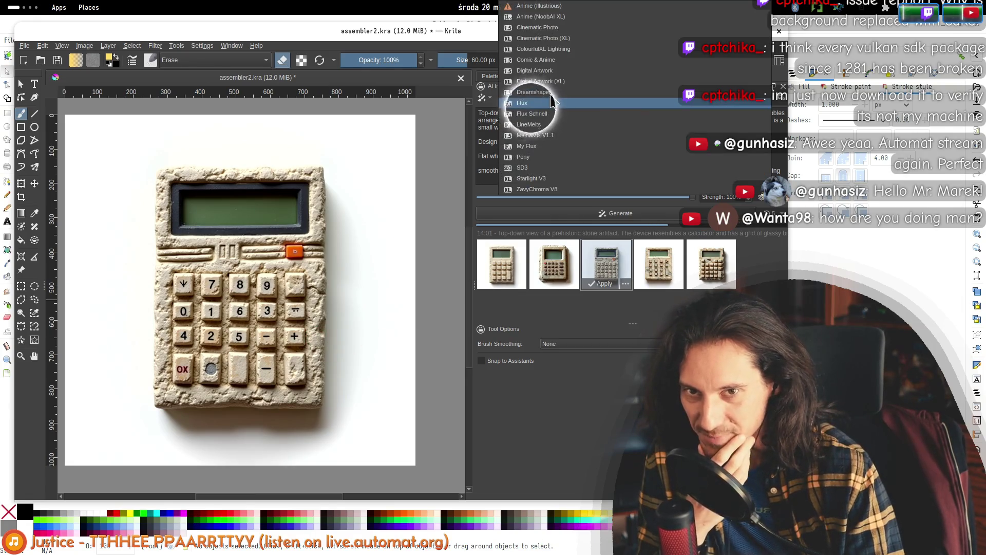
{"action": "left_click", "coordinate": [539, 103]}
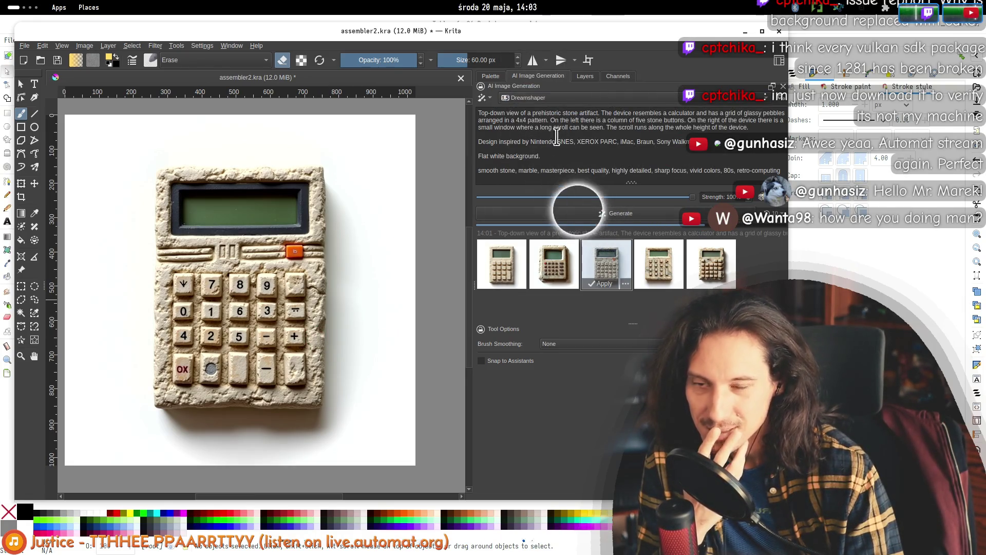
{"action": "left_click", "coordinate": [538, 105]}
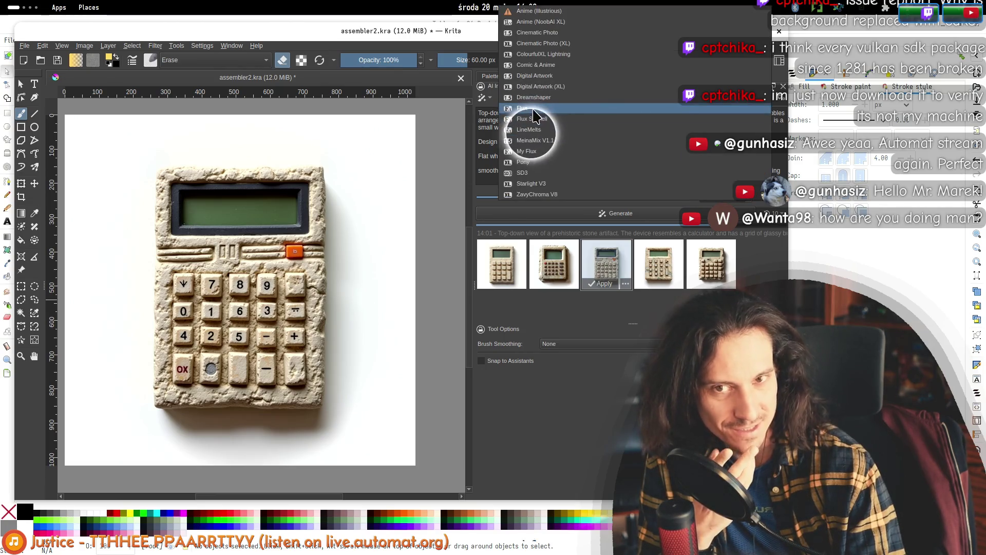
{"action": "left_click", "coordinate": [549, 130]}
{"action": "left_click_drag", "start_coordinate": [491, 116], "coordinate": [660, 158]}
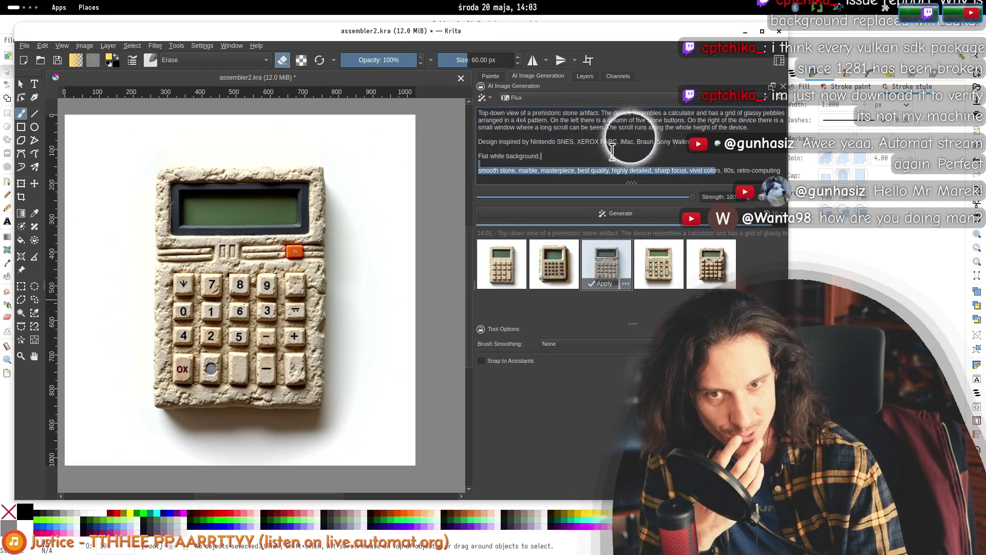
{"action": "left_click", "coordinate": [479, 112]}
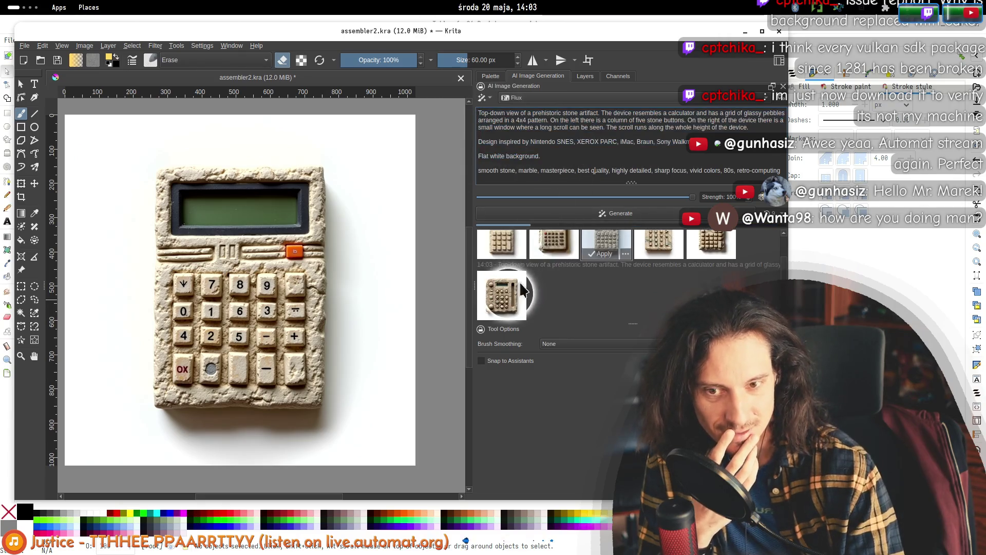
- Preview the new stone device results and add 'high focal length, isometric projection' to the style line
{"action": "left_click", "coordinate": [506, 286]}
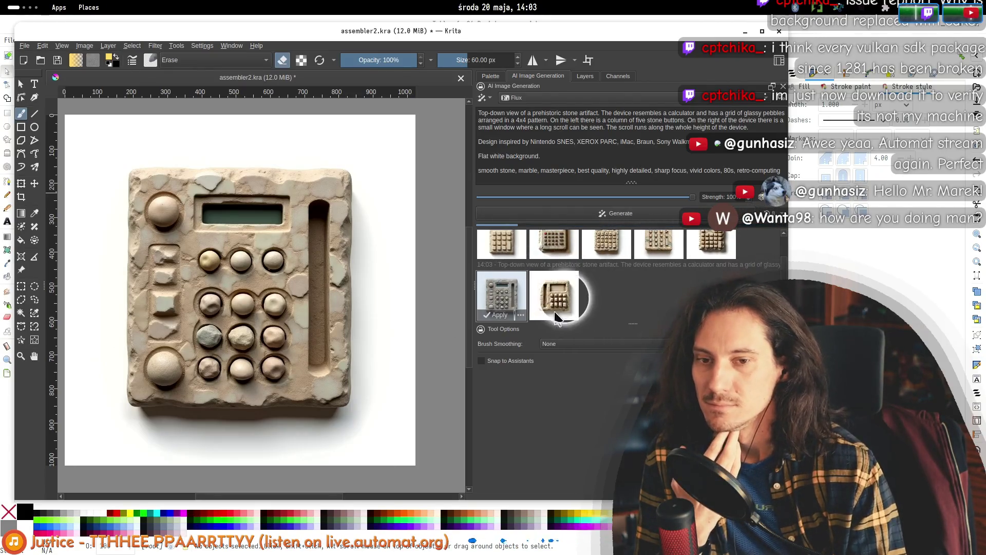
{"action": "left_click", "coordinate": [561, 293]}
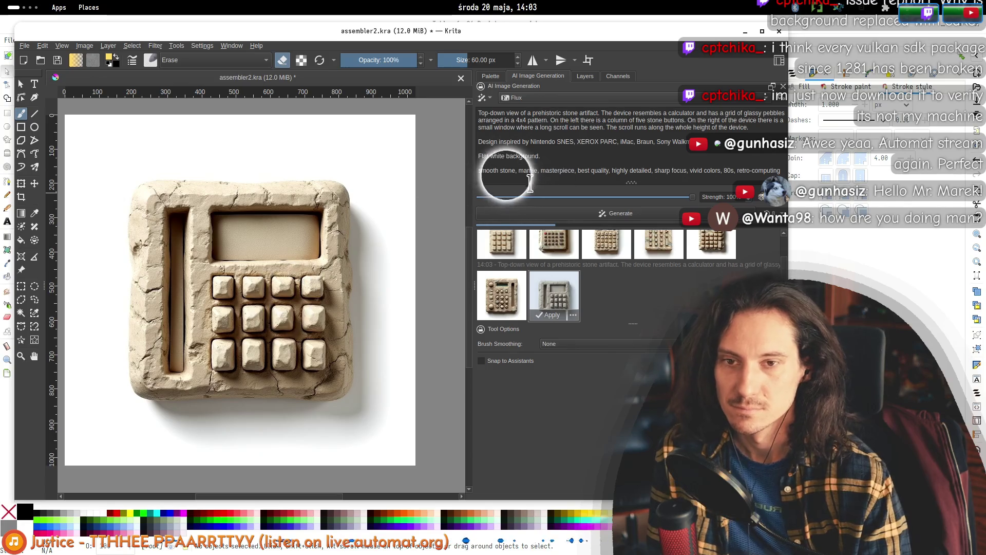
{"action": "left_click", "coordinate": [480, 171]}
{"action": "type", "text": "high focal length"}
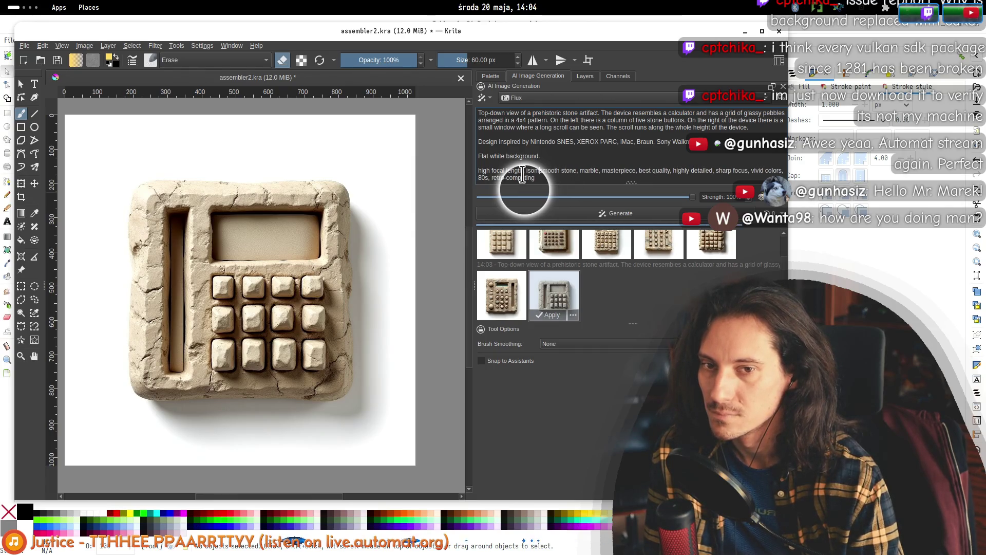
{"action": "type", "text": "ojection,"}
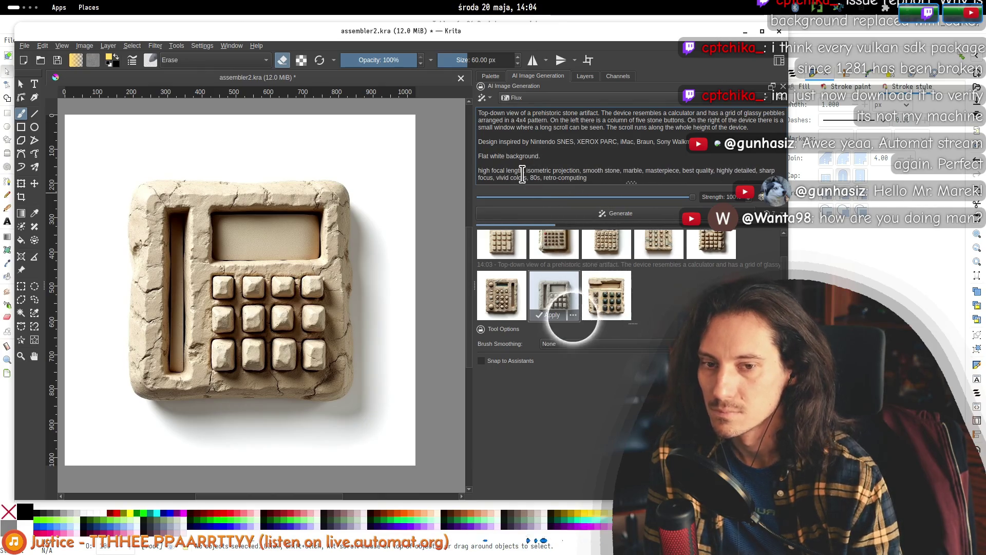
- Compare the generated stone calculator results, ending on the one with a side scroll
{"action": "left_click", "coordinate": [599, 303]}
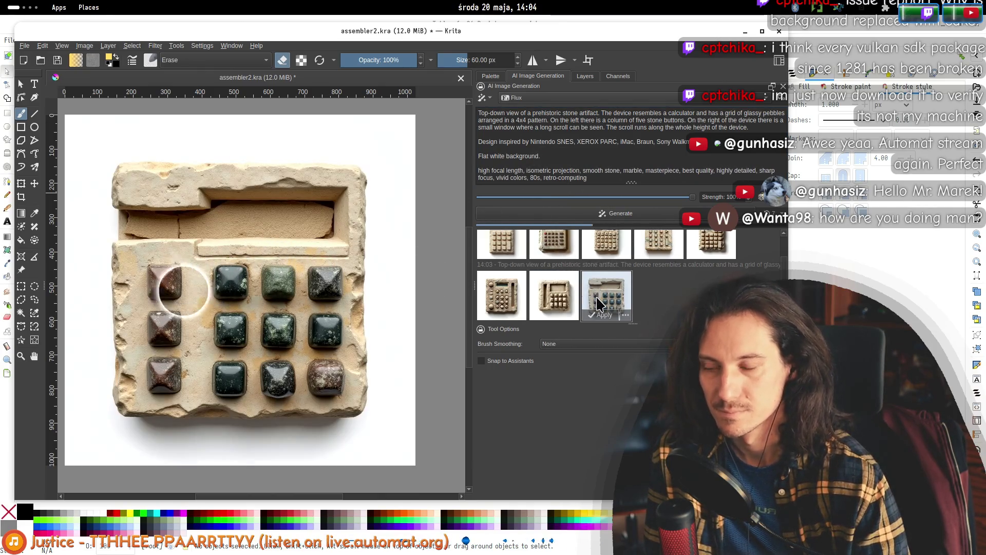
{"action": "left_click", "coordinate": [550, 298]}
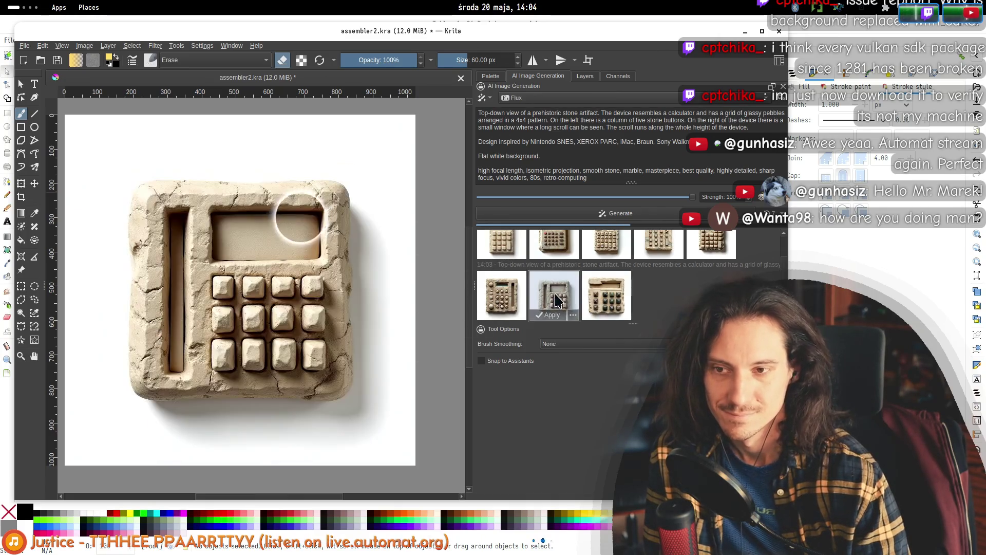
{"action": "left_click", "coordinate": [525, 298]}
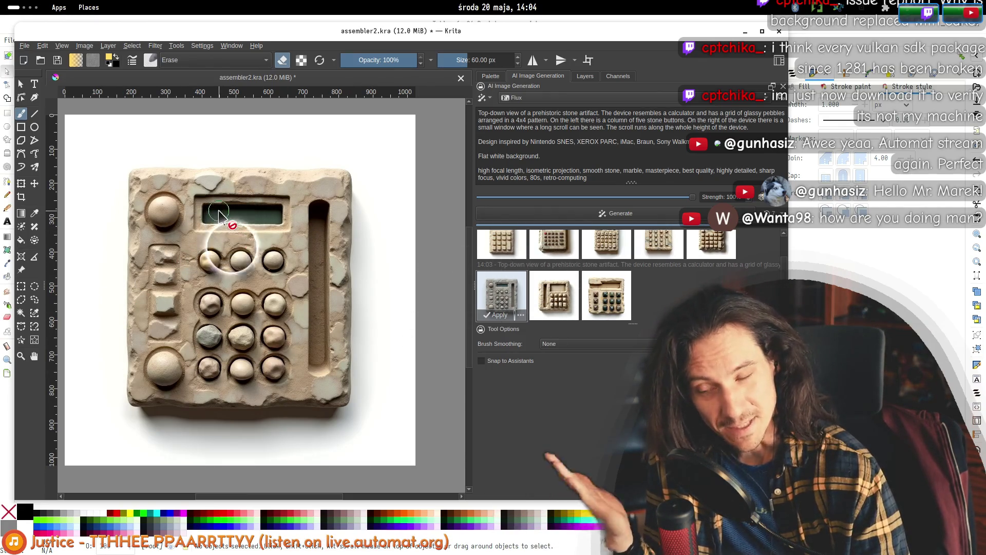
{"action": "left_click", "coordinate": [606, 294]}
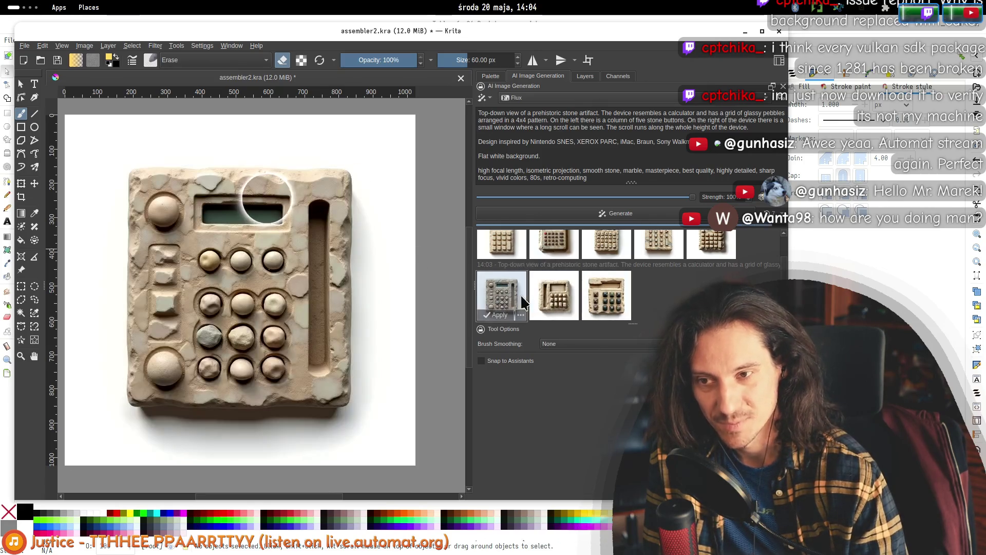
{"action": "left_click", "coordinate": [659, 294]}
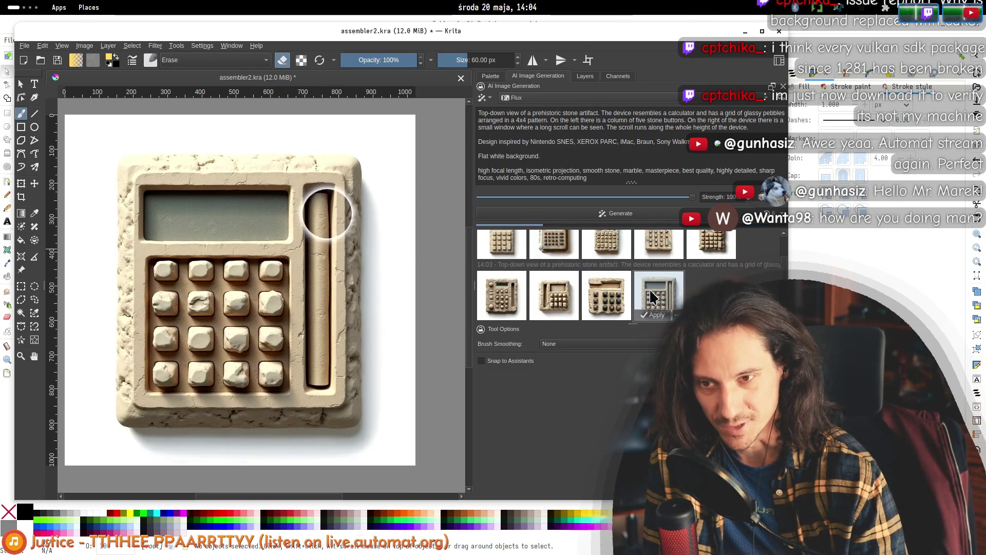
- Begin the sentence 'The stone is perfectly smoothed' after the device description
{"action": "left_click", "coordinate": [613, 170]}
{"action": "left_click", "coordinate": [626, 156]}
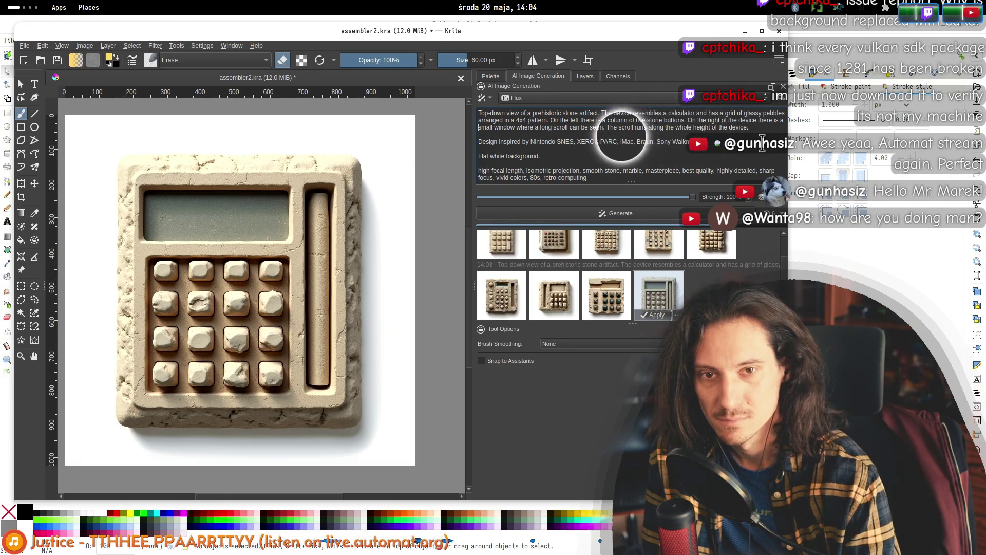
{"action": "type", "text": "The s"}
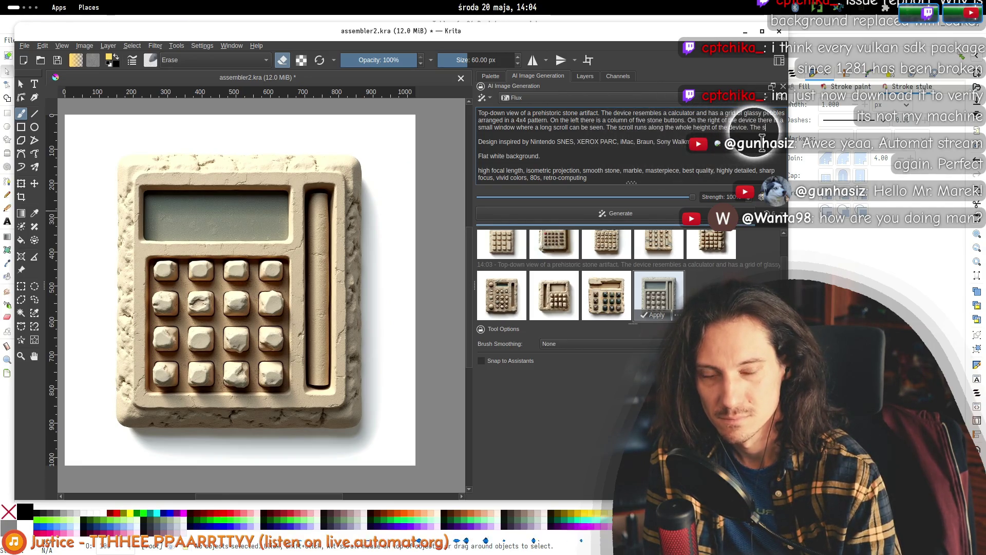
{"action": "type", "text": "tone is perfectly smoothed after"}
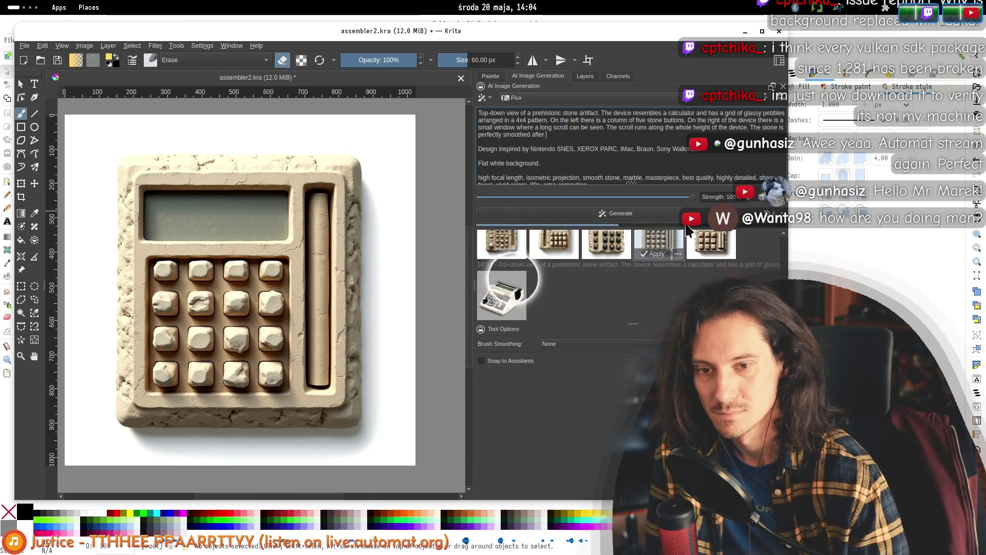
- Preview each of the five new retro console results, ending on the handheld on a wooden table
{"action": "left_click", "coordinate": [502, 295]}
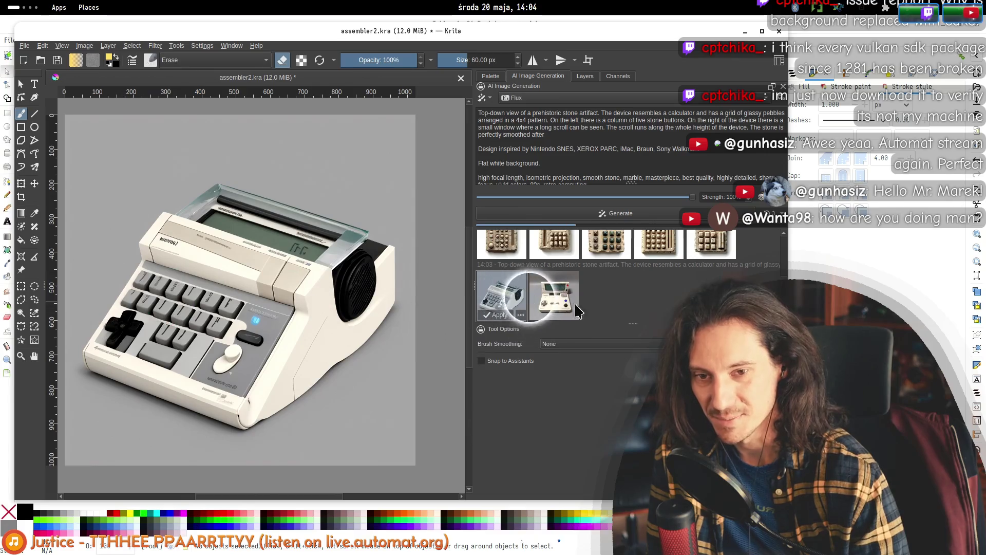
{"action": "left_click", "coordinate": [552, 304]}
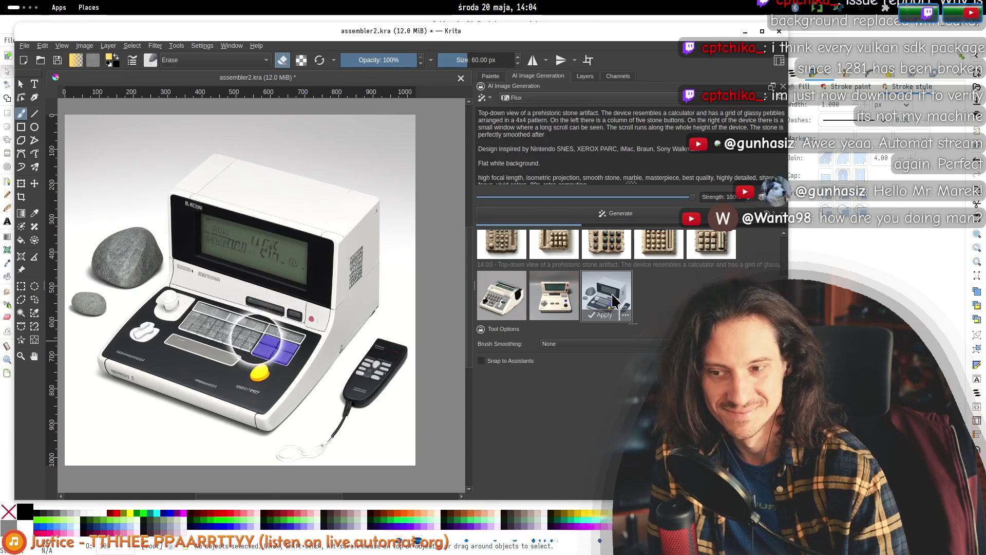
{"action": "left_click", "coordinate": [563, 294]}
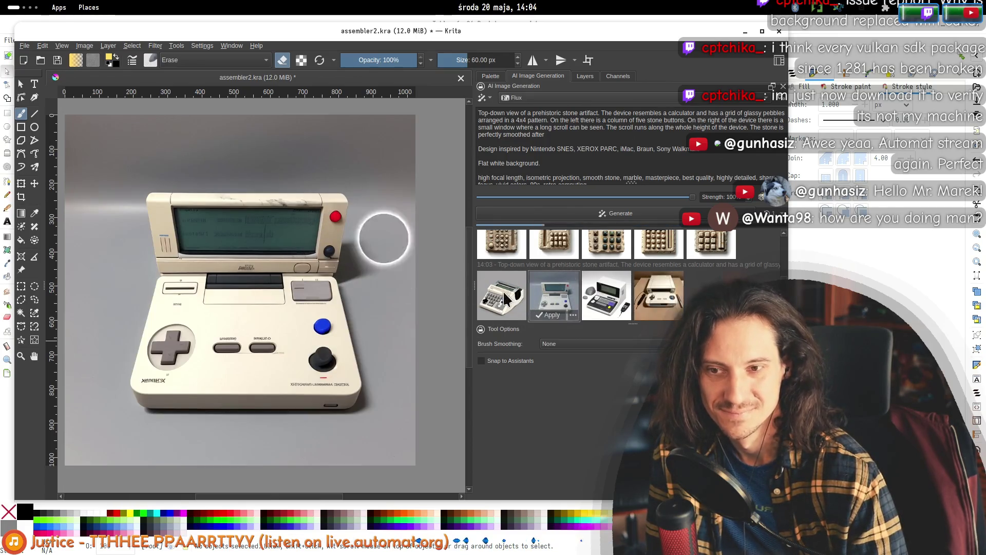
{"action": "left_click", "coordinate": [669, 294]}
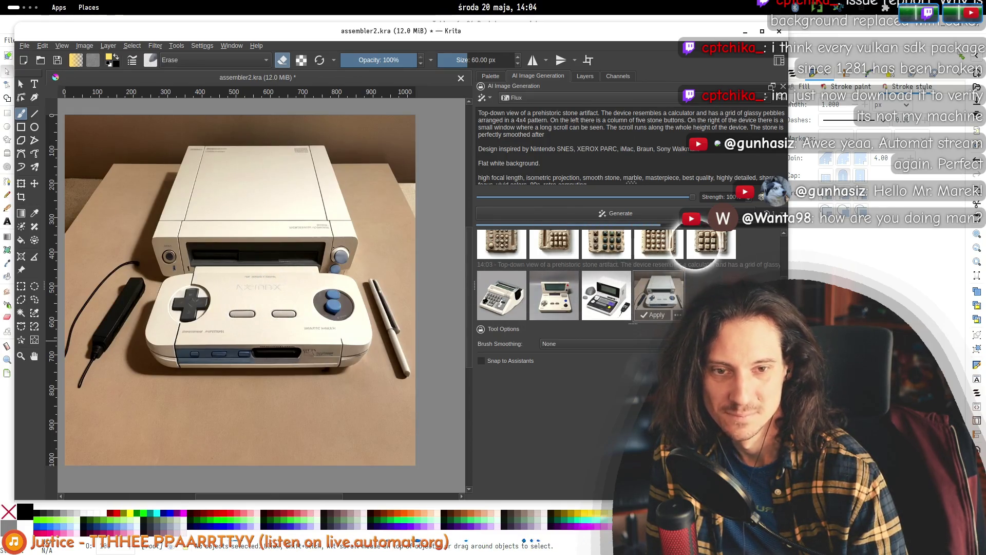
{"action": "left_click", "coordinate": [691, 297]}
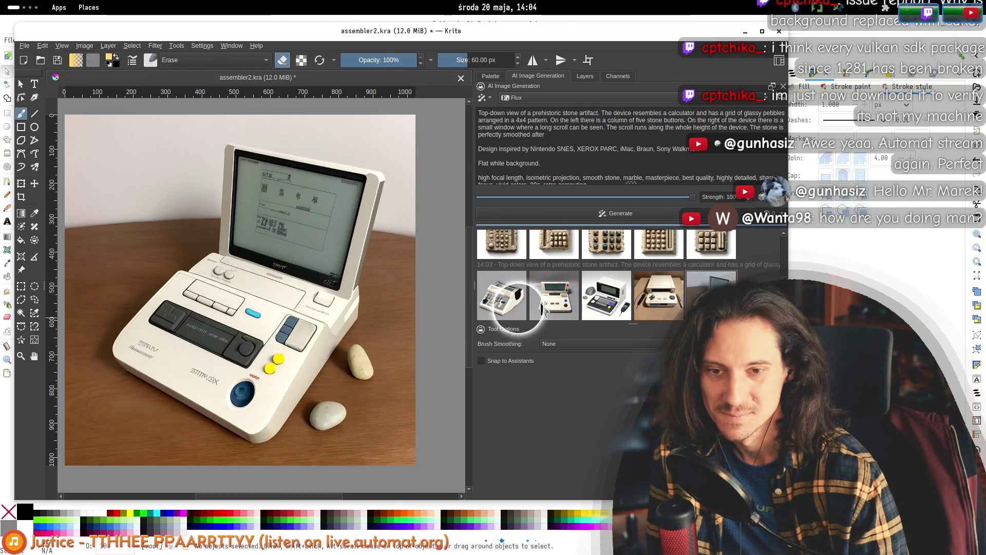
{"action": "left_click", "coordinate": [518, 302]}
{"action": "left_click", "coordinate": [555, 295]}
{"action": "left_click", "coordinate": [609, 296]}
{"action": "left_click", "coordinate": [659, 297]}
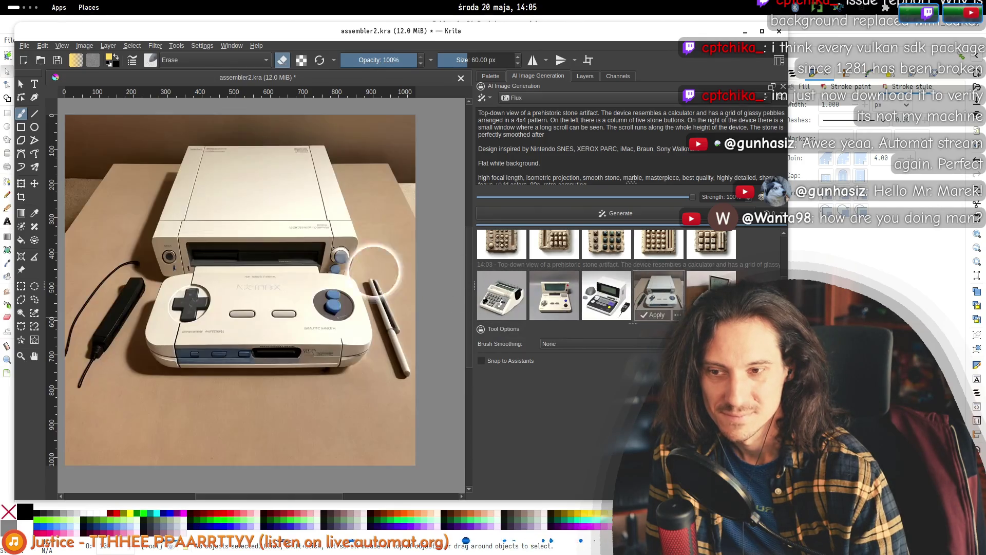
{"action": "left_click", "coordinate": [712, 297]}
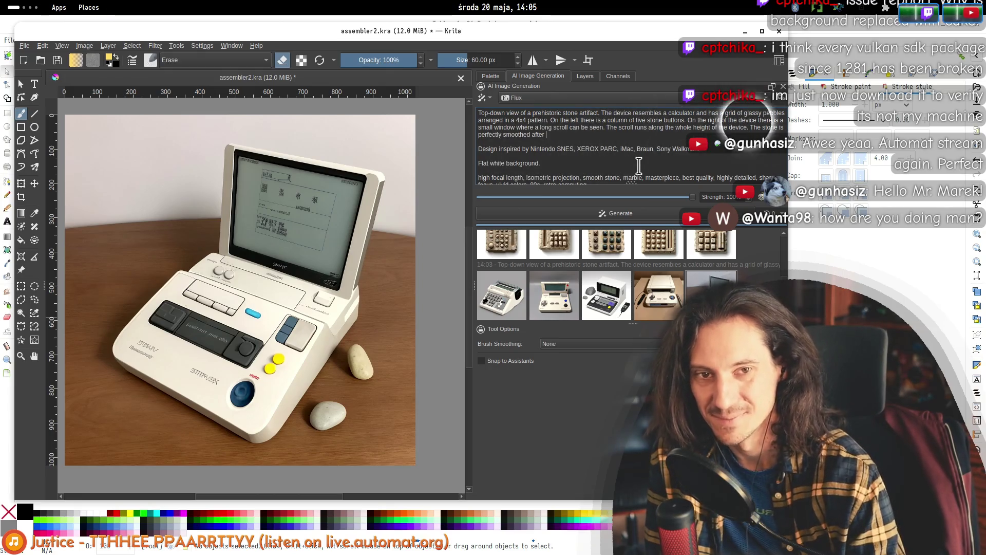
- Finish the sentence with 'years of being constantly used.', generate, and preview the newest weathered stone calculator
{"action": "type", "text": "years of being "}
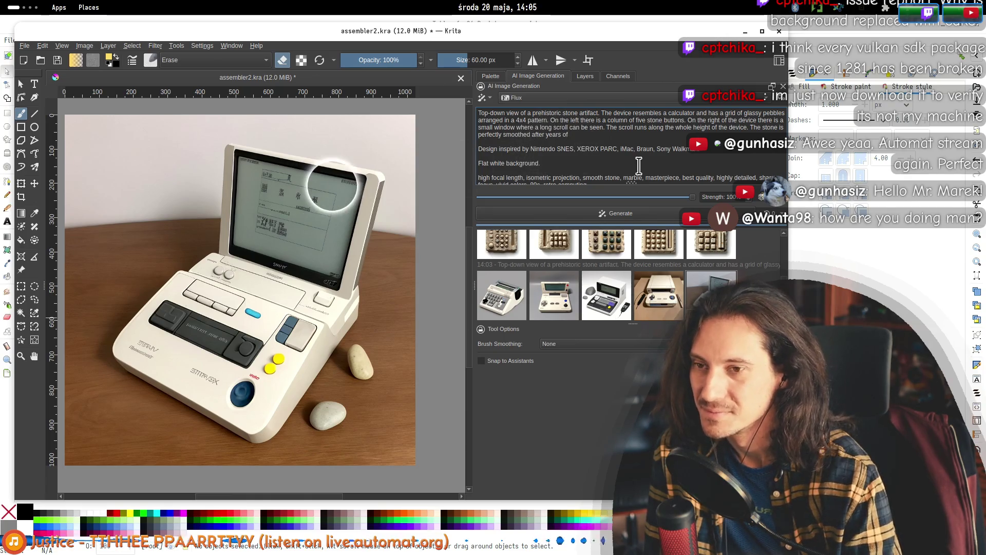
{"action": "type", "text": "cons"}
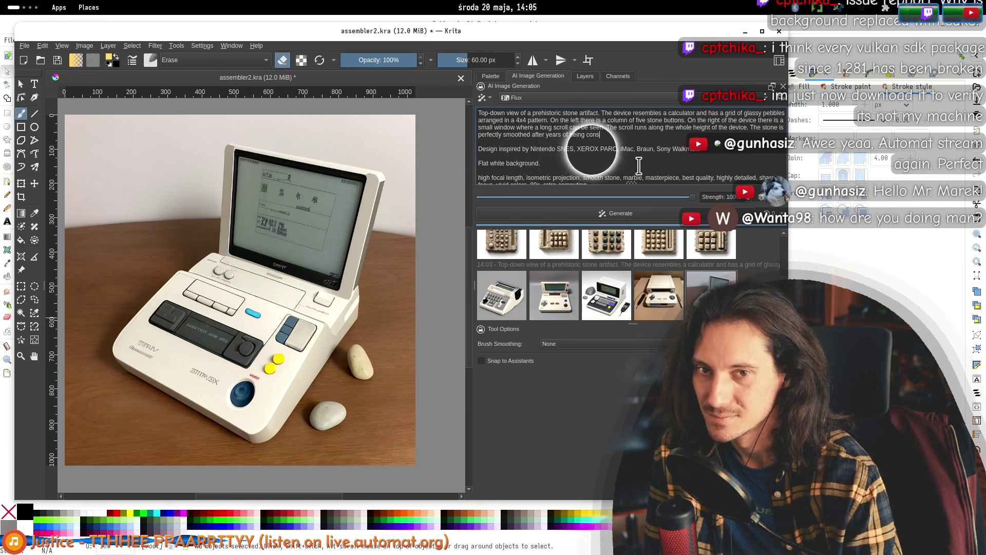
{"action": "type", "text": "tantly used."}
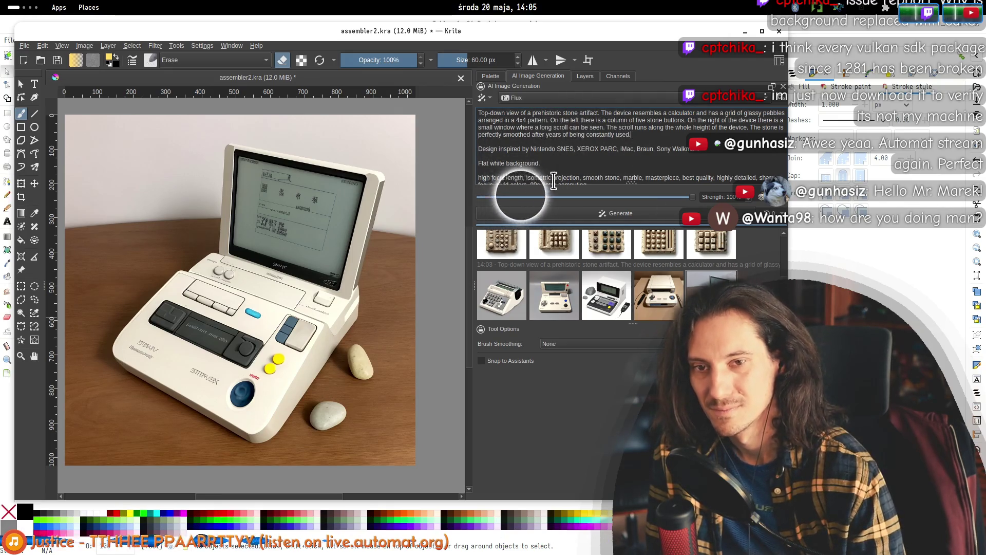
{"action": "scroll", "coordinate": [591, 170], "scroll_direction": "down", "scroll_amount": 1}
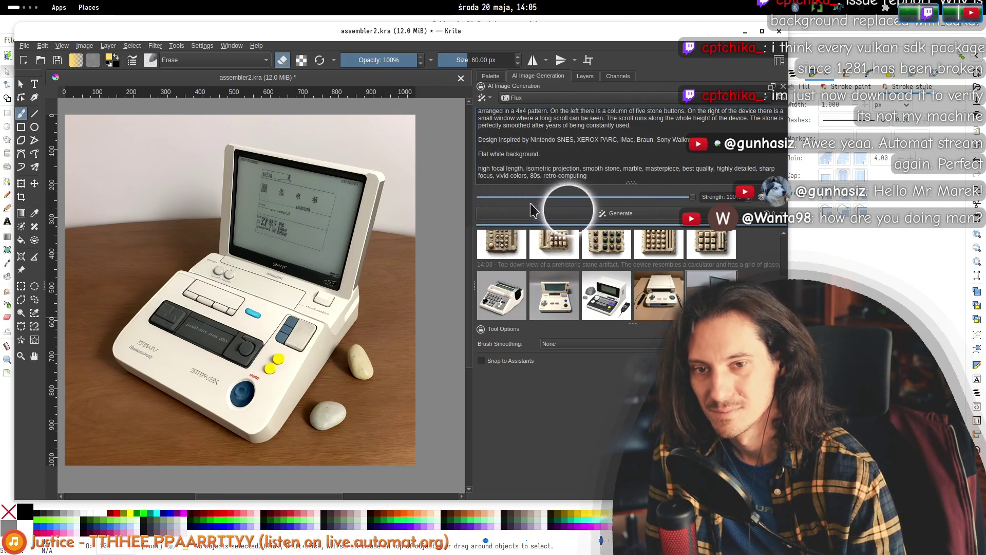
{"action": "left_click", "coordinate": [560, 213]}
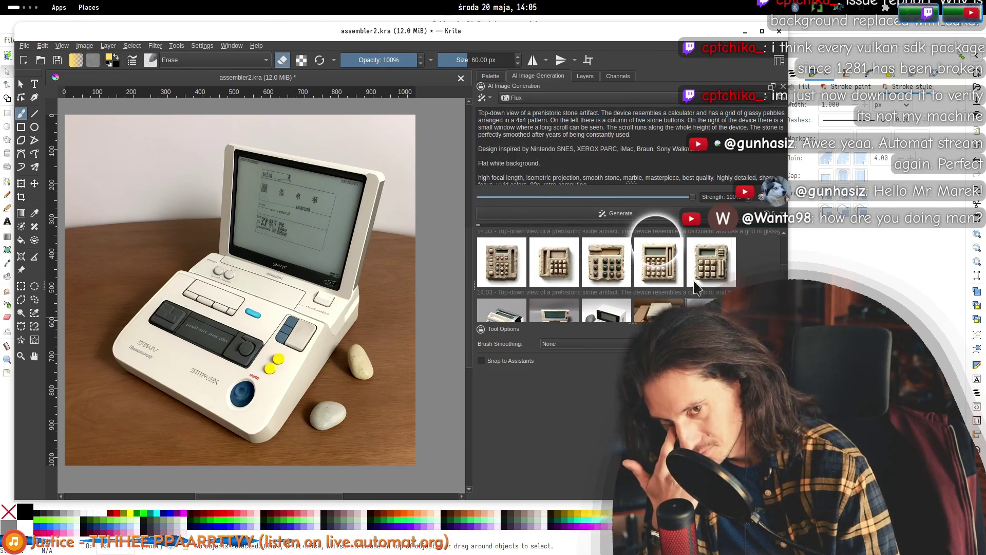
{"action": "left_click", "coordinate": [715, 265]}
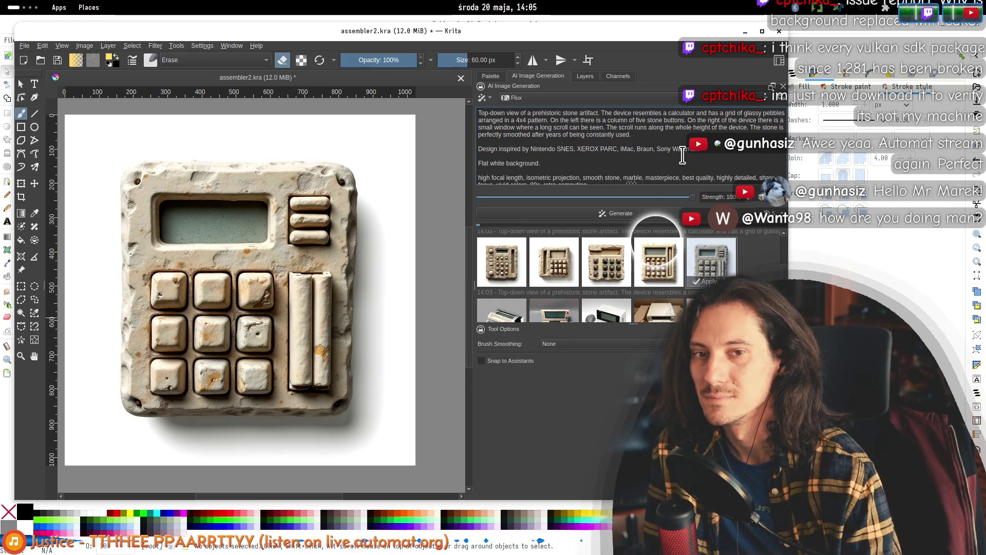
{"action": "scroll", "coordinate": [662, 132], "scroll_direction": "down", "scroll_amount": 1}
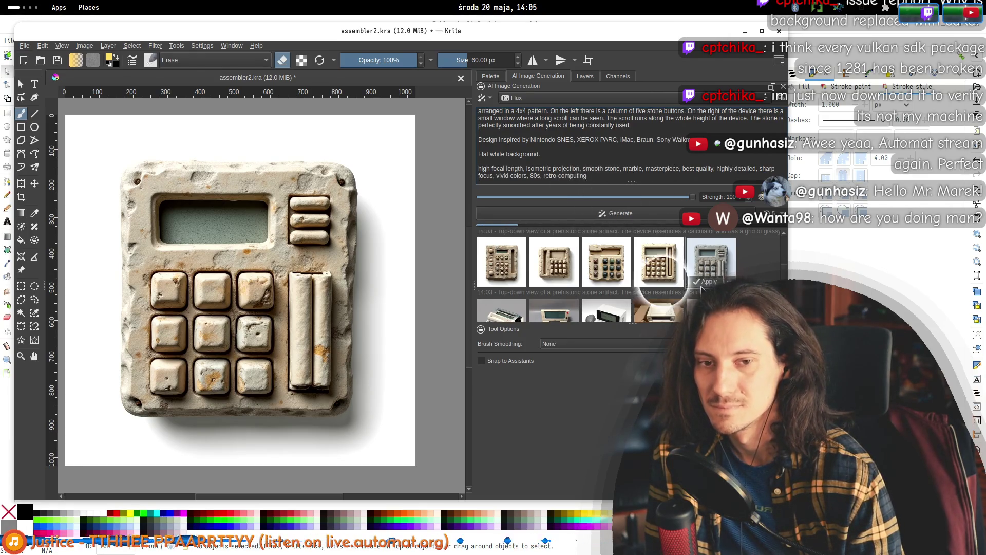
{"action": "scroll", "coordinate": [660, 276], "scroll_direction": "down", "scroll_amount": 2}
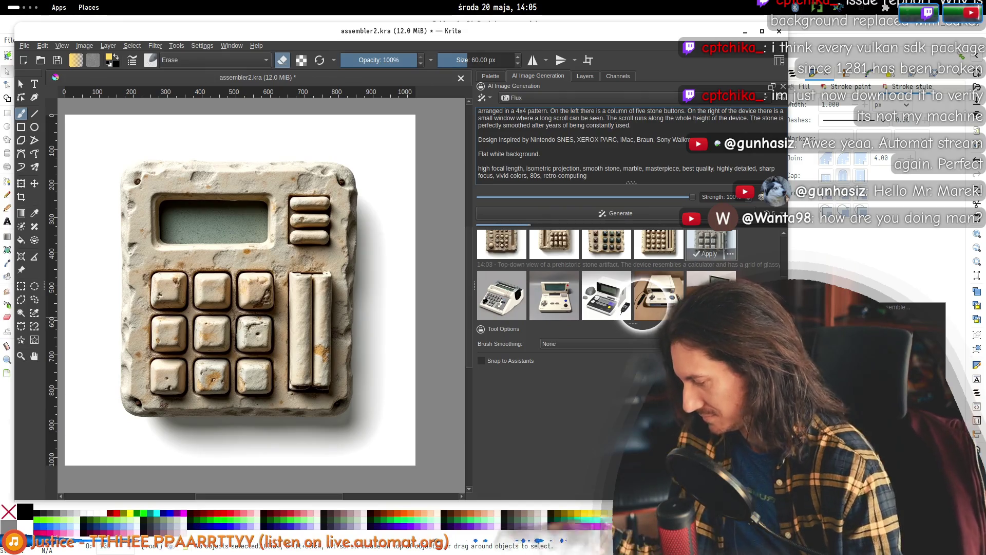
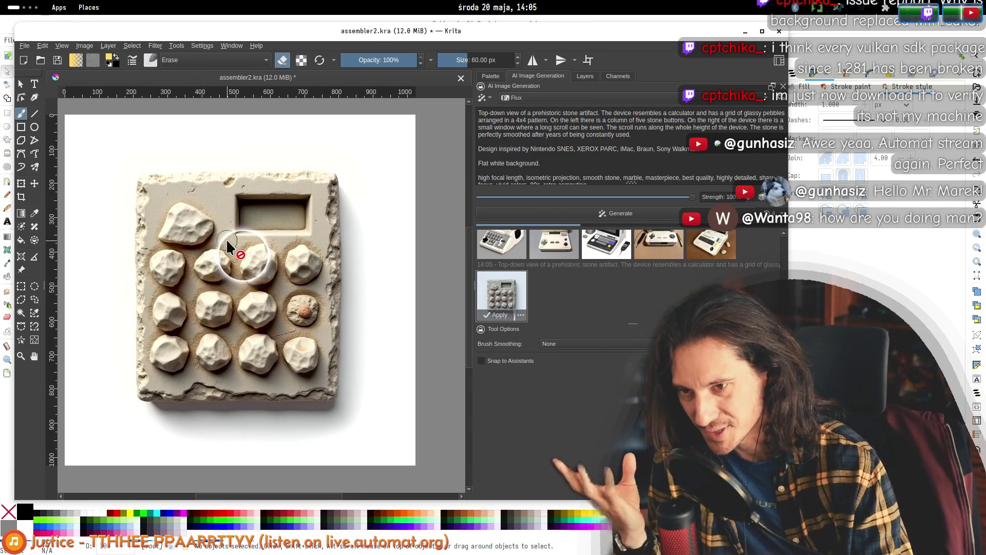
- Replace 'prehistoric' with 'roman-era' in the AI image prompt
{"action": "double_click", "coordinate": [546, 113]}
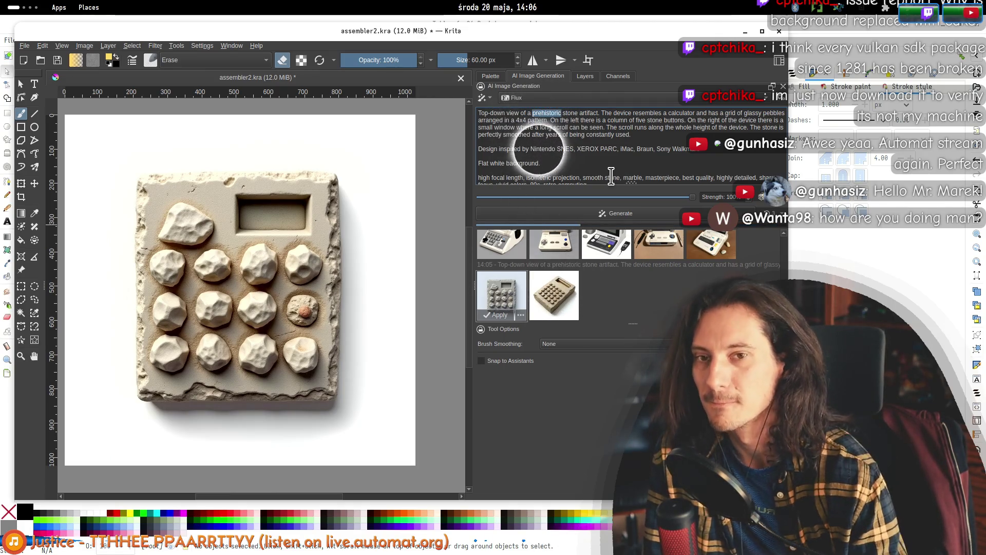
{"action": "type", "text": "ro"}
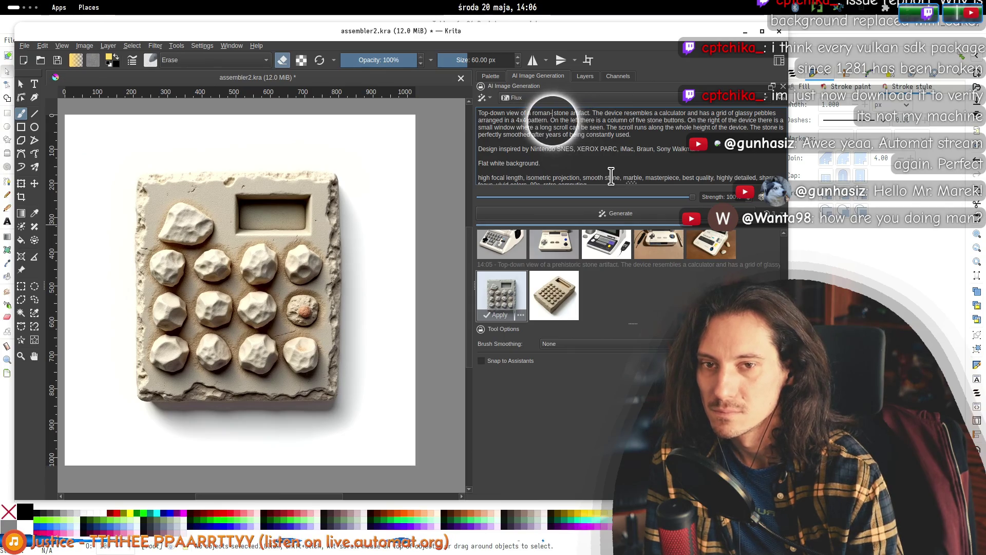
{"action": "type", "text": "era"}
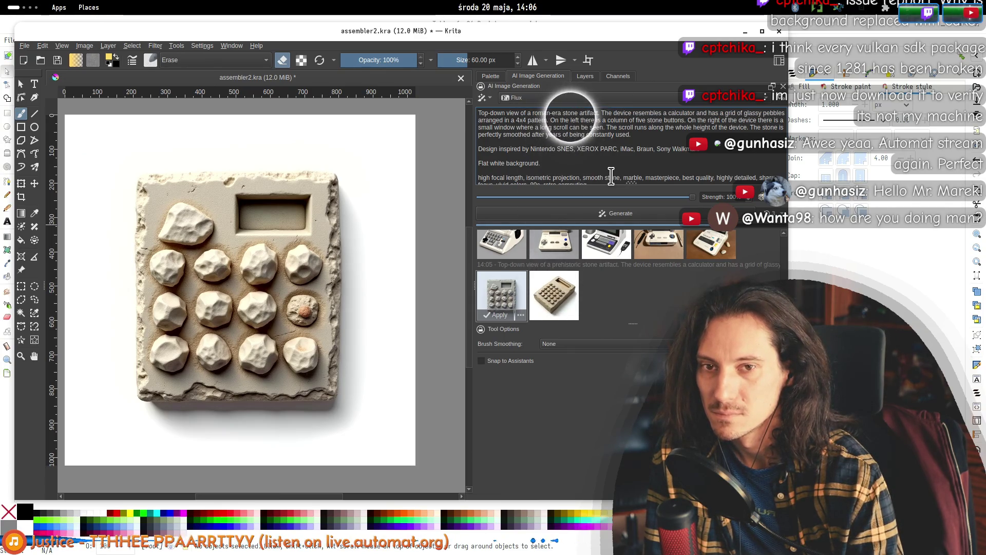
{"action": "left_click", "coordinate": [602, 112]}
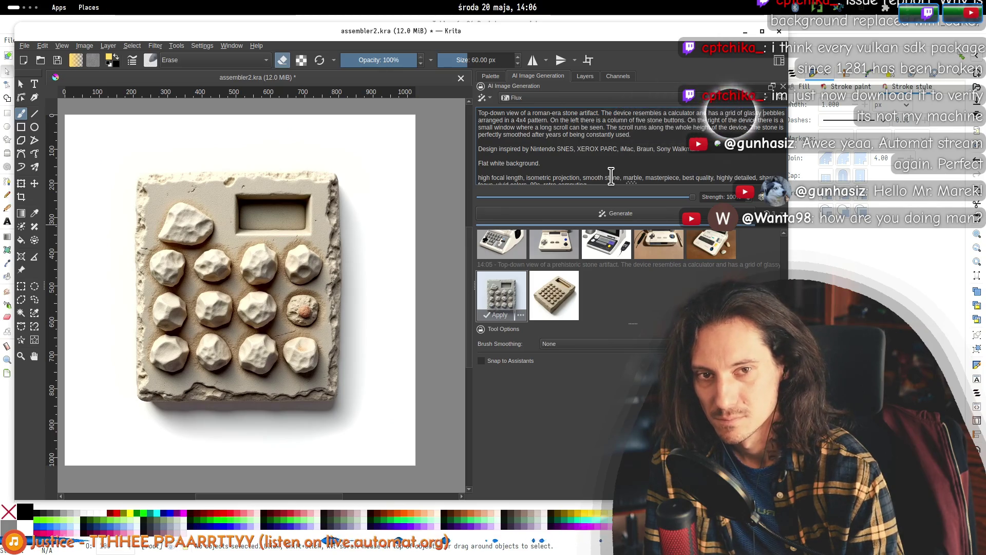
{"action": "left_click", "coordinate": [550, 120]}
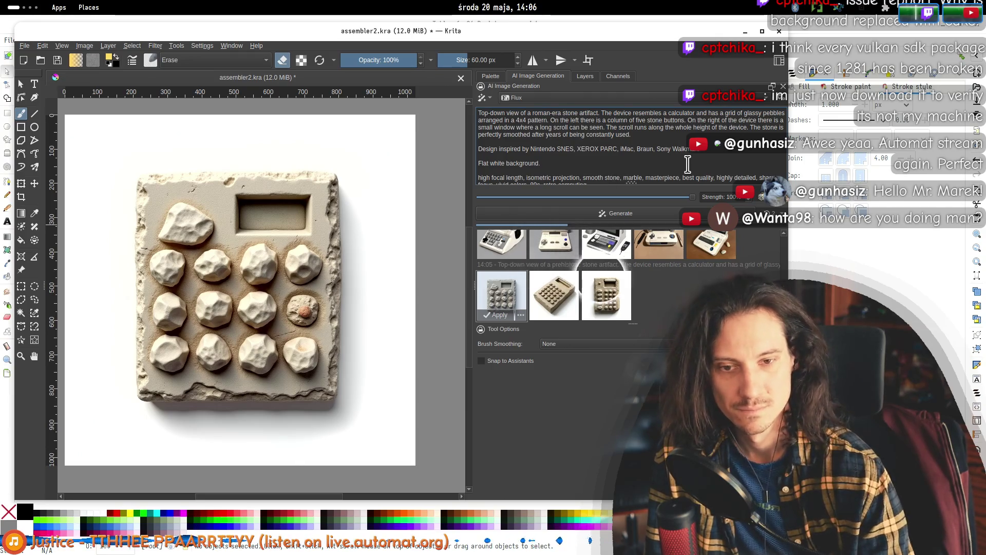
- Preview the first four stone-calculator results on the canvas, then clear the preview
{"action": "left_click", "coordinate": [603, 294]}
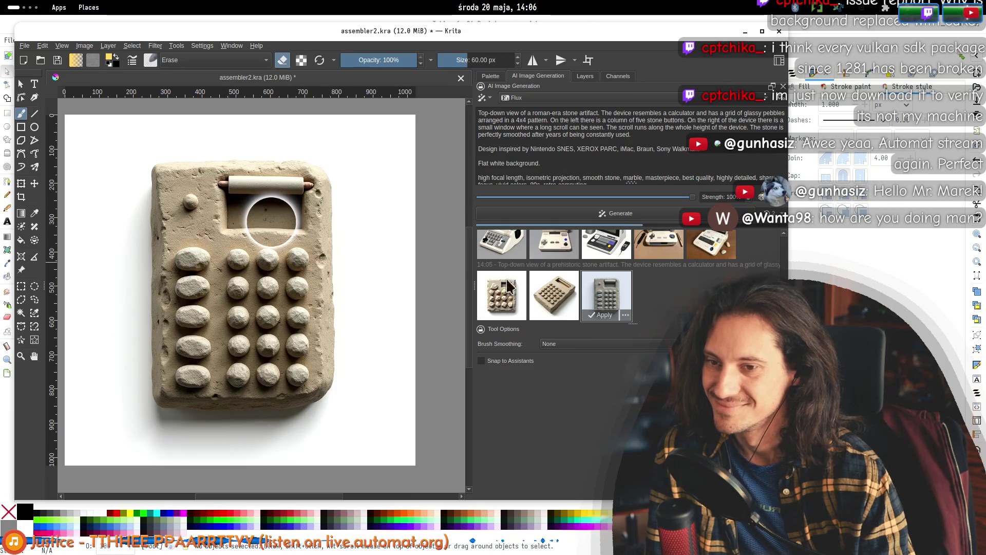
{"action": "left_click", "coordinate": [550, 298]}
{"action": "left_click", "coordinate": [514, 301]}
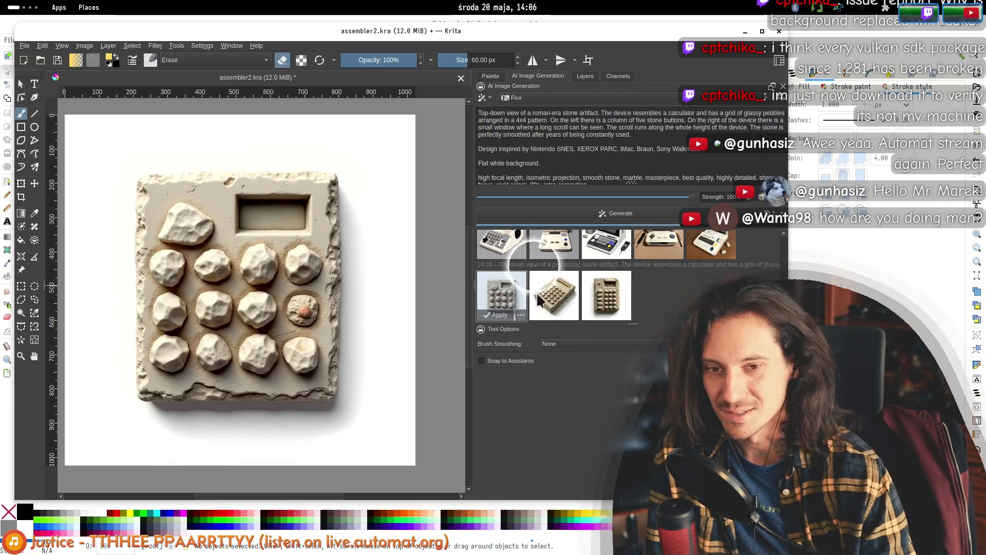
{"action": "left_click", "coordinate": [536, 291]}
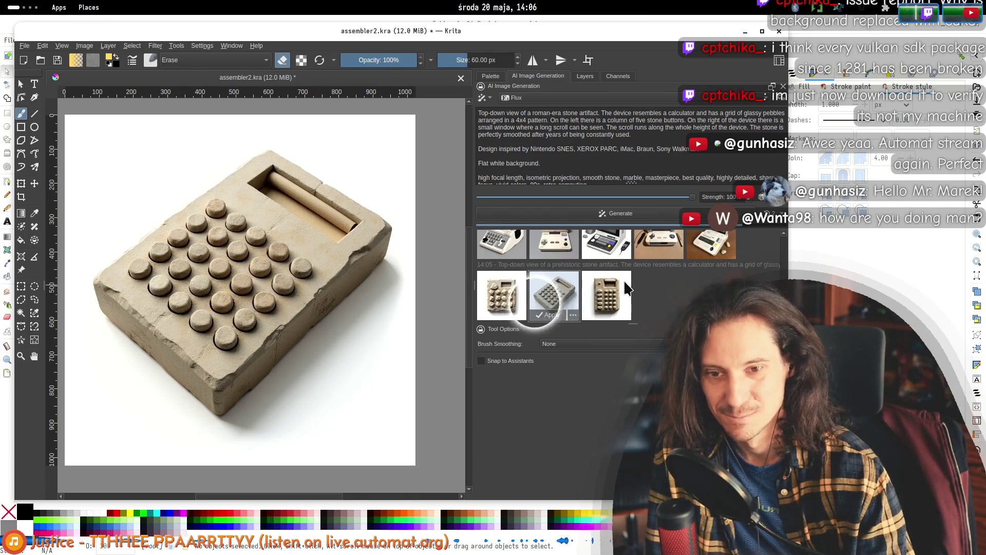
{"action": "left_click", "coordinate": [613, 294]}
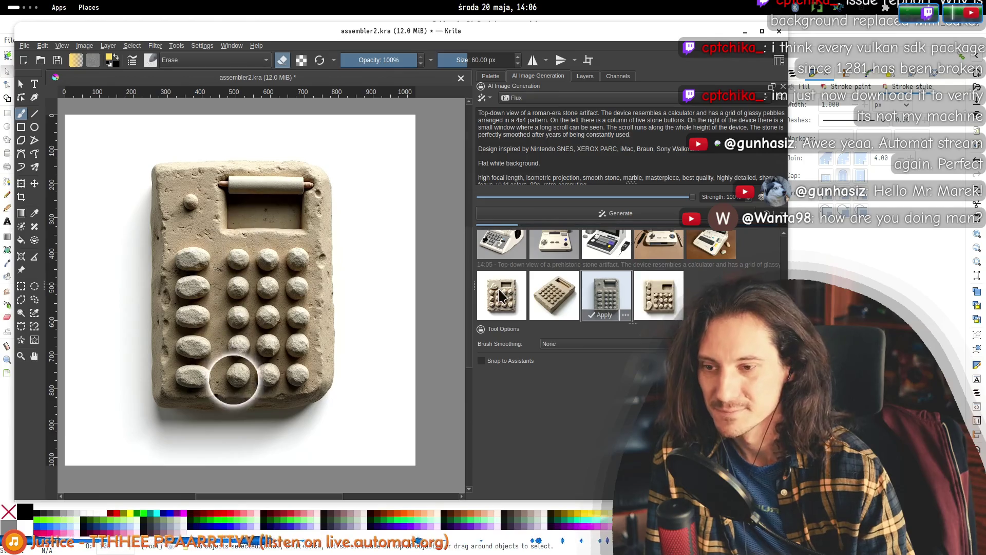
{"action": "left_click", "coordinate": [663, 300]}
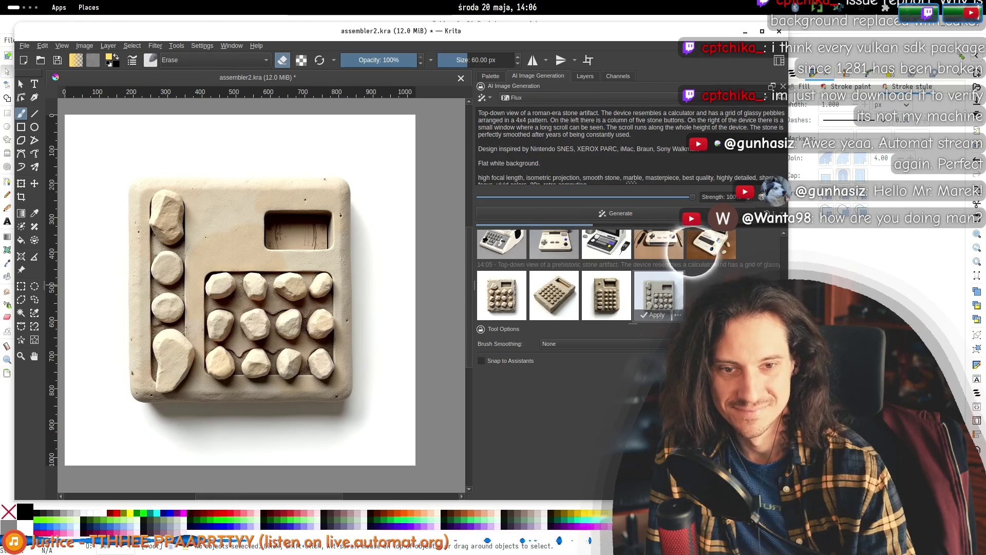
{"action": "left_click", "coordinate": [740, 215]}
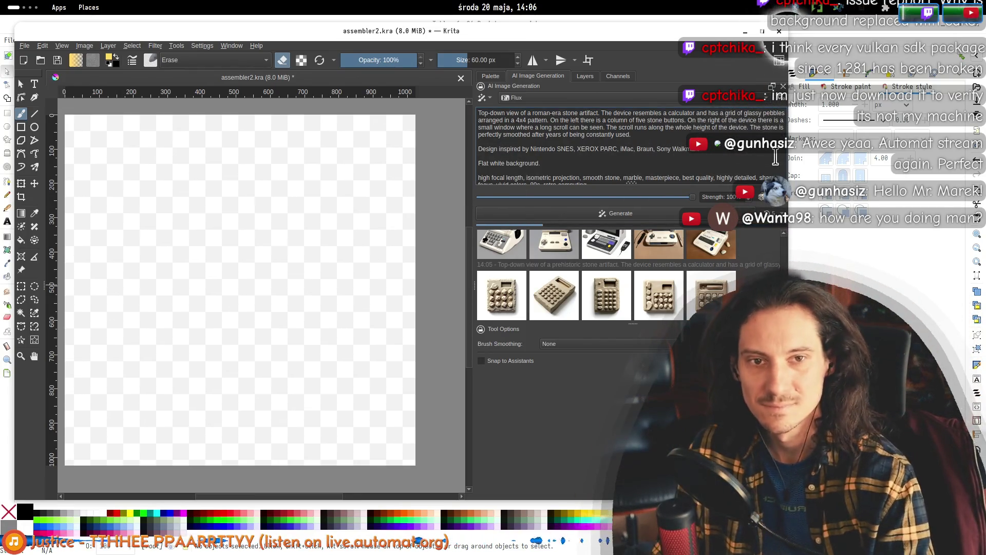
- Change 'pebbles' to 'beads' in the prompt and preview the fifth result
{"action": "double_click", "coordinate": [771, 113]}
{"action": "type", "text": "beads"}
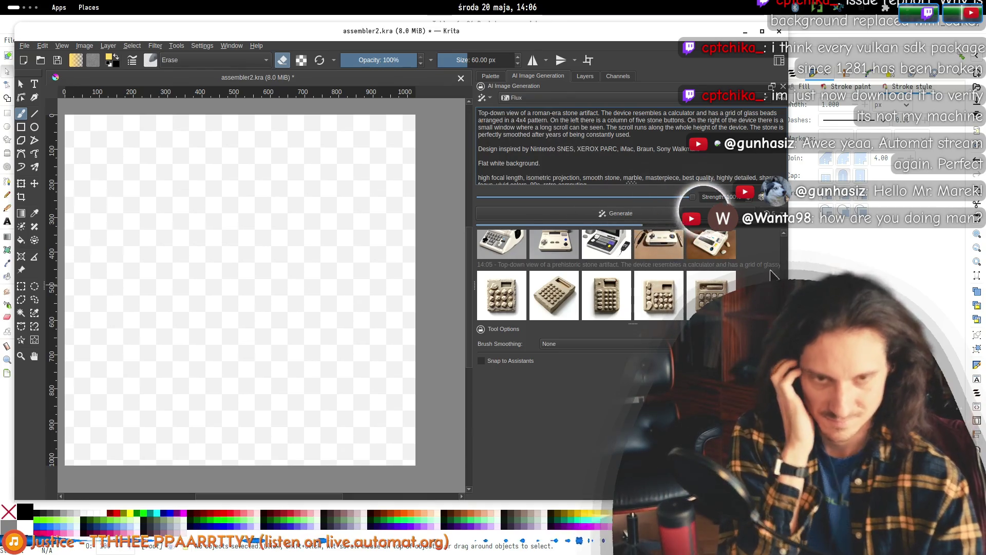
{"action": "left_click", "coordinate": [706, 281]}
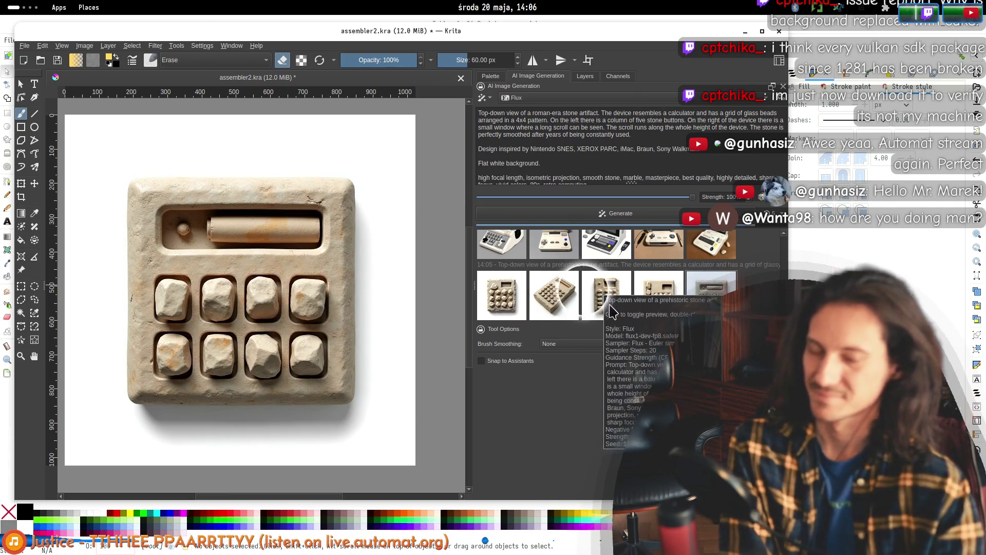
- Select the word 'roman-era' in the prompt
{"action": "mouse_move", "coordinate": [503, 303]}
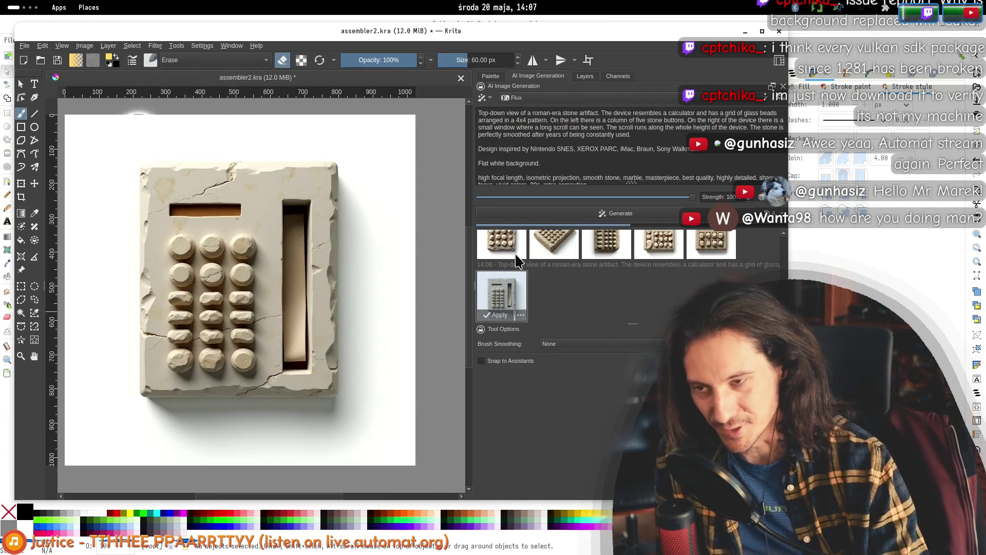
{"action": "mouse_move", "coordinate": [515, 256]}
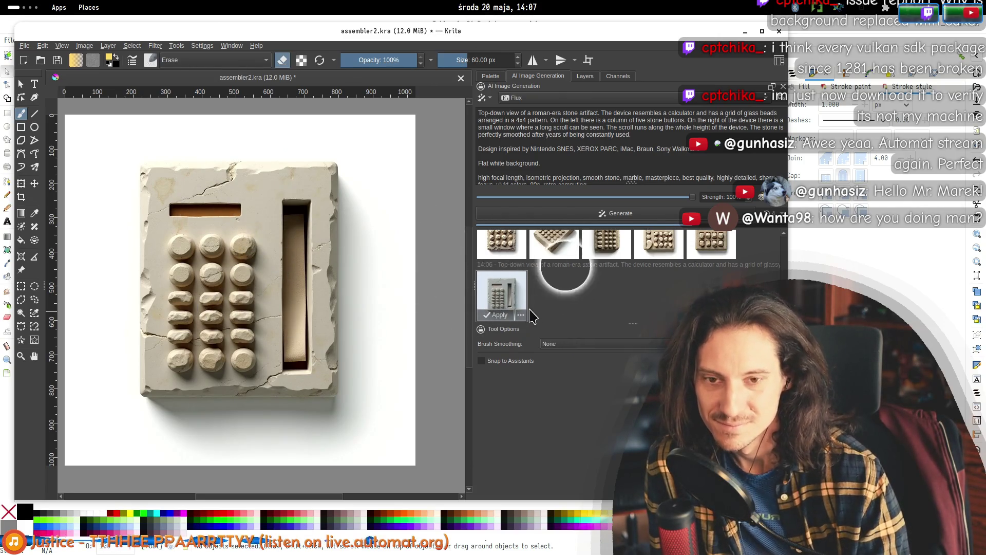
{"action": "left_click_drag", "start_coordinate": [533, 113], "coordinate": [559, 112]}
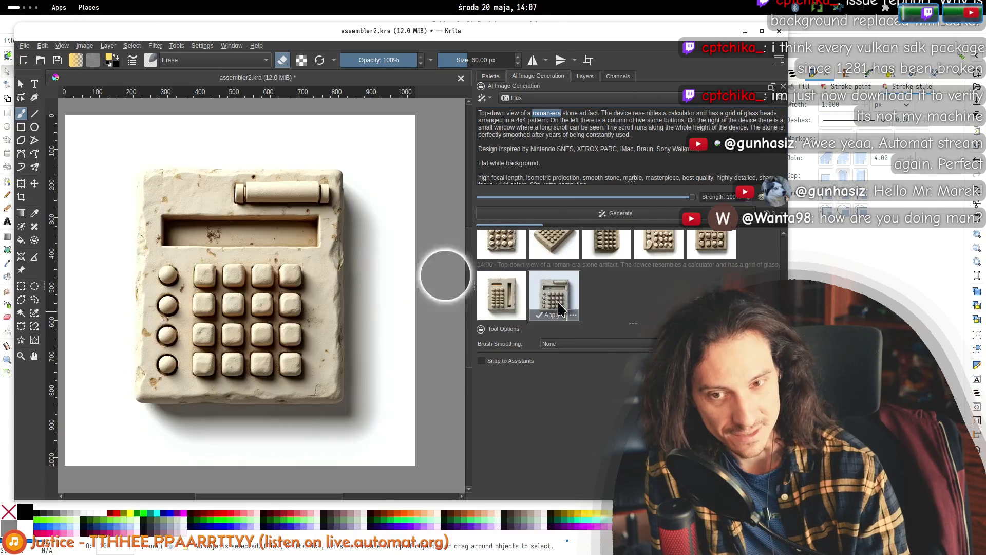
- Try a different era word in the prompt and preview the third new result
{"action": "double_click", "coordinate": [542, 113]}
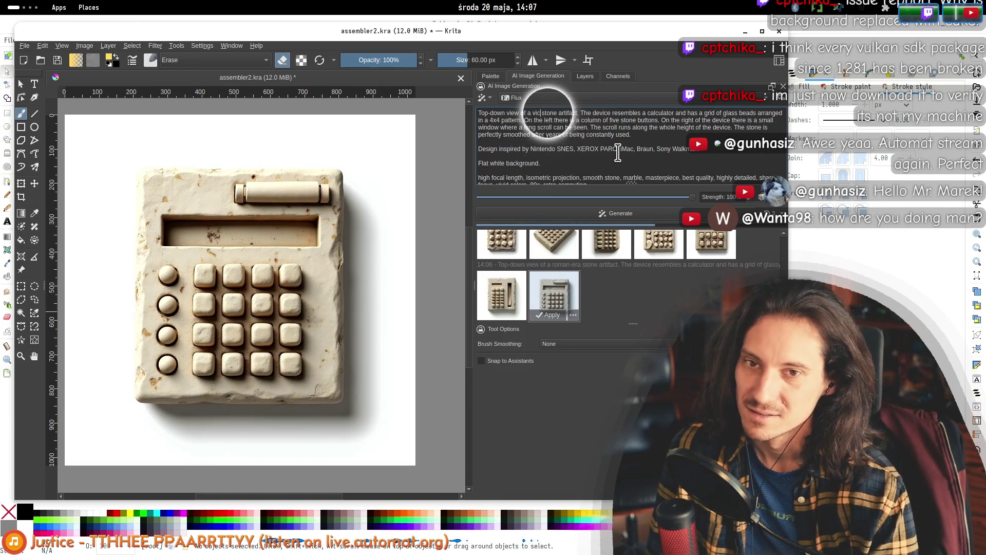
{"action": "type", "text": "an-era"}
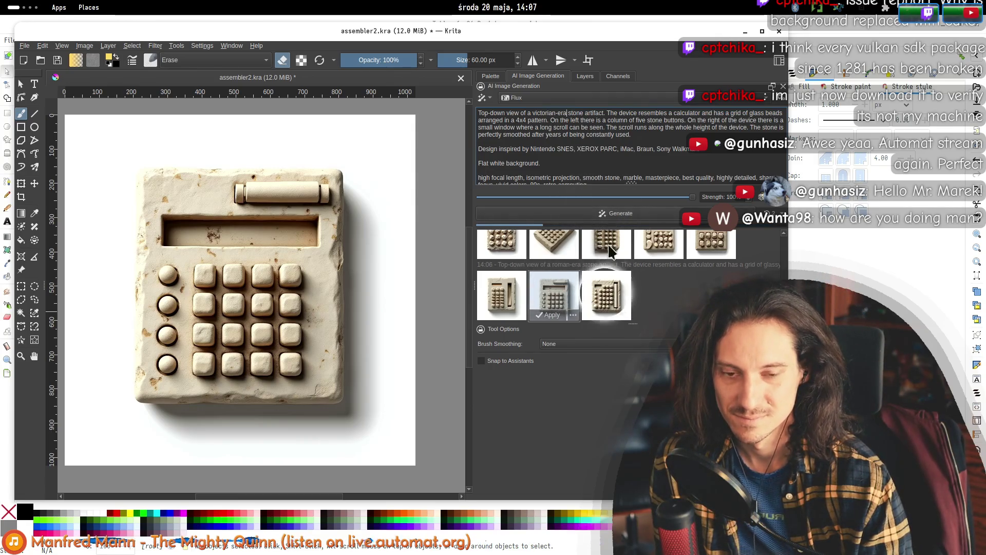
{"action": "left_click", "coordinate": [613, 281]}
- Replace 'victorian' with 'medieval' in the prompt and start a new generation
{"action": "double_click", "coordinate": [546, 113]}
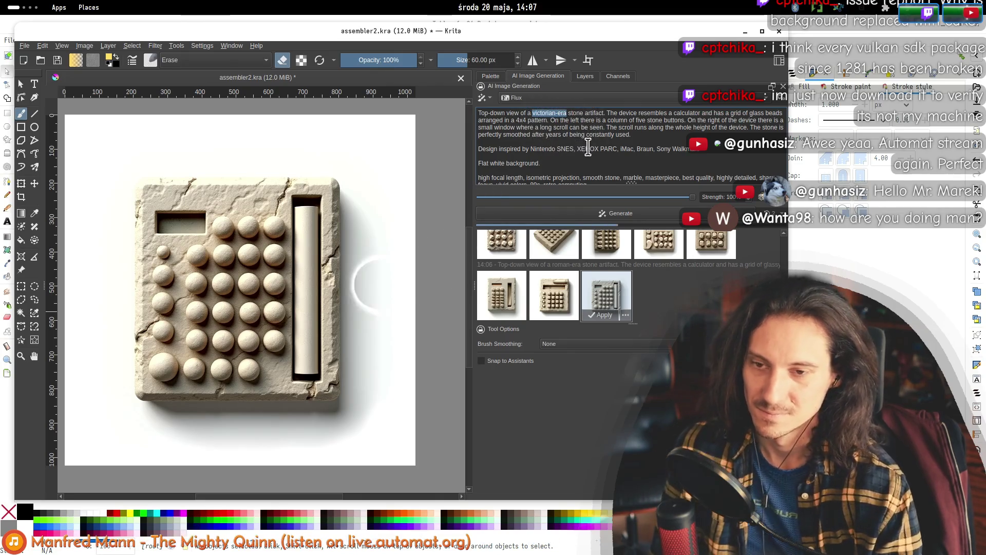
{"action": "type", "text": "medieval"}
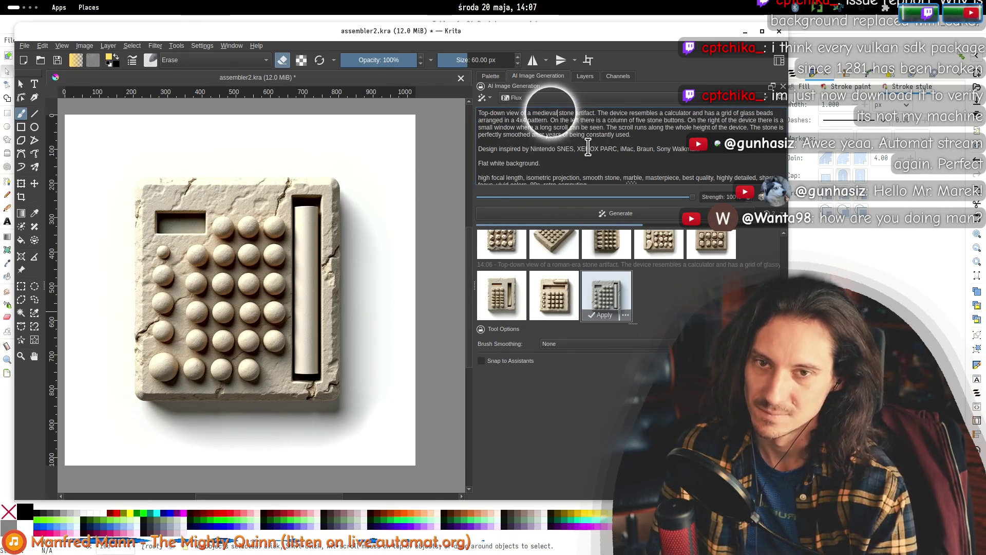
{"action": "left_click", "coordinate": [623, 214]}
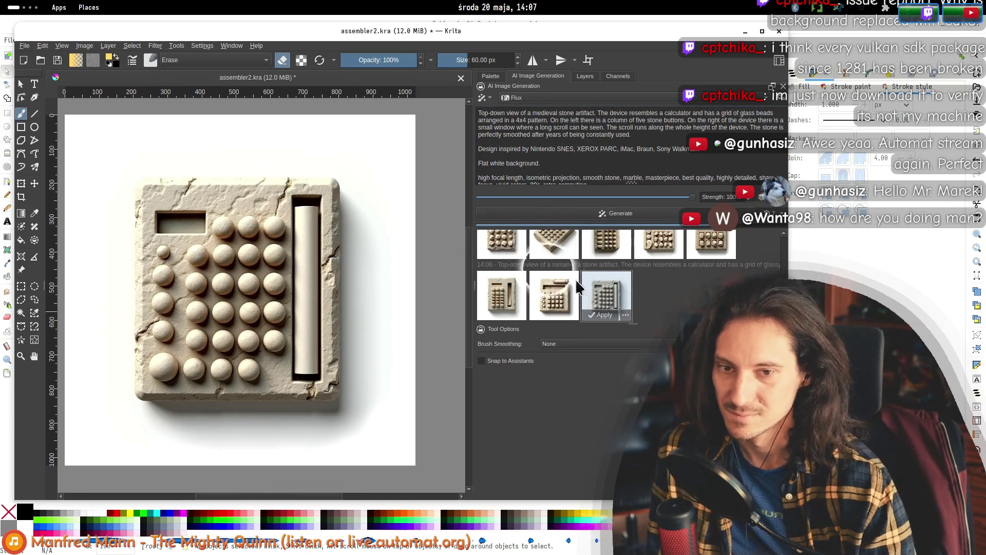
- Preview each of the five results in turn, ending on the first medieval result
{"action": "left_click", "coordinate": [551, 303]}
{"action": "left_click", "coordinate": [508, 292]}
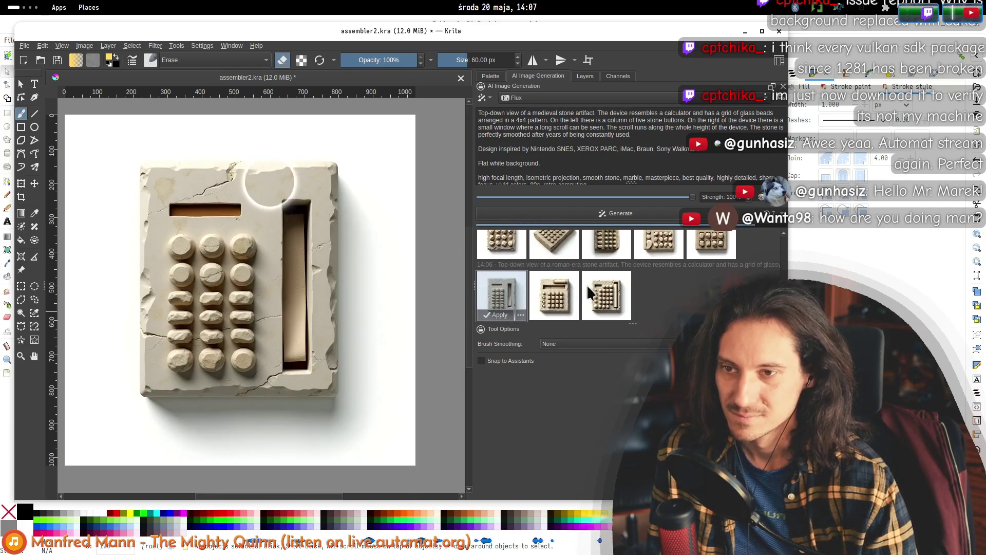
{"action": "left_click", "coordinate": [593, 298]}
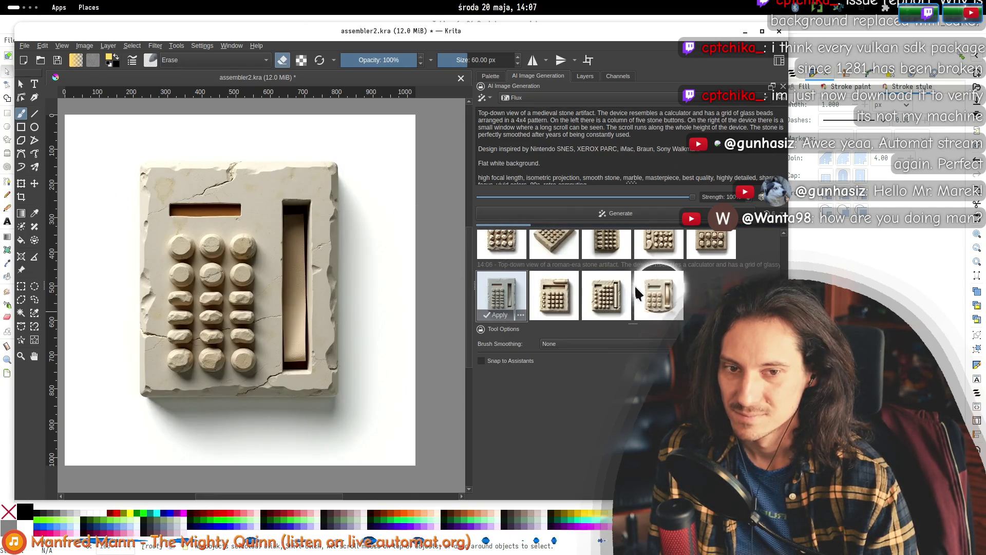
{"action": "left_click", "coordinate": [658, 294]}
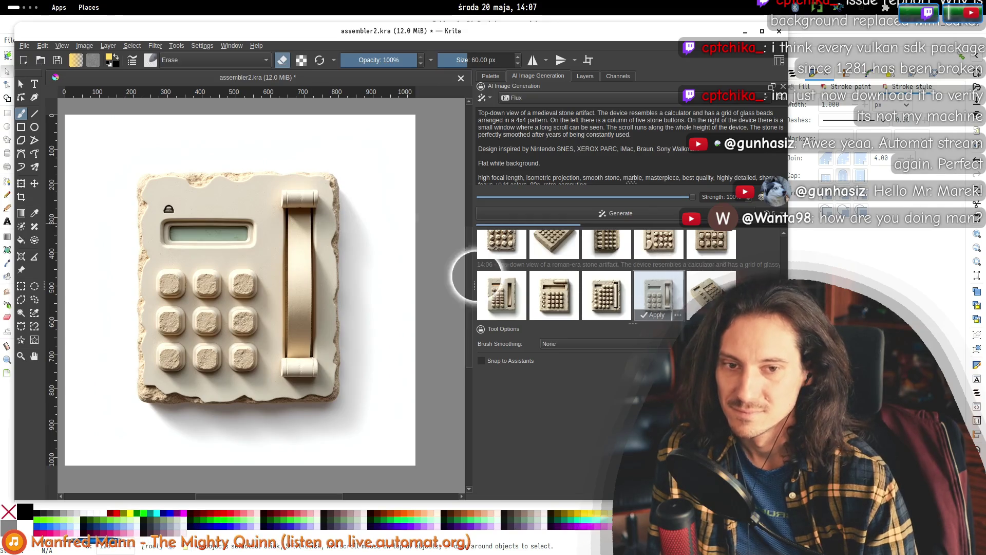
{"action": "left_click", "coordinate": [661, 298]}
{"action": "left_click", "coordinate": [692, 286]}
{"action": "left_click", "coordinate": [671, 303]}
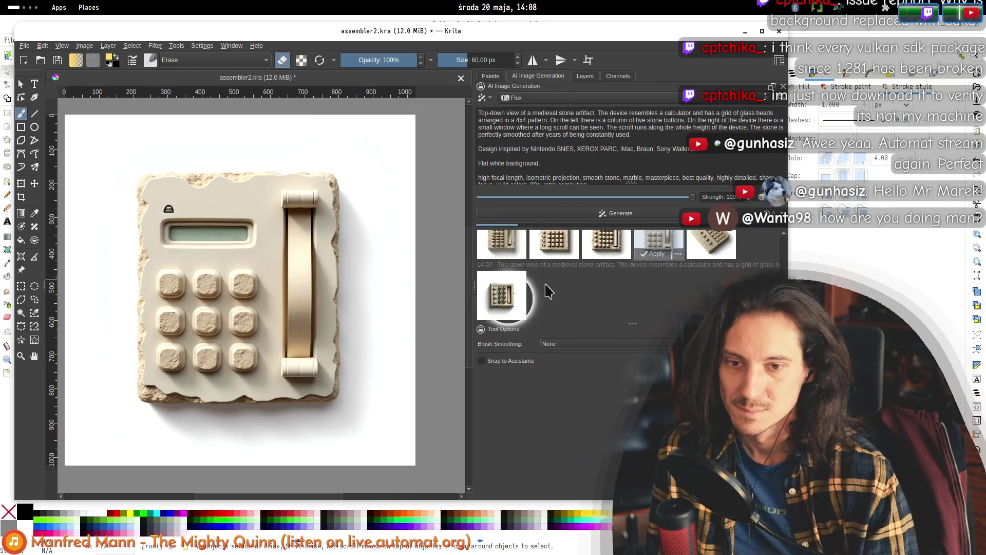
{"action": "left_click", "coordinate": [502, 294]}
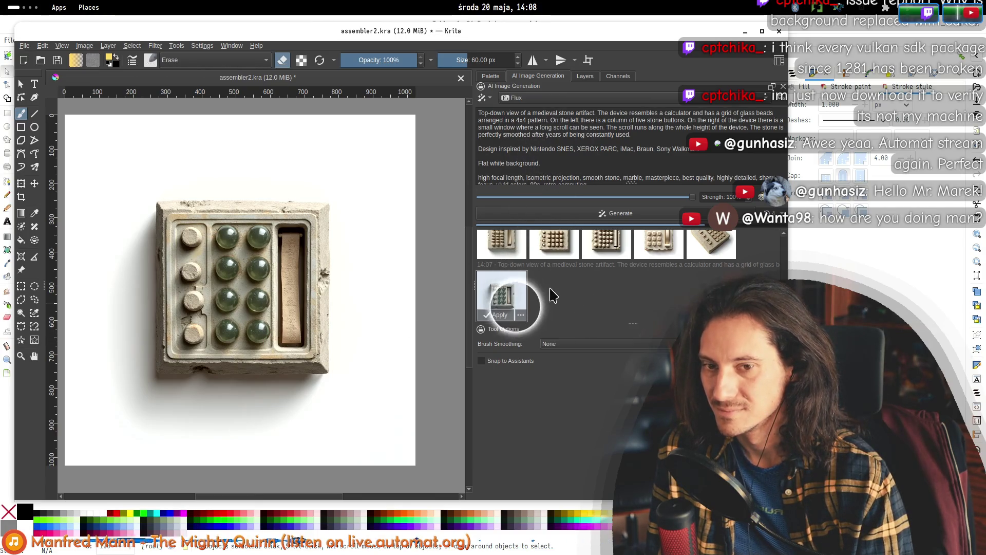
- Compare the fourth and fifth 14:06 results with the earlier medieval results
{"action": "scroll", "coordinate": [623, 292], "scroll_direction": "up", "scroll_amount": 1}
{"action": "left_click", "coordinate": [711, 260]}
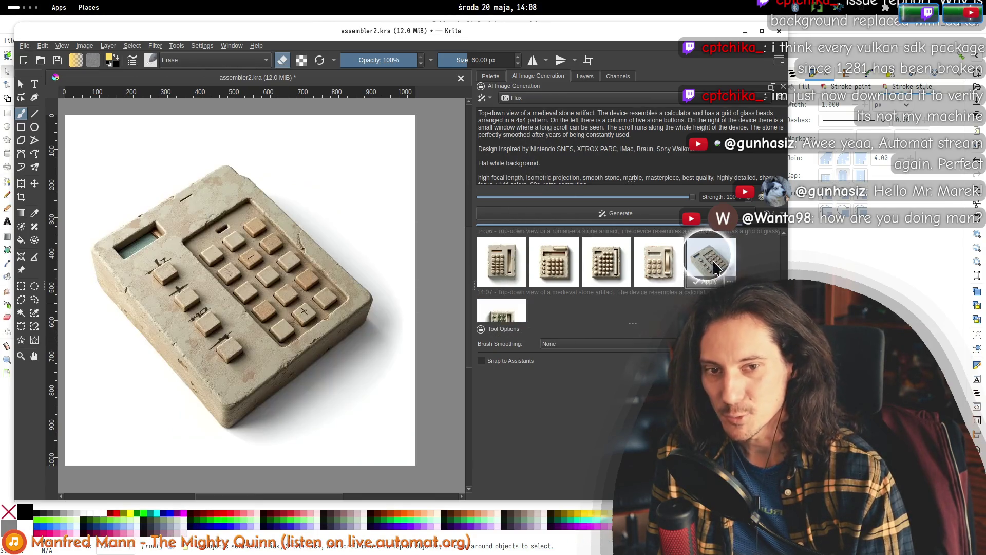
{"action": "left_click", "coordinate": [655, 257]}
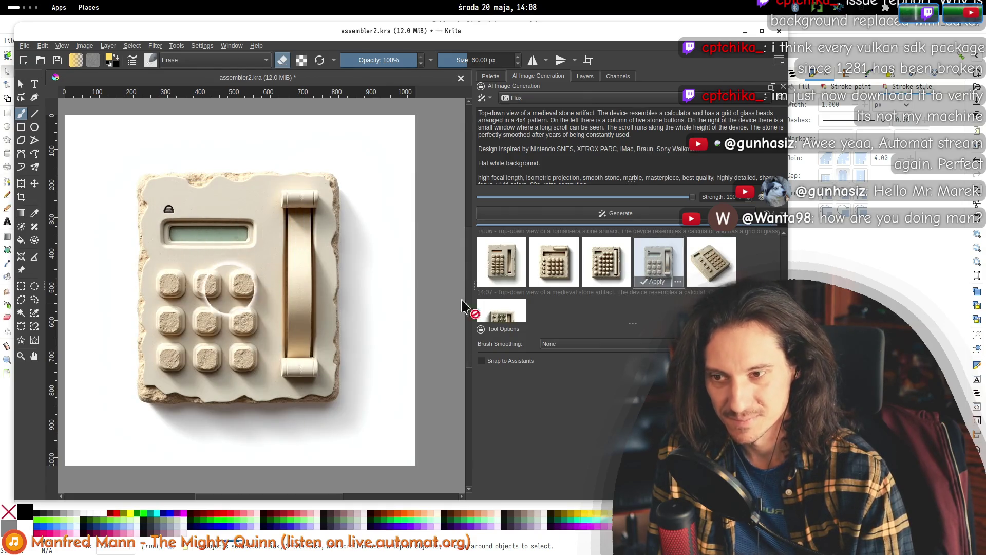
{"action": "left_click", "coordinate": [552, 301]}
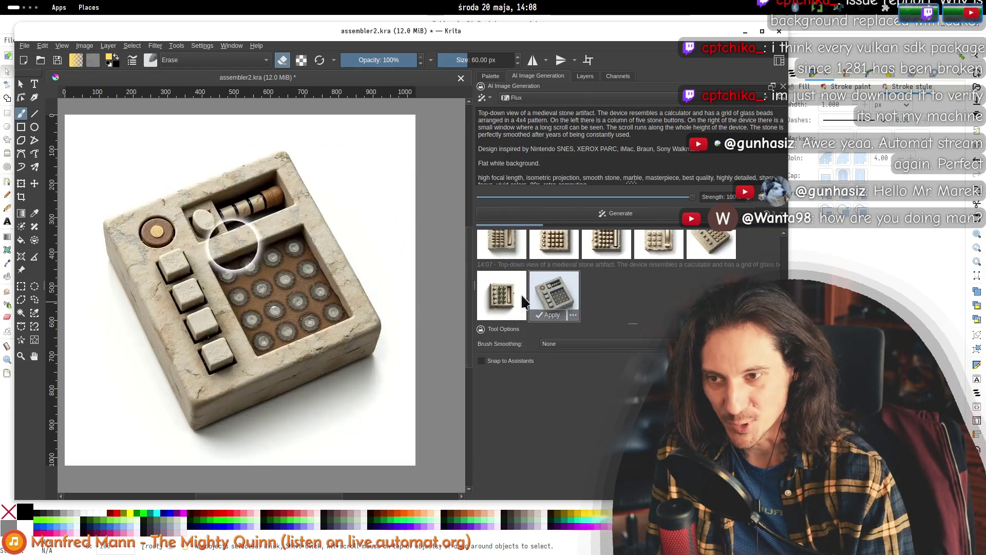
{"action": "left_click", "coordinate": [520, 294]}
{"action": "scroll", "coordinate": [565, 287], "scroll_direction": "up", "scroll_amount": 1}
{"action": "left_click", "coordinate": [658, 260]}
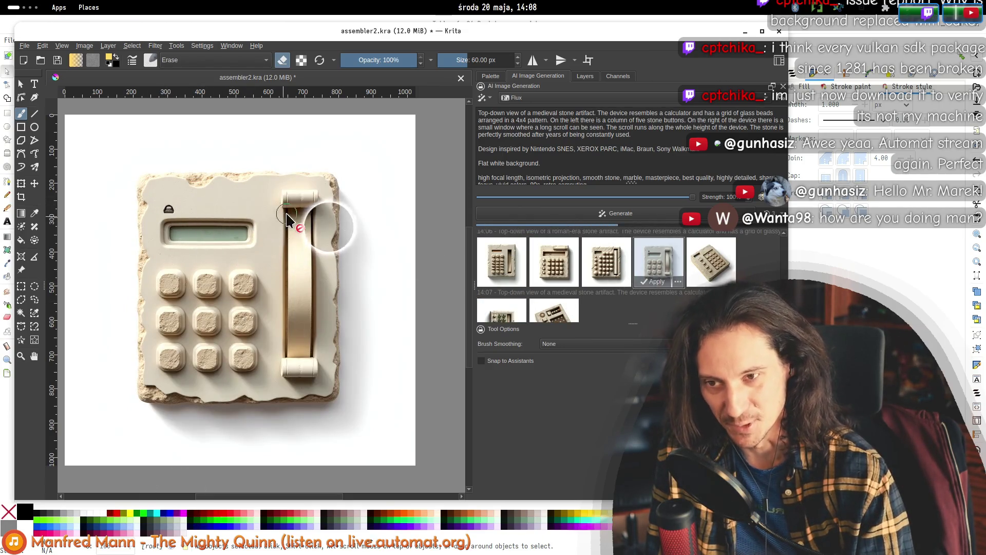
- Step from the first to the third 14:07 result, the green-bead scroll-slot tablet
{"action": "left_click", "coordinate": [497, 316]}
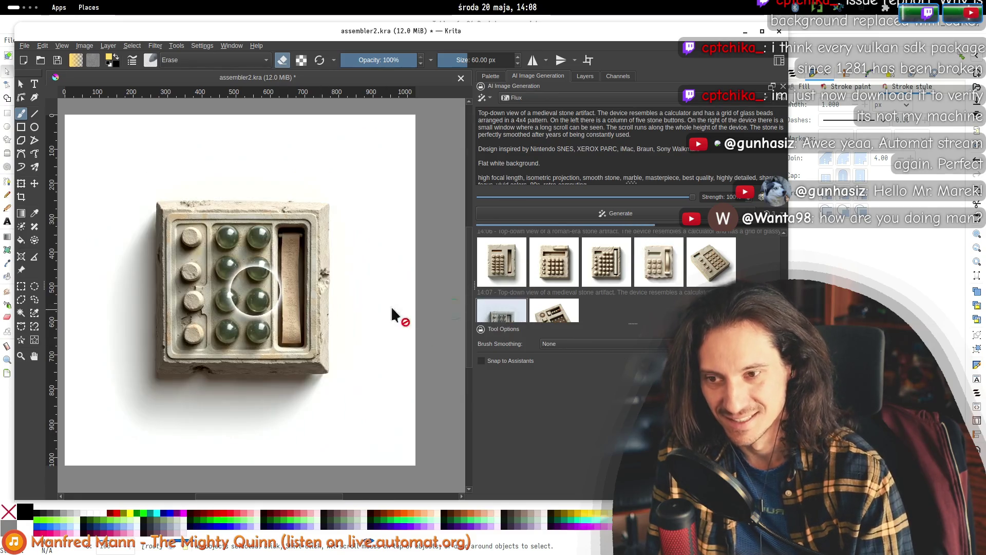
{"action": "key", "text": "Right"}
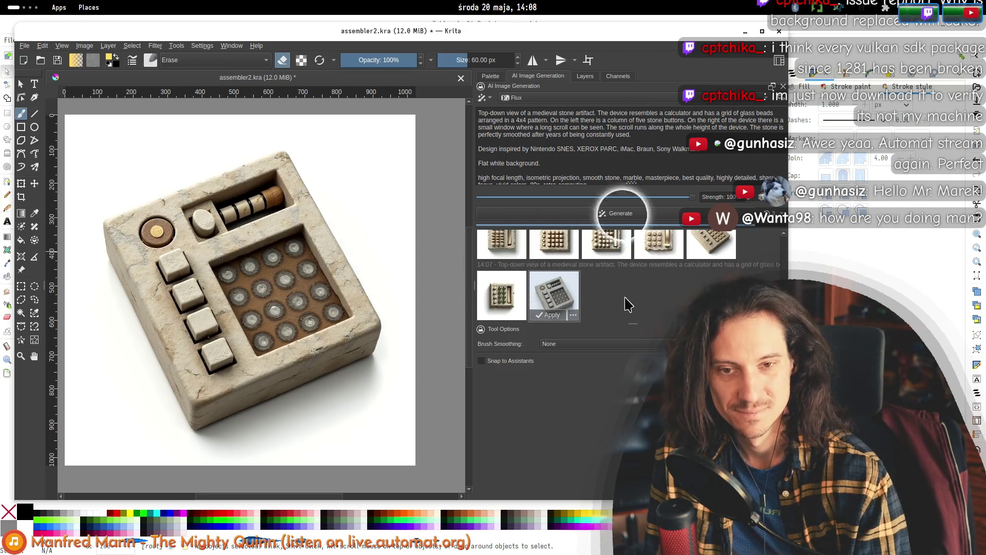
{"action": "left_click", "coordinate": [591, 294]}
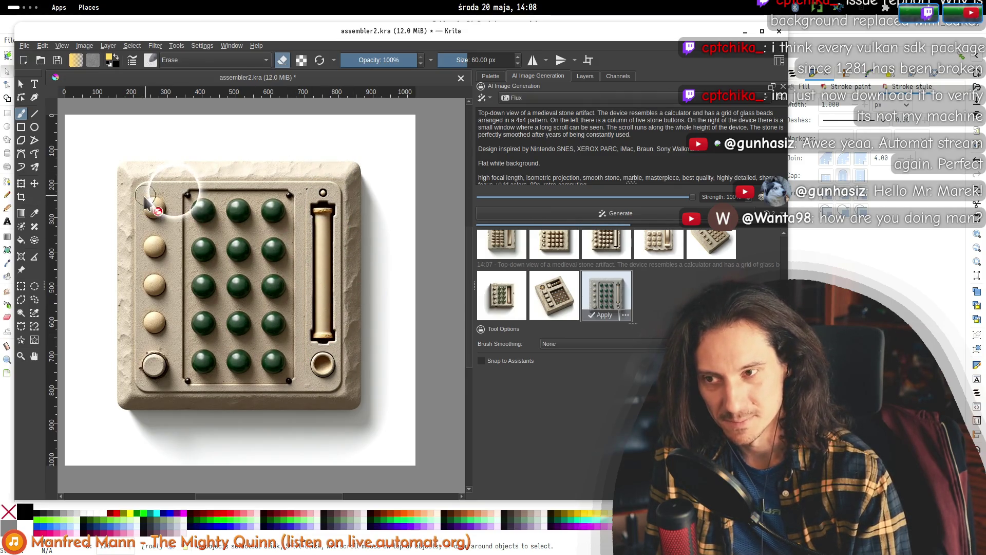
{"action": "scroll", "coordinate": [149, 221], "scroll_direction": "up", "scroll_amount": 3}
{"action": "scroll", "coordinate": [198, 264], "scroll_direction": "down", "scroll_amount": 3}
{"action": "scroll", "coordinate": [251, 316], "scroll_direction": "up", "scroll_amount": 3}
{"action": "scroll", "coordinate": [249, 313], "scroll_direction": "down", "scroll_amount": 3}
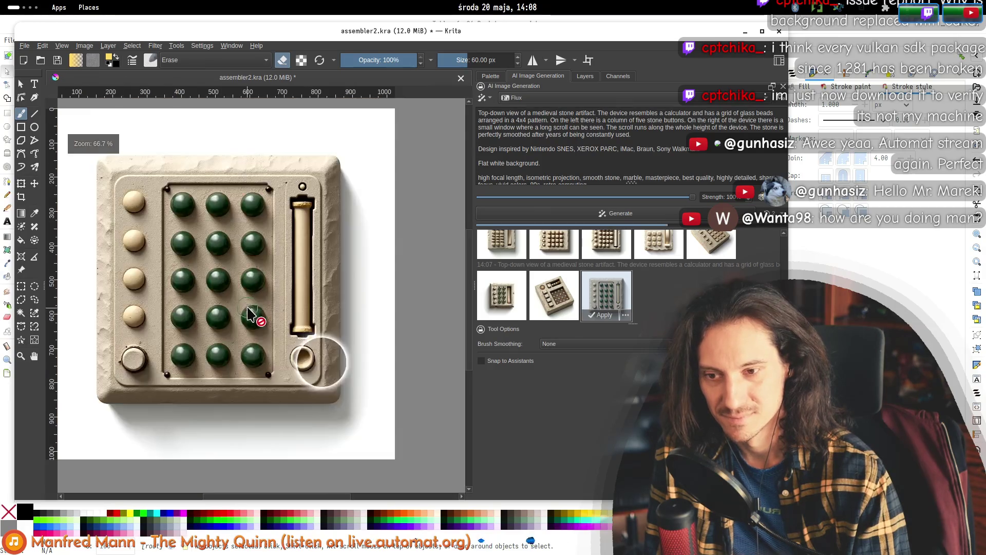
{"action": "key", "text": "alt+Tab"}
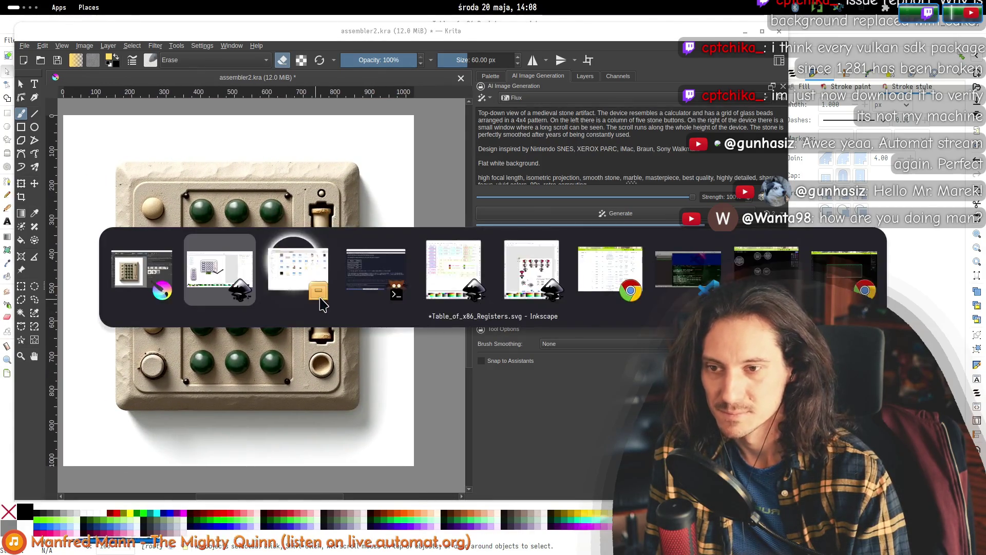
- Rerun ./run.py automat --variant=release from the VS Code terminal
{"action": "key", "text": "alt+Tab"}
{"action": "key", "text": "alt+Tab"}
{"action": "key", "text": "alt+Tab"}
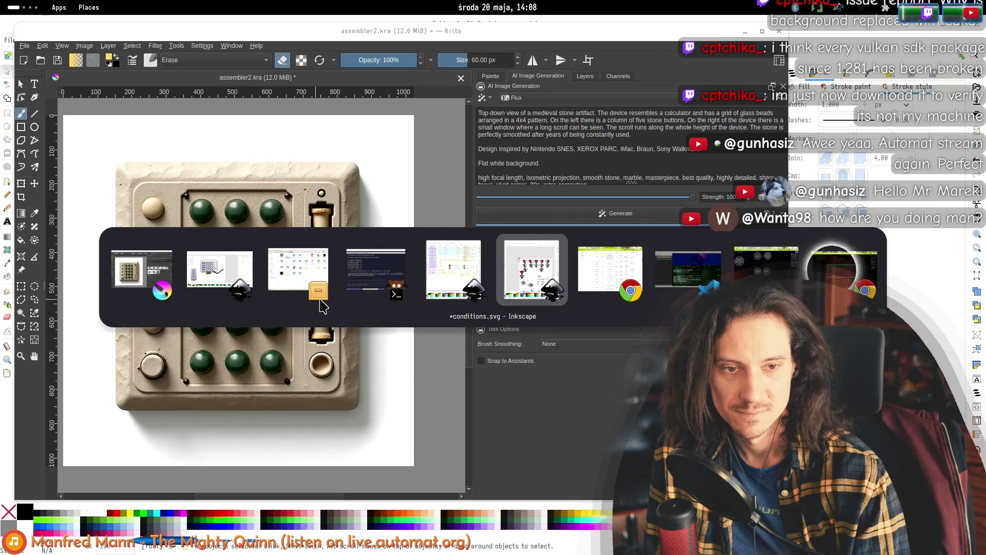
{"action": "key", "text": "alt+shift+Tab"}
{"action": "key", "text": "alt+shift+Tab"}
{"action": "key", "text": "alt+shift+Tab"}
{"action": "key", "text": "alt+shift+Tab"}
{"action": "key", "text": "alt+shift+Tab"}
{"action": "key", "text": "alt+shift+Tab"}
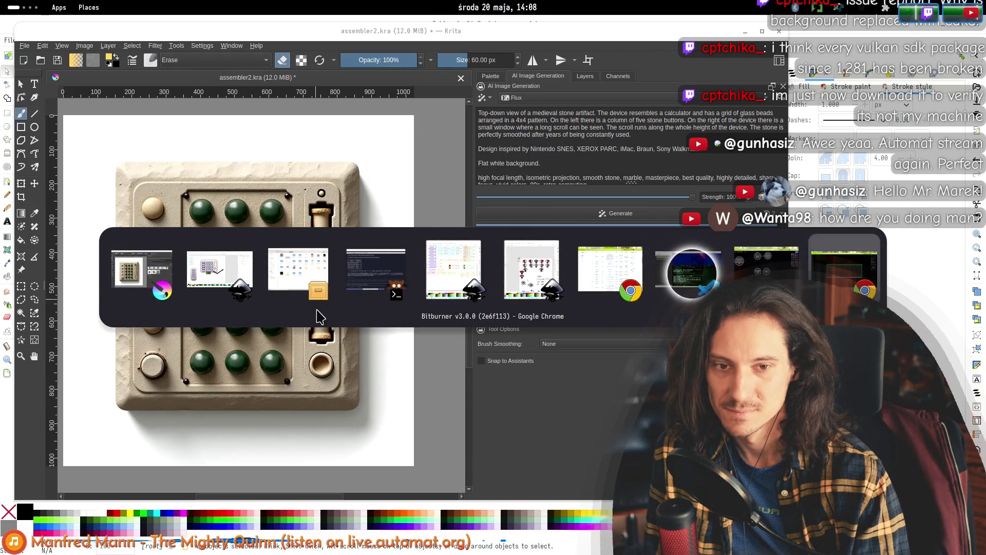
{"action": "key", "text": "Up"}
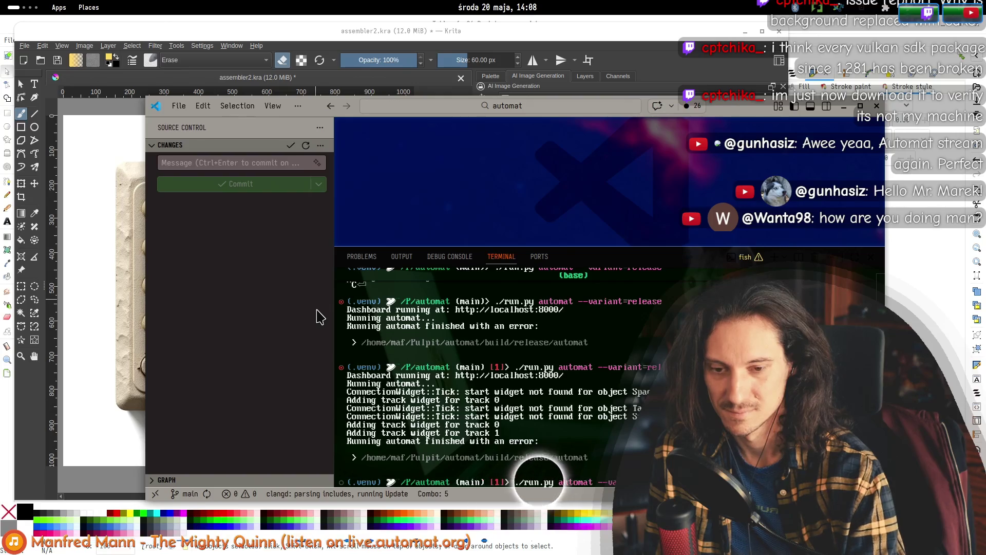
{"action": "key", "text": "Return"}
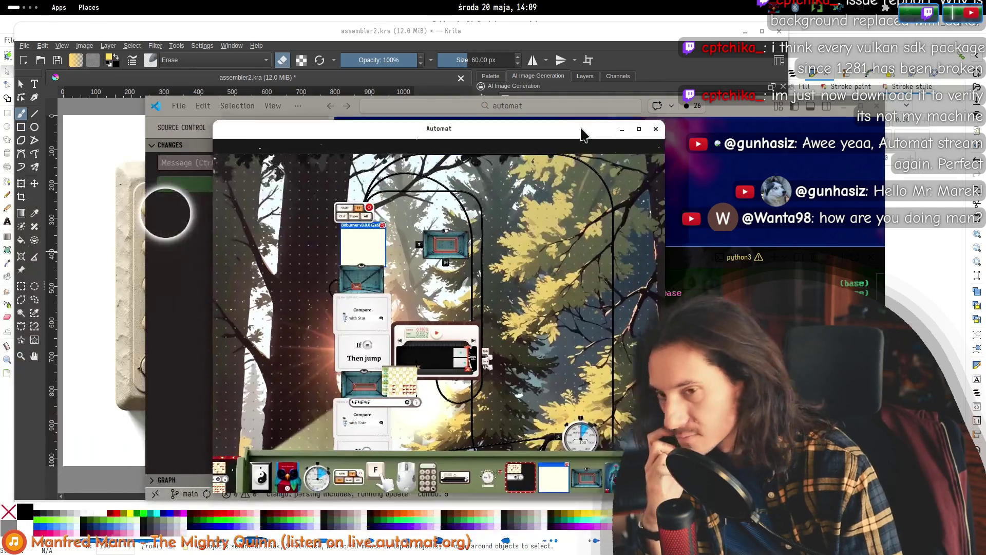
- Move the Automat window to the right and switch between Automat and Krita
{"action": "left_click_drag", "start_coordinate": [582, 134], "coordinate": [586, 135]}
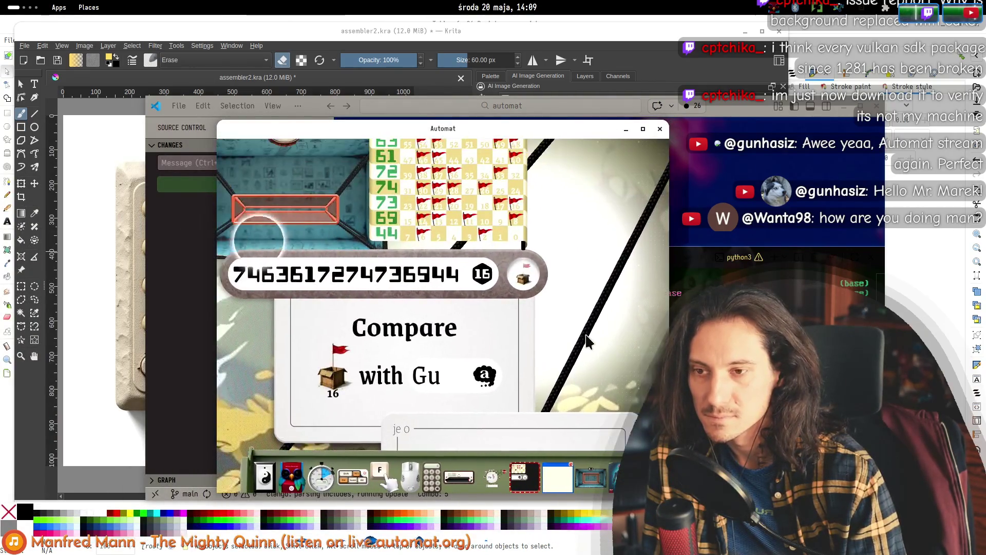
{"action": "left_click_drag", "start_coordinate": [415, 134], "coordinate": [496, 144]}
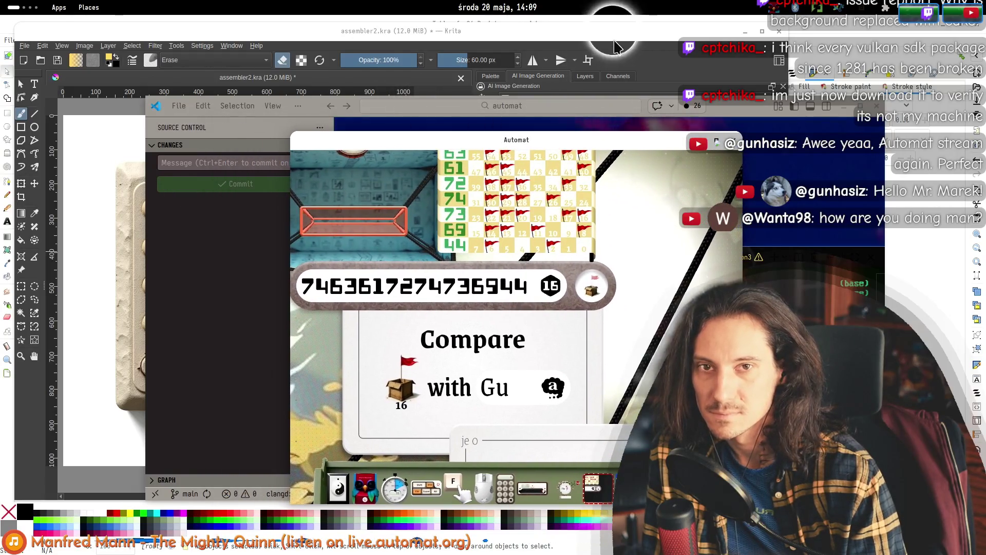
{"action": "left_click", "coordinate": [596, 51]}
{"action": "key", "text": "alt+Tab"}
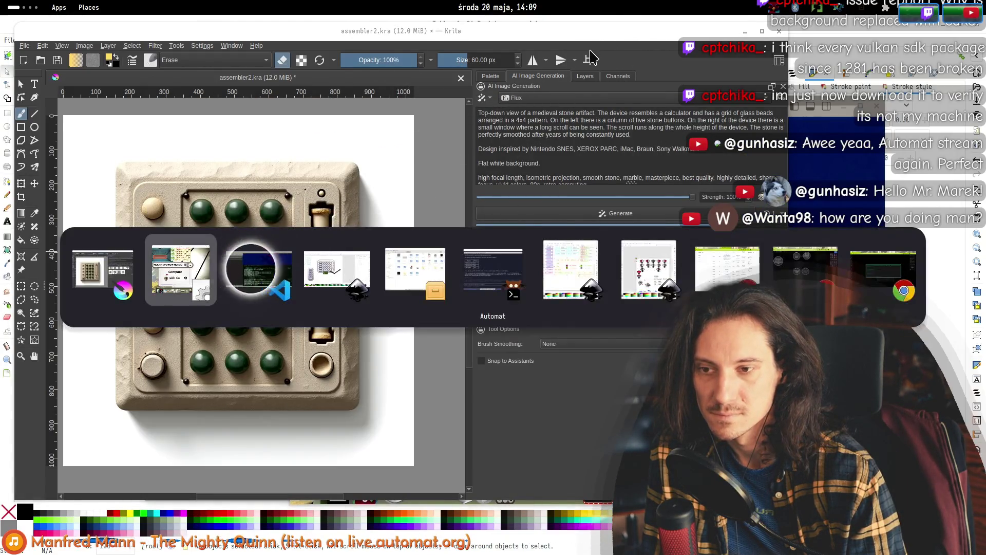
{"action": "scroll", "coordinate": [660, 281], "scroll_direction": "down", "scroll_amount": 5}
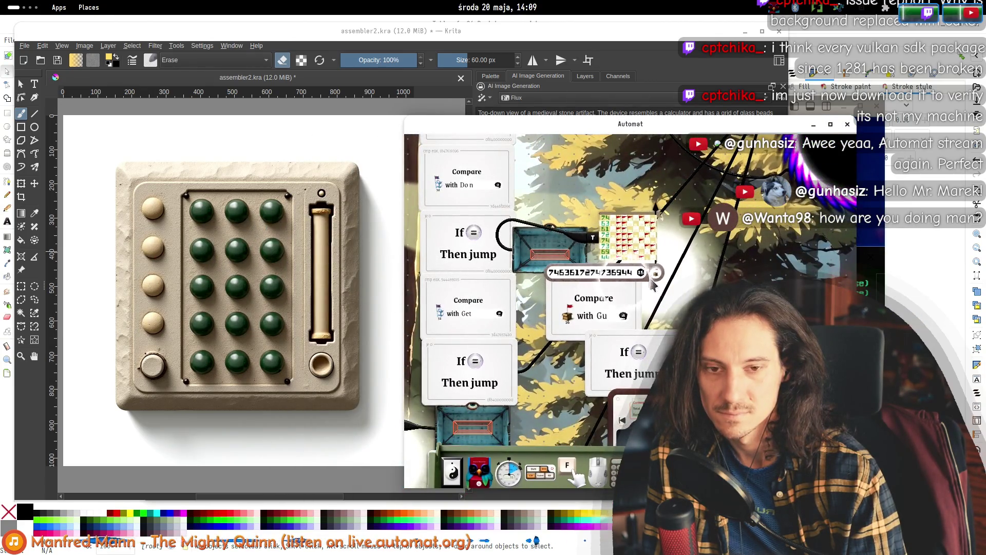
- Bring Krita forward and compare results in both rows, ending on the third 14:07 result
{"action": "left_click", "coordinate": [469, 42]}
{"action": "left_click", "coordinate": [660, 304]}
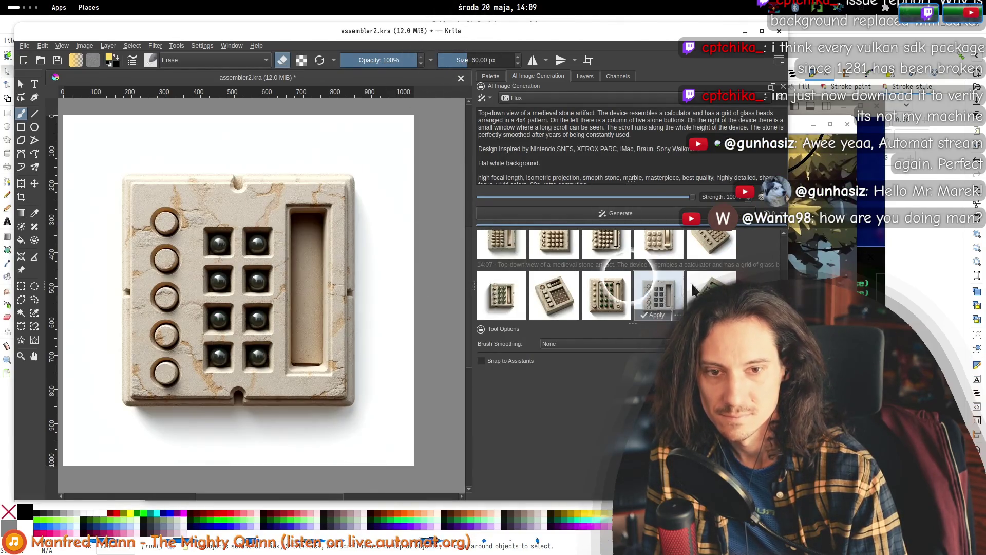
{"action": "left_click", "coordinate": [554, 296]}
{"action": "left_click", "coordinate": [606, 290]}
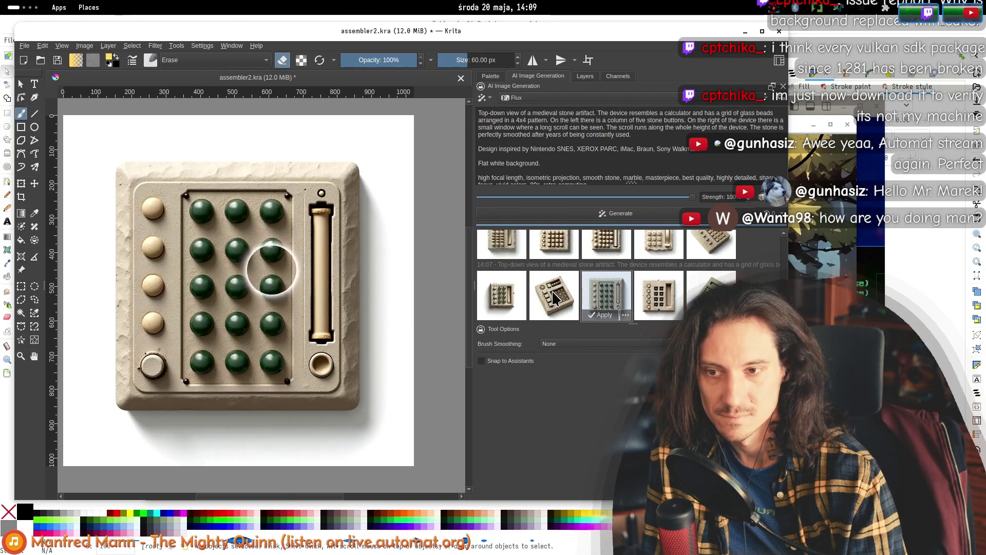
{"action": "left_click", "coordinate": [554, 297]}
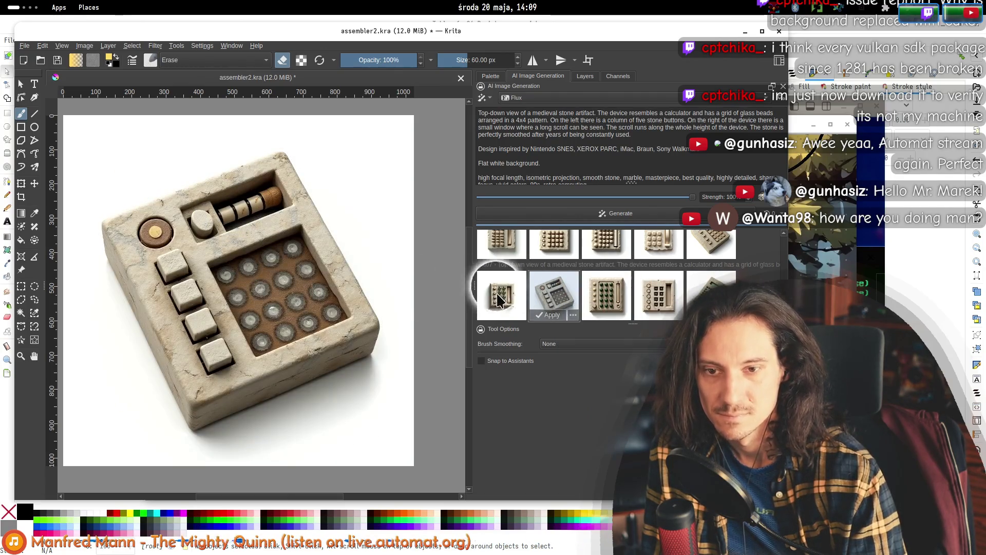
{"action": "left_click", "coordinate": [497, 297]}
{"action": "left_click", "coordinate": [614, 300]}
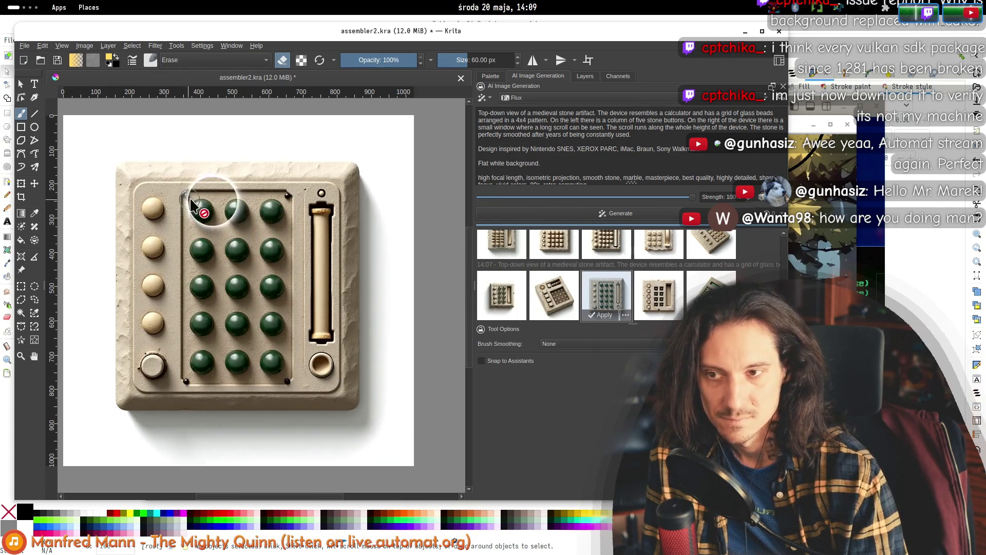
{"action": "left_click", "coordinate": [506, 292]}
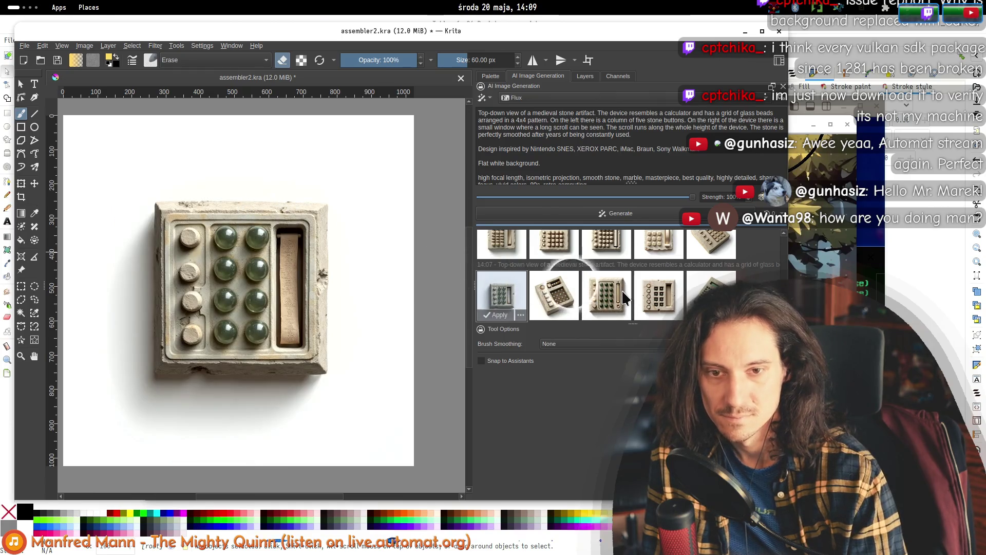
{"action": "left_click", "coordinate": [612, 300]}
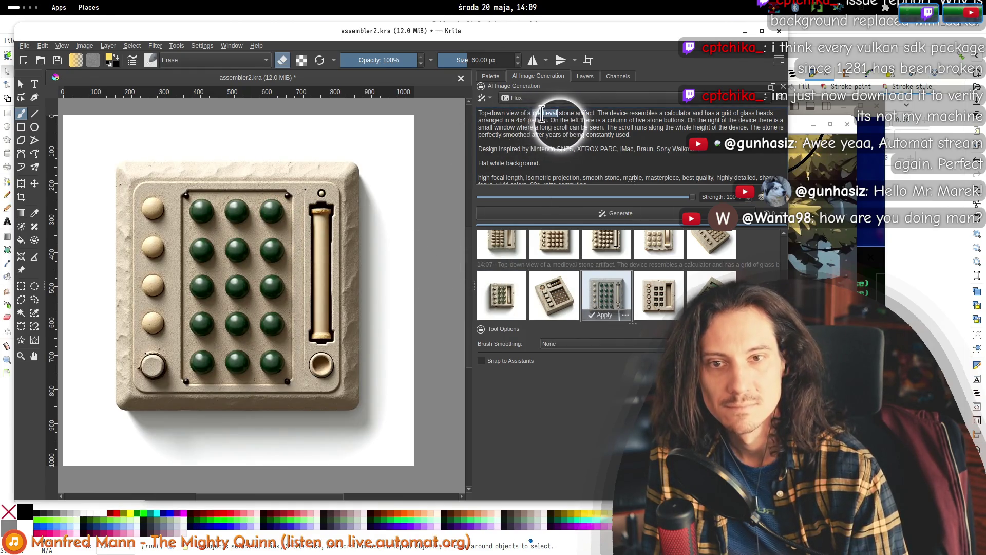
- Set the prompt's era to 'victorian-era', generate, and preview the 14:07 results back to the first
{"action": "type", "text": "victorian-era"}
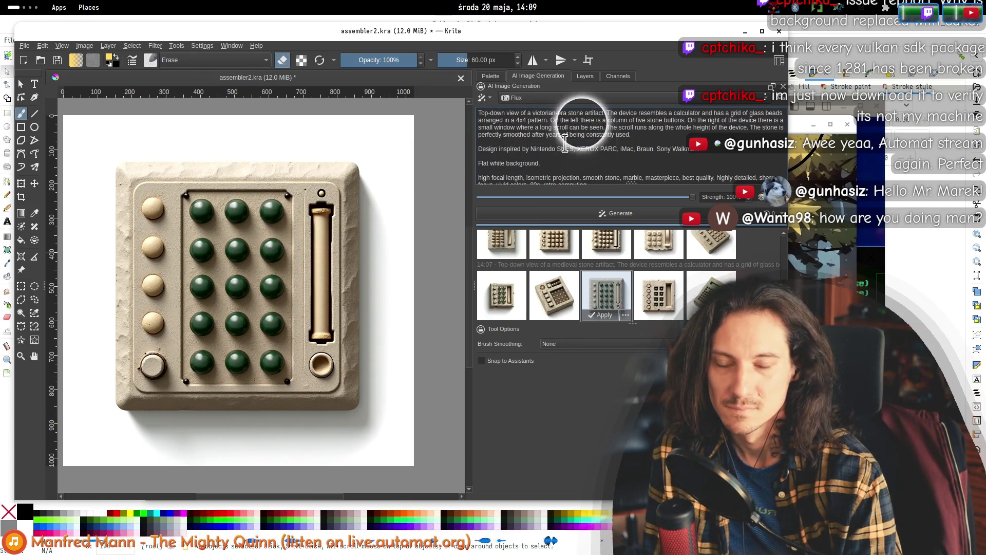
{"action": "left_click", "coordinate": [534, 218]}
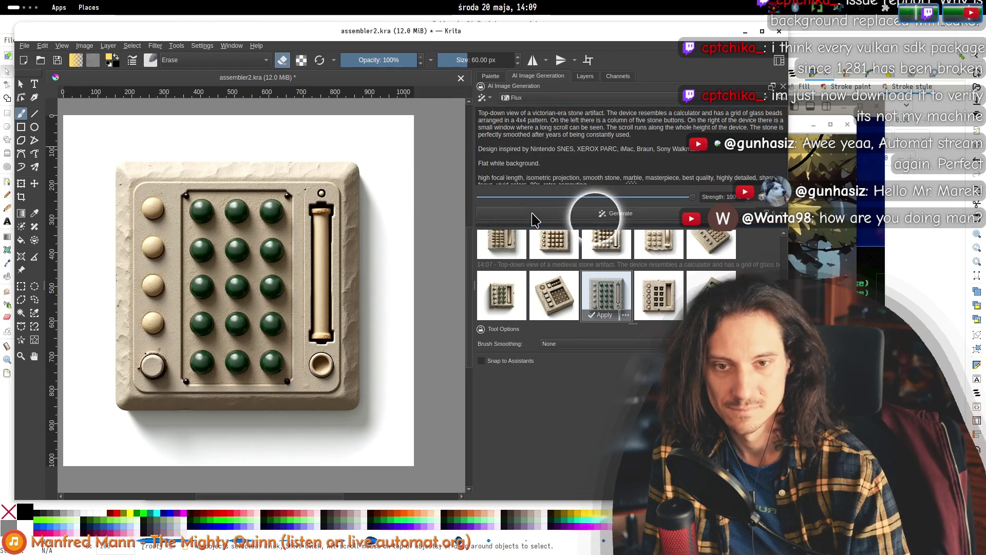
{"action": "left_click", "coordinate": [711, 295]}
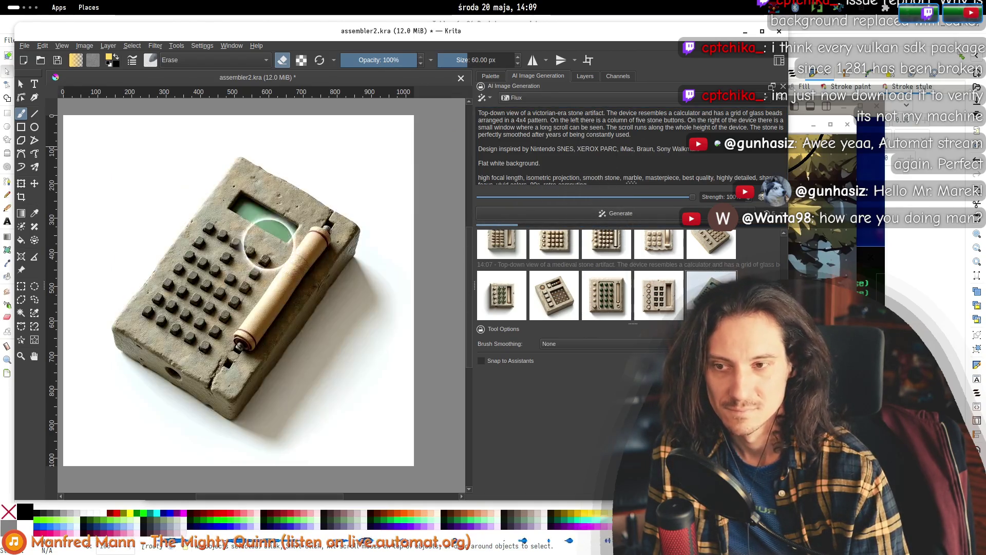
{"action": "left_click", "coordinate": [660, 298]}
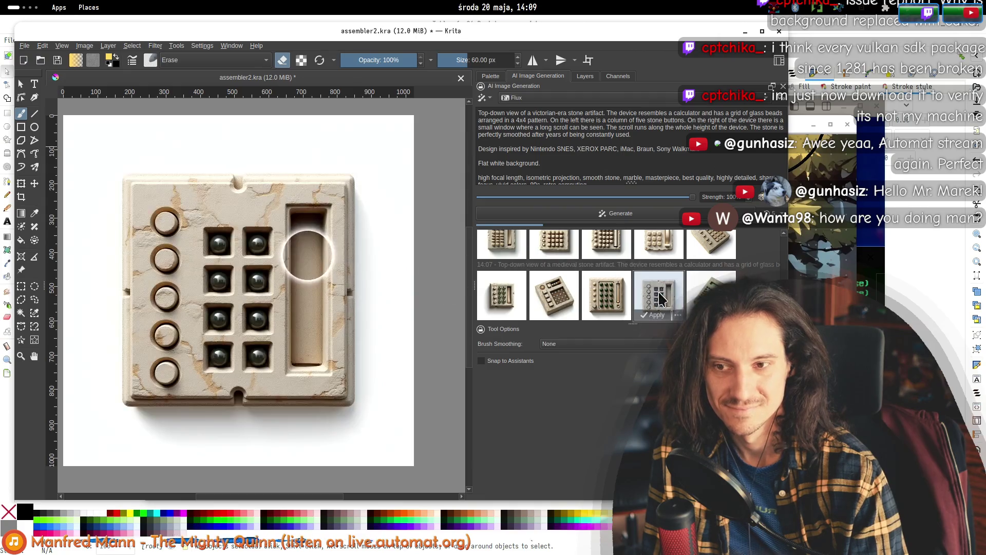
{"action": "left_click", "coordinate": [608, 297]}
{"action": "left_click", "coordinate": [542, 291]}
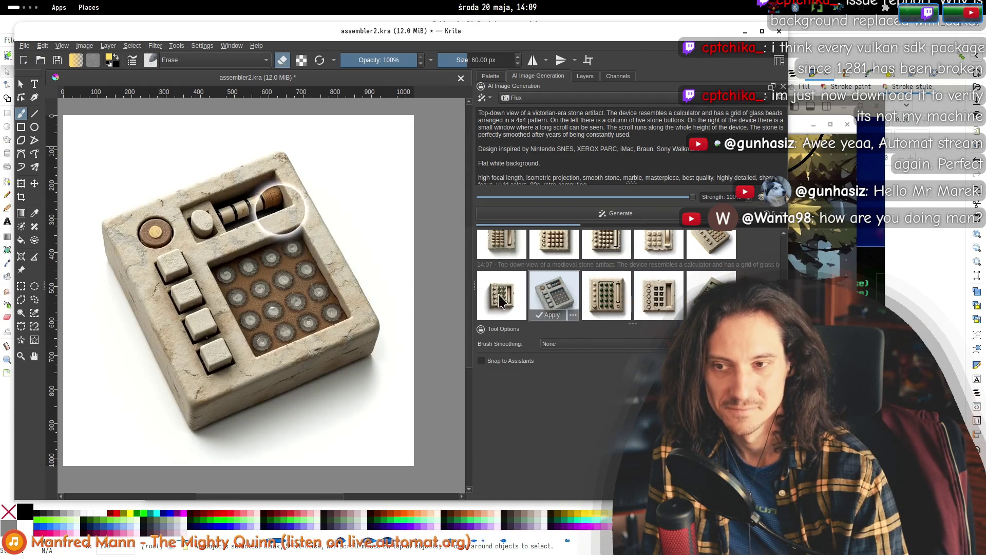
{"action": "left_click", "coordinate": [497, 298]}
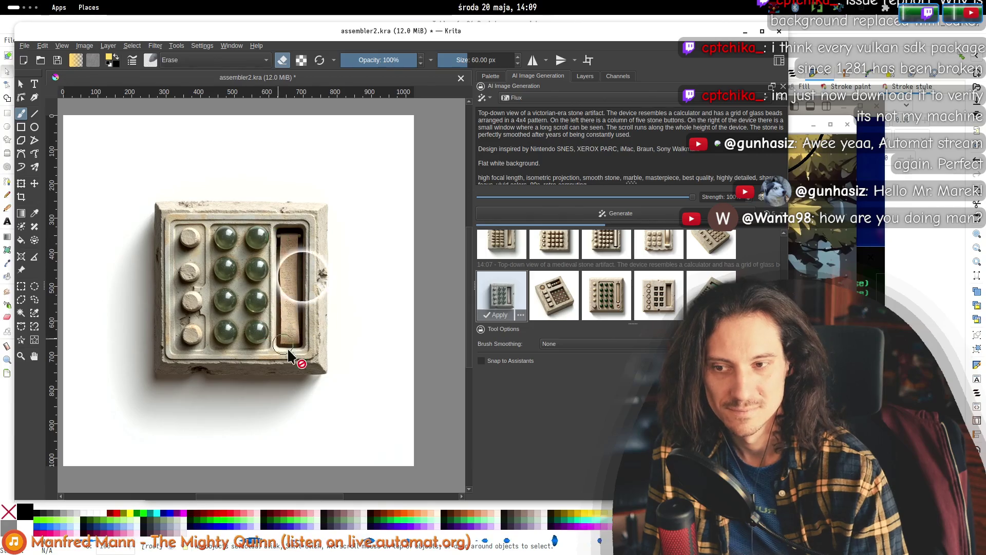
- Preview the green-bead 14:07 result and the fourth and fifth roman-era results
{"action": "left_click", "coordinate": [554, 296]}
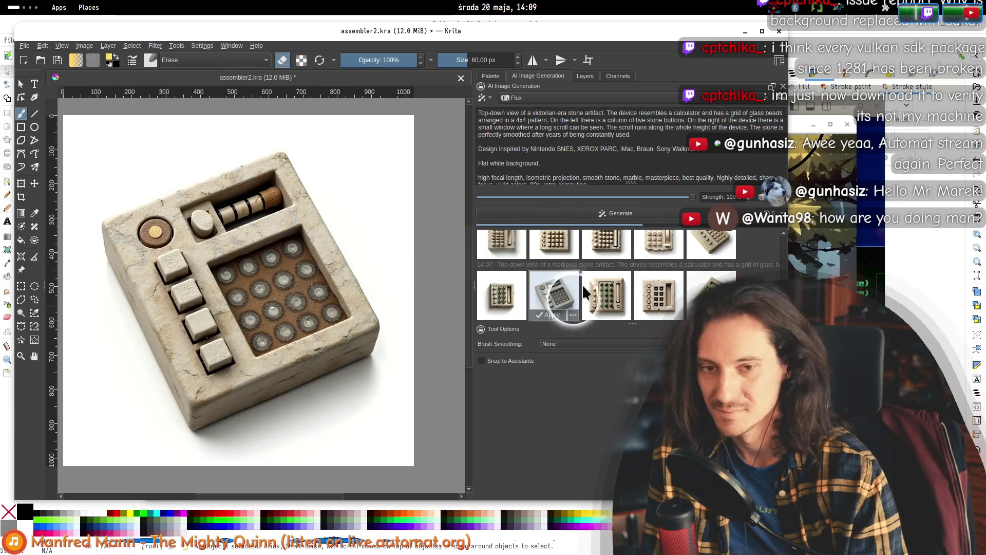
{"action": "left_click", "coordinate": [585, 291]}
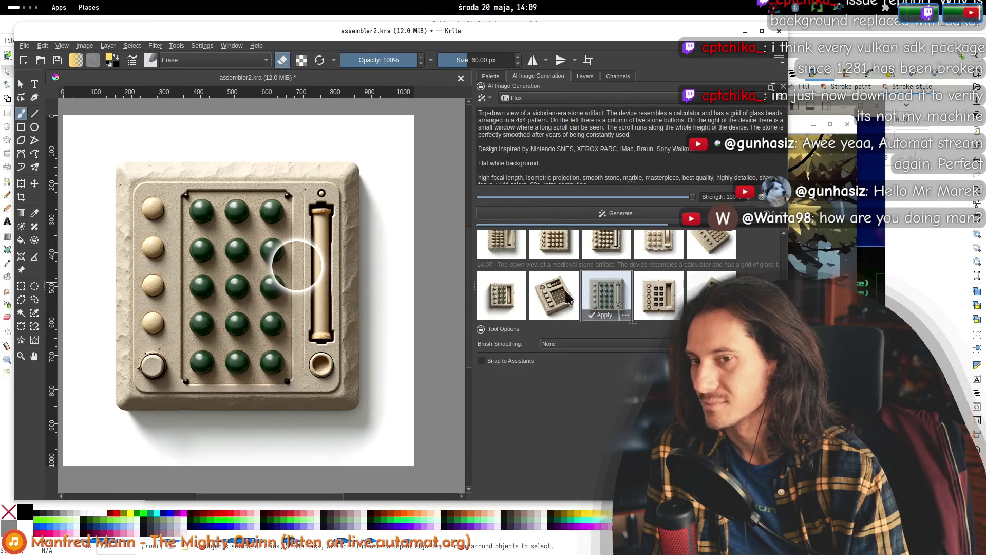
{"action": "scroll", "coordinate": [590, 303], "scroll_direction": "up", "scroll_amount": 1}
{"action": "left_click", "coordinate": [717, 270]}
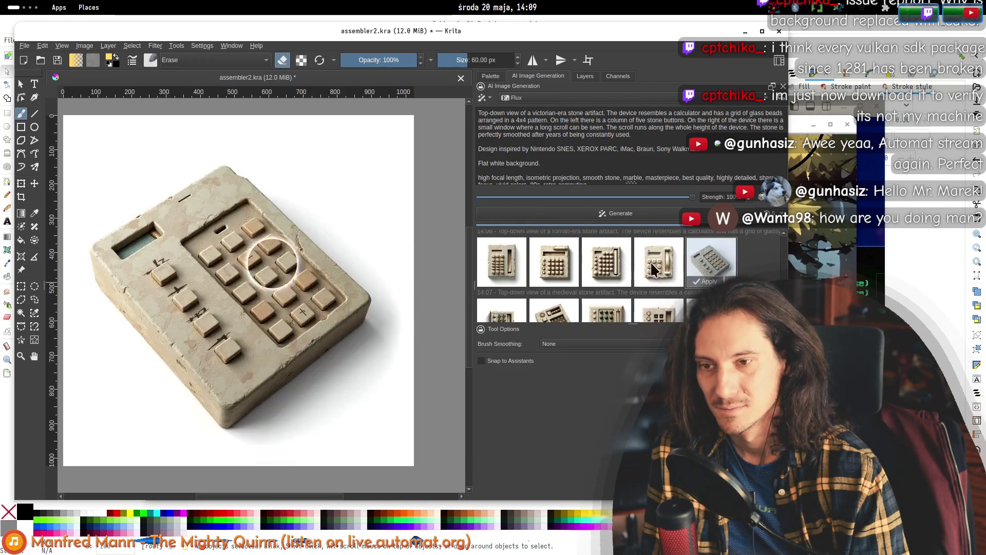
{"action": "left_click", "coordinate": [652, 269]}
{"action": "key", "text": "alt+Tab"}
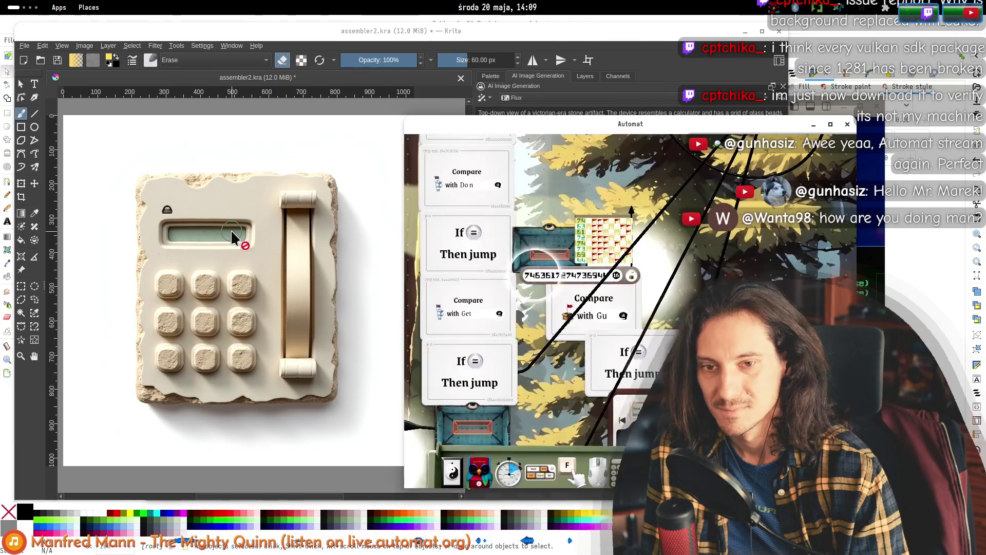
{"action": "scroll", "coordinate": [605, 306], "scroll_direction": "up", "scroll_amount": 3}
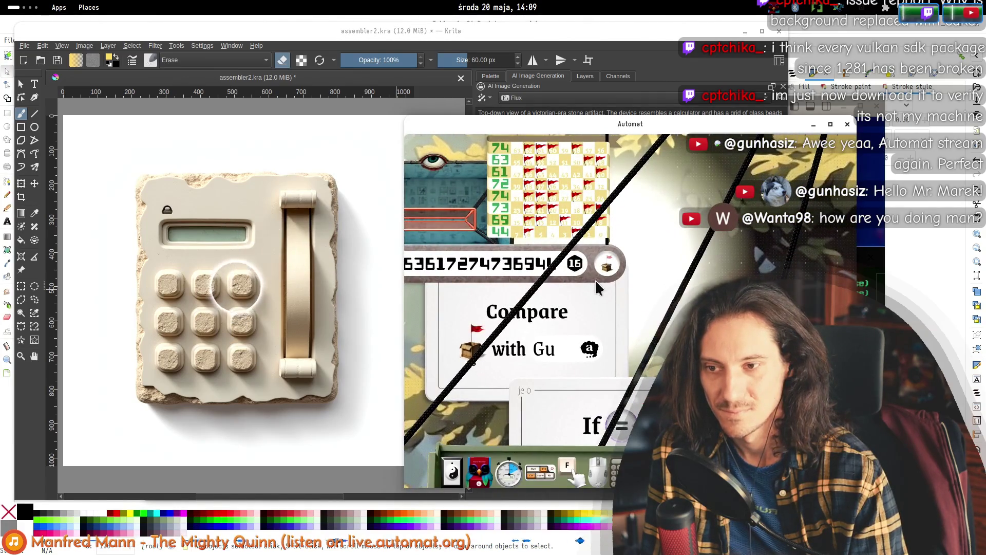
{"action": "key", "text": "alt+Tab"}
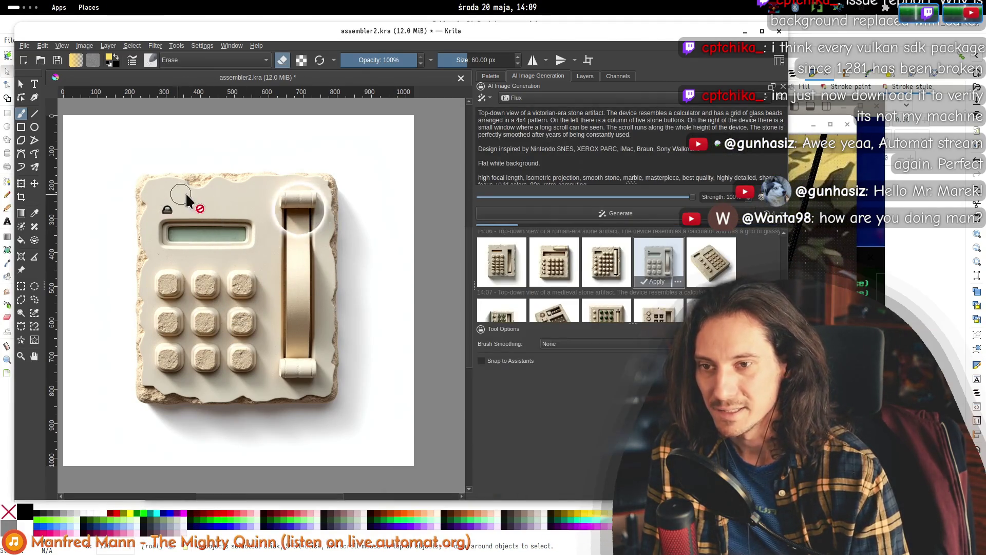
- Preview the medieval calculator, the new result, and the square glass-bead calculator
{"action": "scroll", "coordinate": [612, 267], "scroll_direction": "down", "scroll_amount": 1}
{"action": "left_click", "coordinate": [607, 294]}
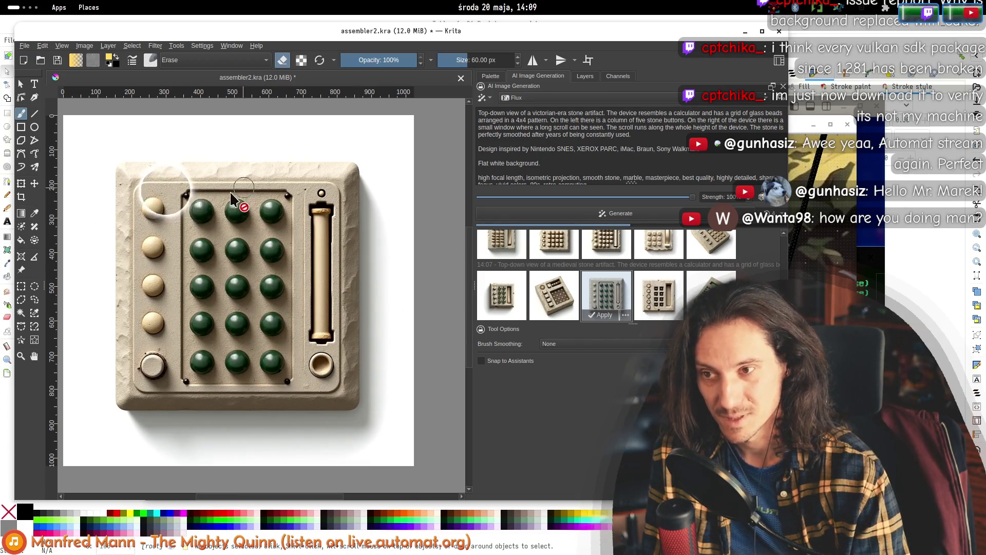
{"action": "left_click", "coordinate": [501, 301]}
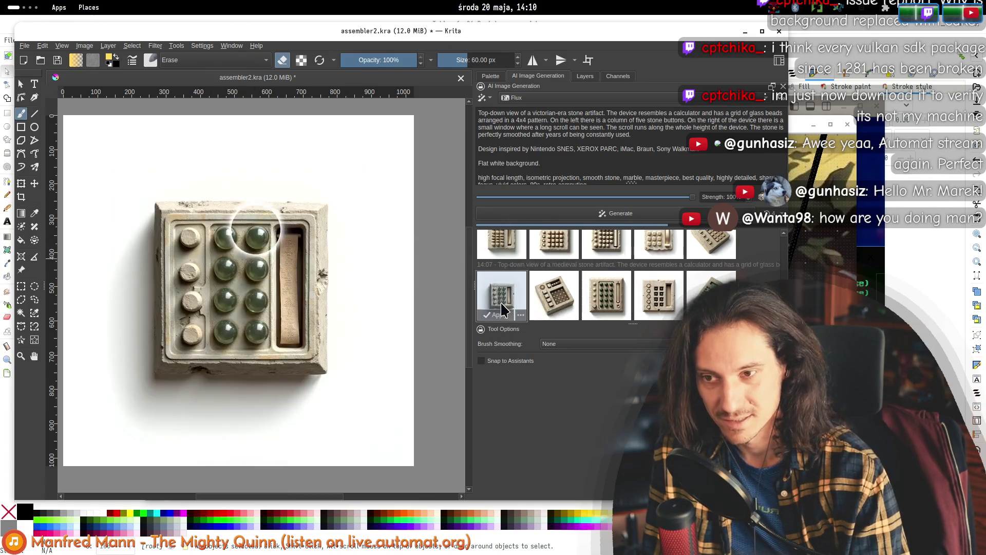
{"action": "scroll", "coordinate": [195, 251], "scroll_direction": "up", "scroll_amount": 1}
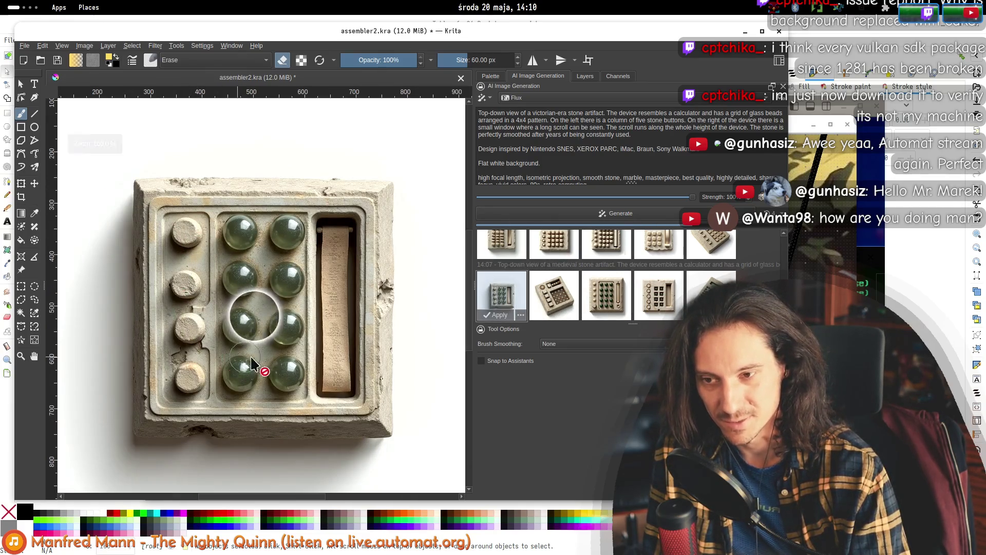
{"action": "left_click", "coordinate": [502, 303]}
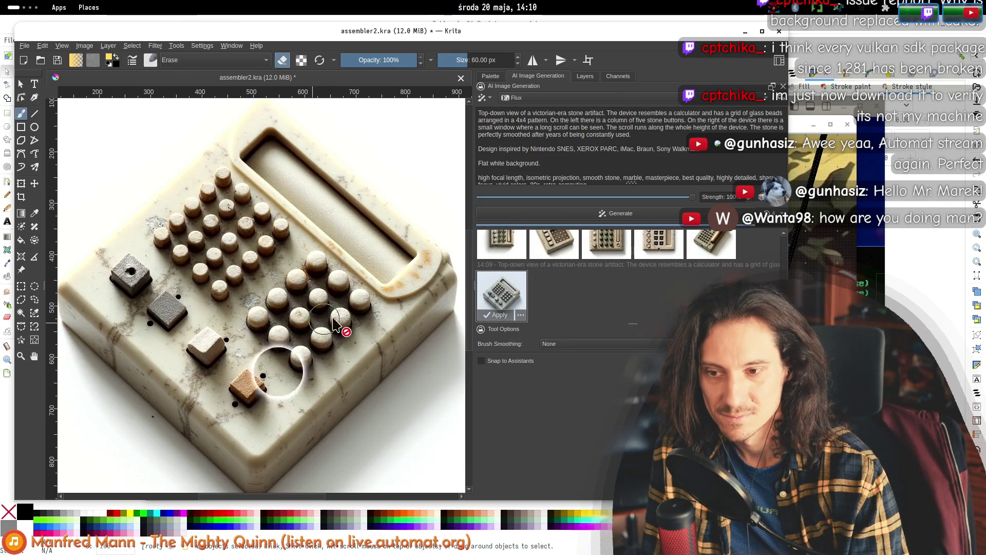
{"action": "scroll", "coordinate": [303, 308], "scroll_direction": "down", "scroll_amount": 1}
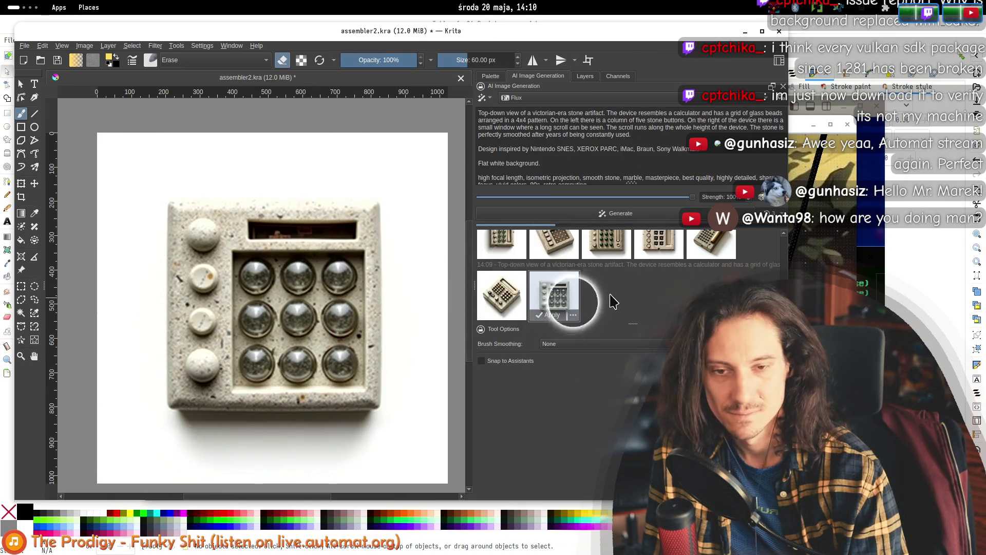
{"action": "left_click_drag", "start_coordinate": [249, 219], "coordinate": [223, 226]}
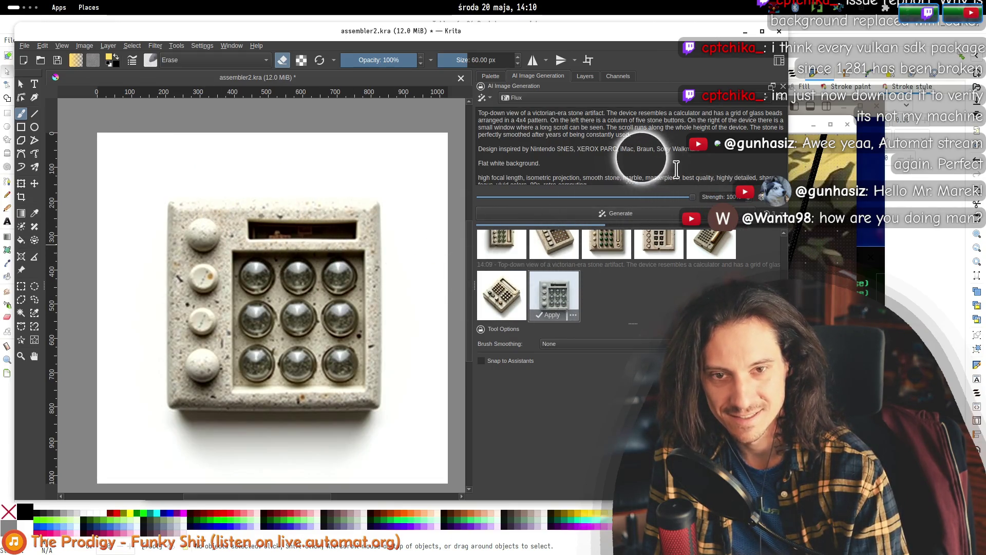
{"action": "left_click", "coordinate": [511, 287]}
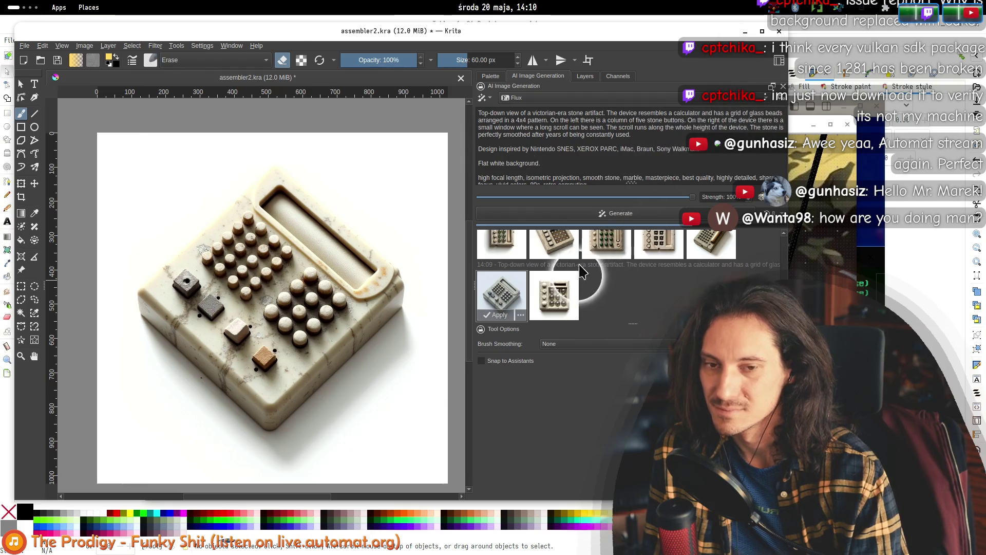
- Compare the 14:07 and 14:09 results, ending on the cracked grey stone calculator
{"action": "left_click", "coordinate": [563, 300]}
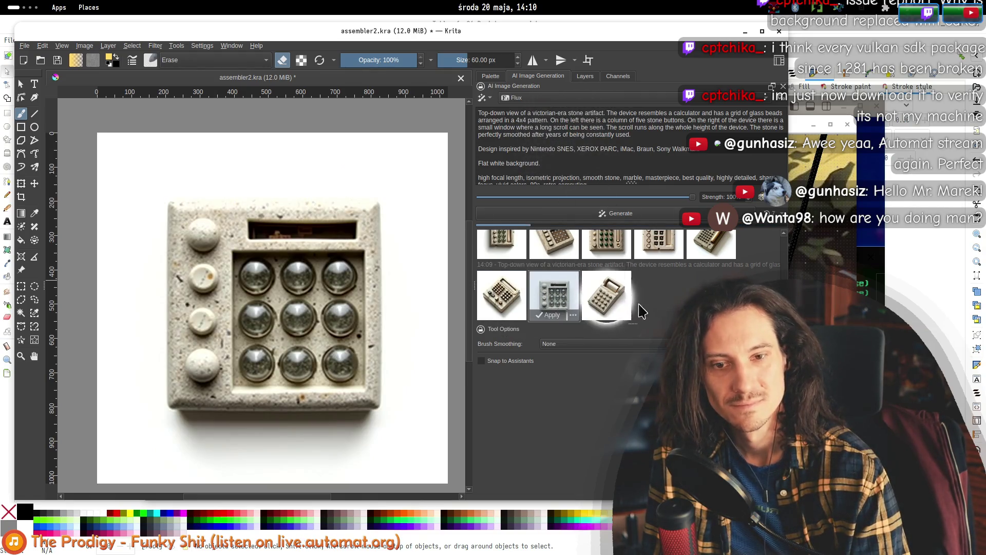
{"action": "left_click", "coordinate": [606, 303]}
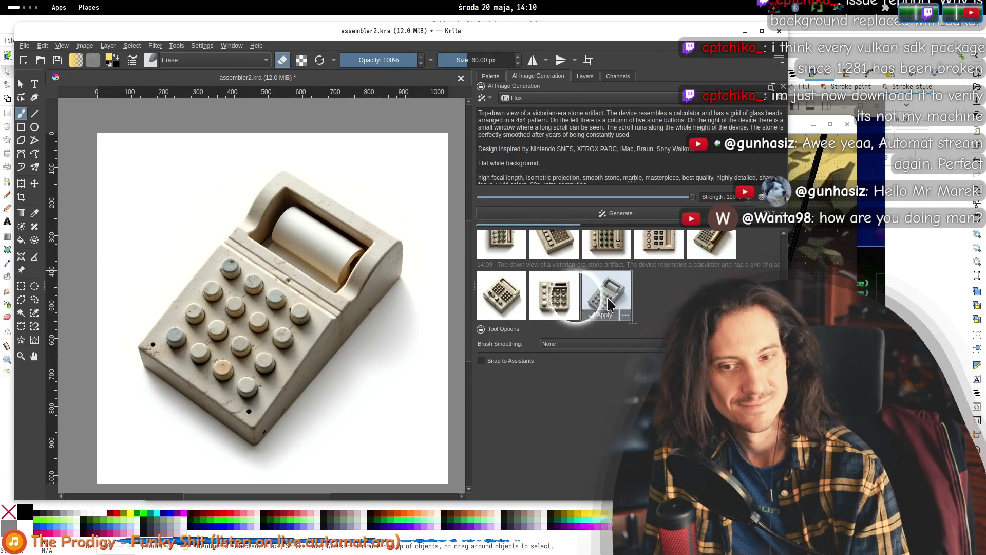
{"action": "left_click", "coordinate": [548, 299]}
{"action": "left_click", "coordinate": [620, 295]}
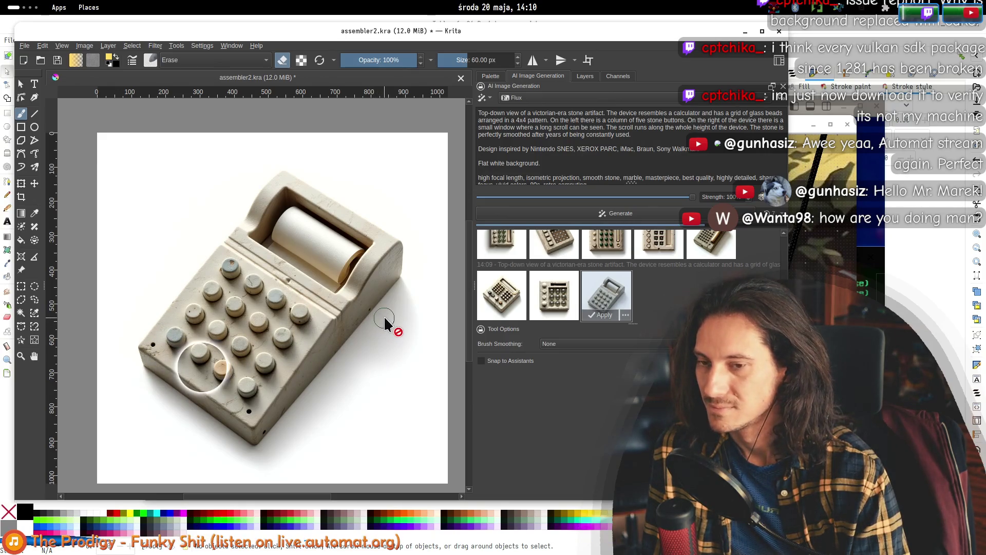
{"action": "scroll", "coordinate": [584, 301], "scroll_direction": "up", "scroll_amount": 1}
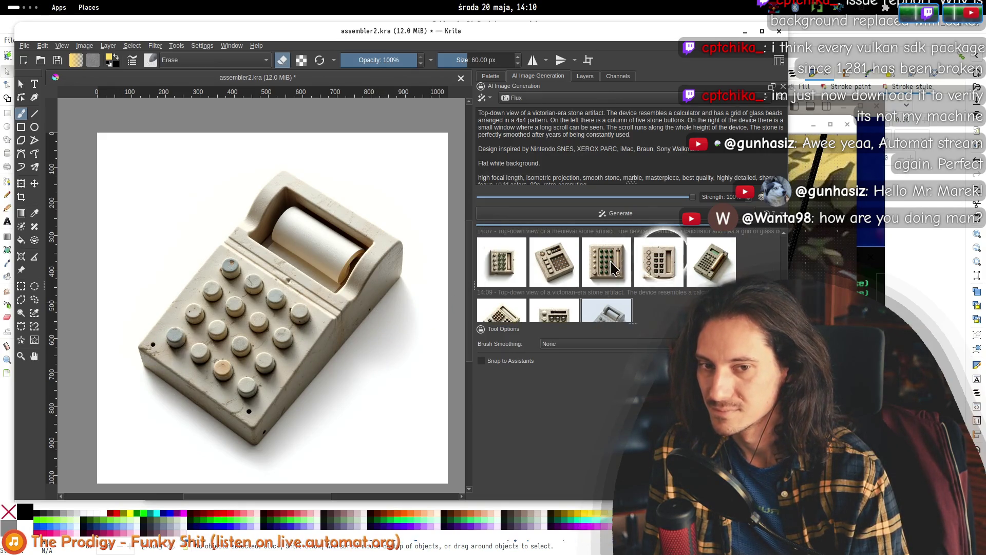
{"action": "left_click", "coordinate": [613, 265]}
{"action": "scroll", "coordinate": [606, 254], "scroll_direction": "down", "scroll_amount": 1}
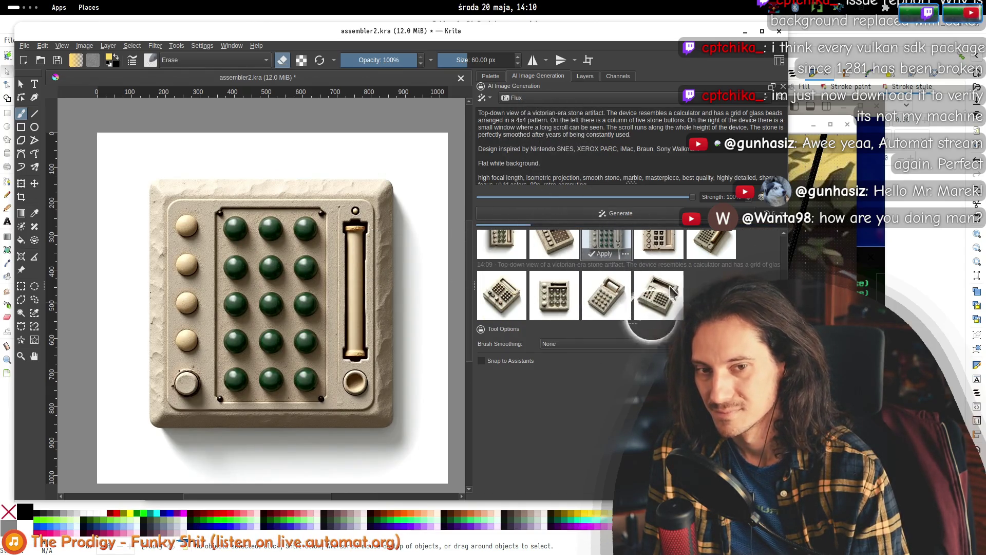
{"action": "left_click", "coordinate": [665, 288]}
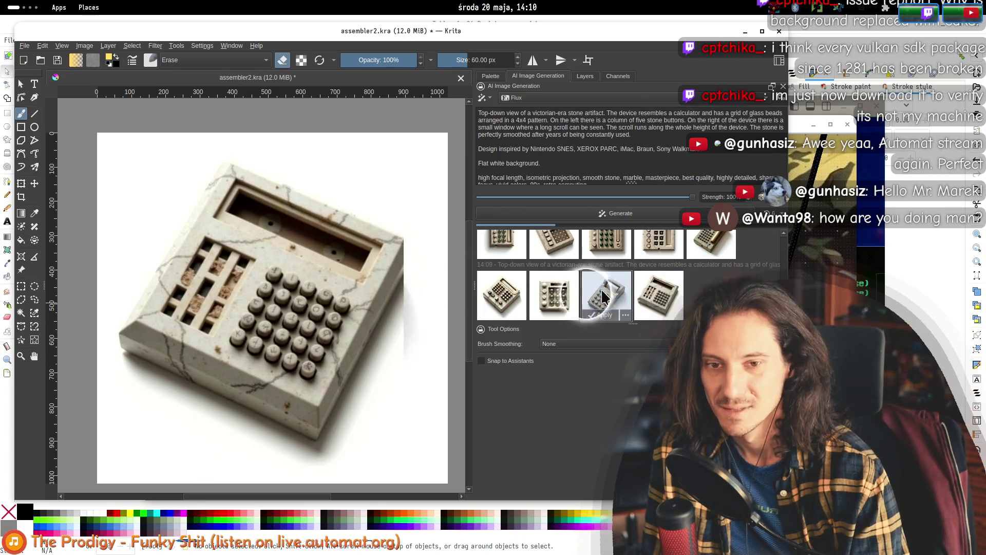
{"action": "left_click", "coordinate": [554, 293]}
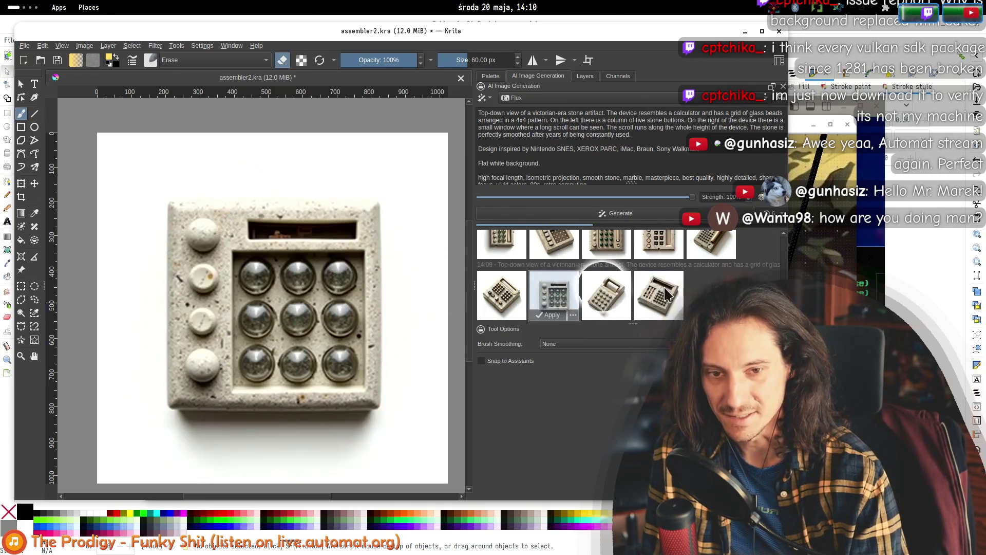
{"action": "left_click", "coordinate": [642, 301]}
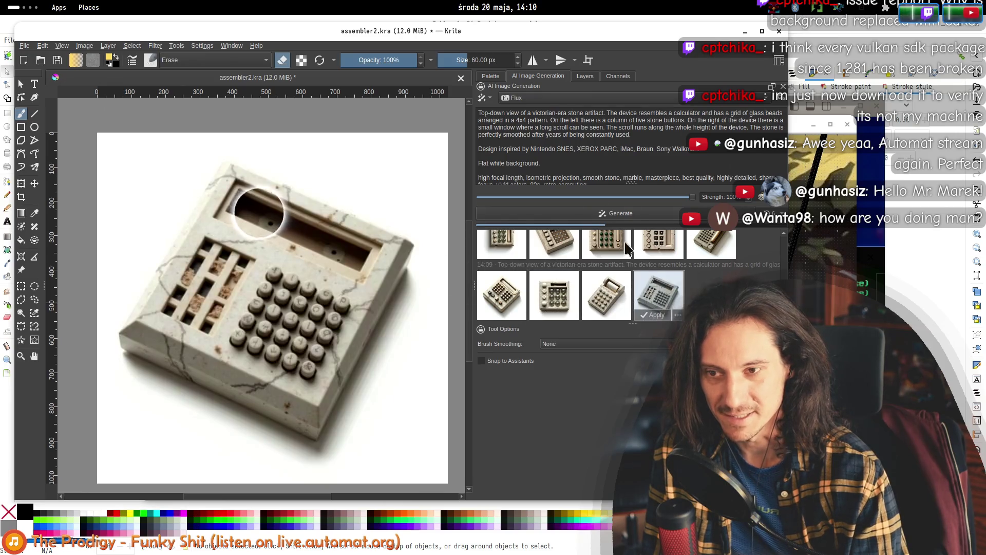
- Replace 'victorian-era' with 'an alien' in the prompt and preview the paper-roll calculator result
{"action": "double_click", "coordinate": [545, 113]}
{"action": "key", "text": "BackSpace"}
{"action": "key", "text": "BackSpace"}
{"action": "type", "text": "n alien"}
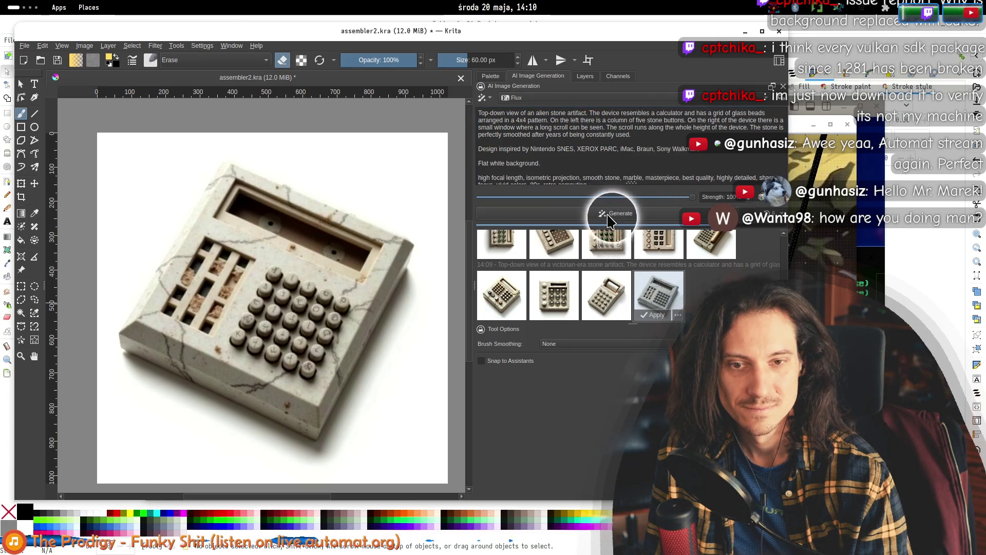
{"action": "left_click", "coordinate": [625, 156]}
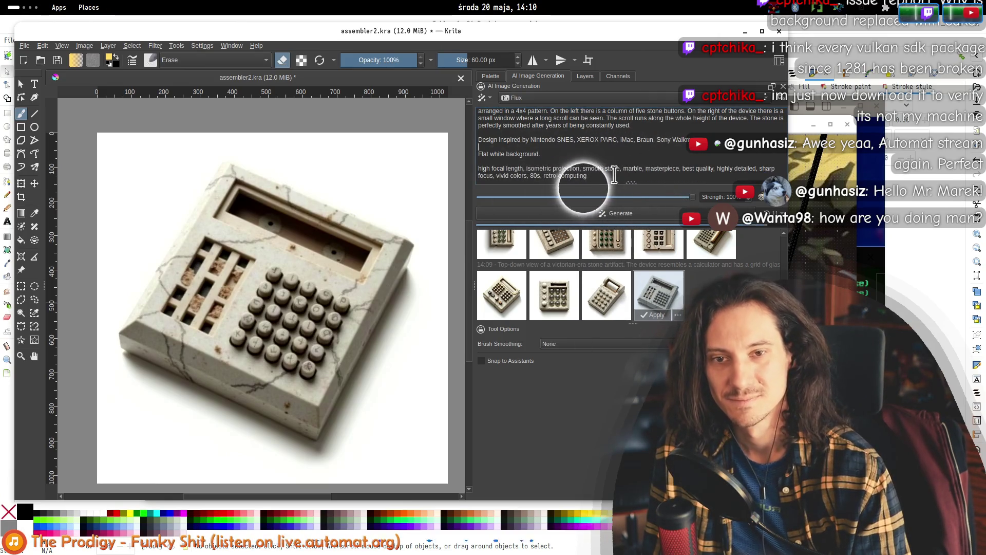
{"action": "left_click", "coordinate": [611, 291]}
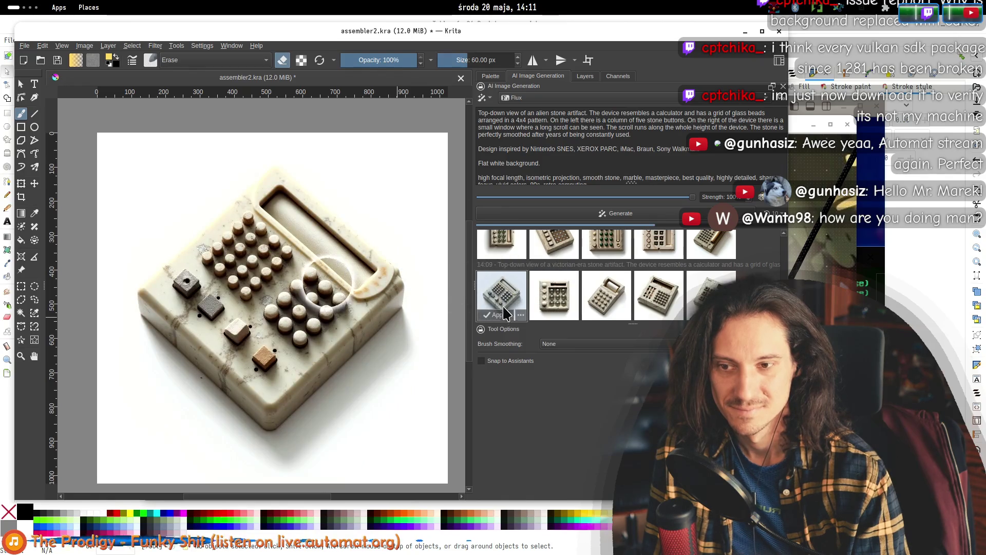
- Briefly switch to Automat, then preview the latest generated alien calculator in Krita
{"action": "scroll", "coordinate": [506, 308], "scroll_direction": "up", "scroll_amount": 1}
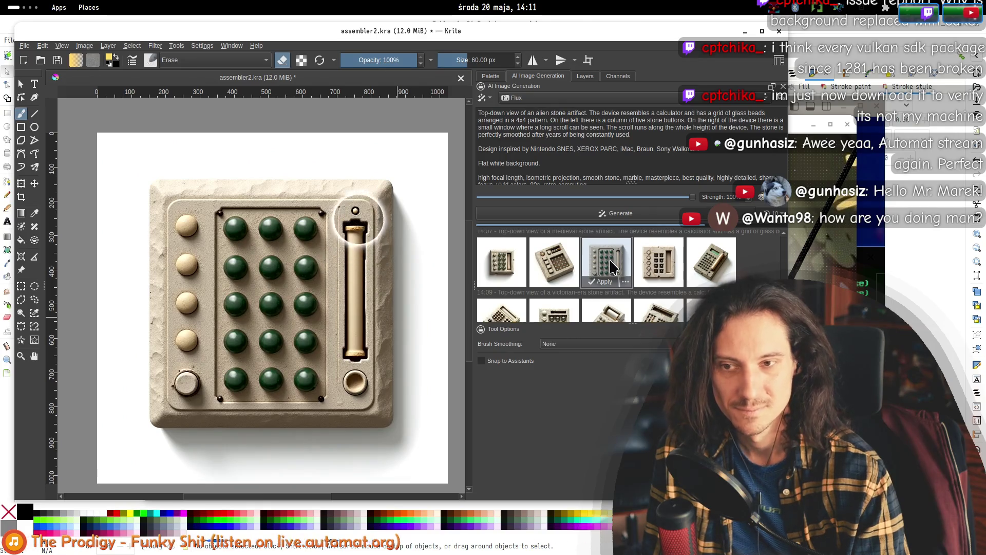
{"action": "scroll", "coordinate": [613, 267], "scroll_direction": "down", "scroll_amount": 1}
{"action": "key", "text": "alt+Tab"}
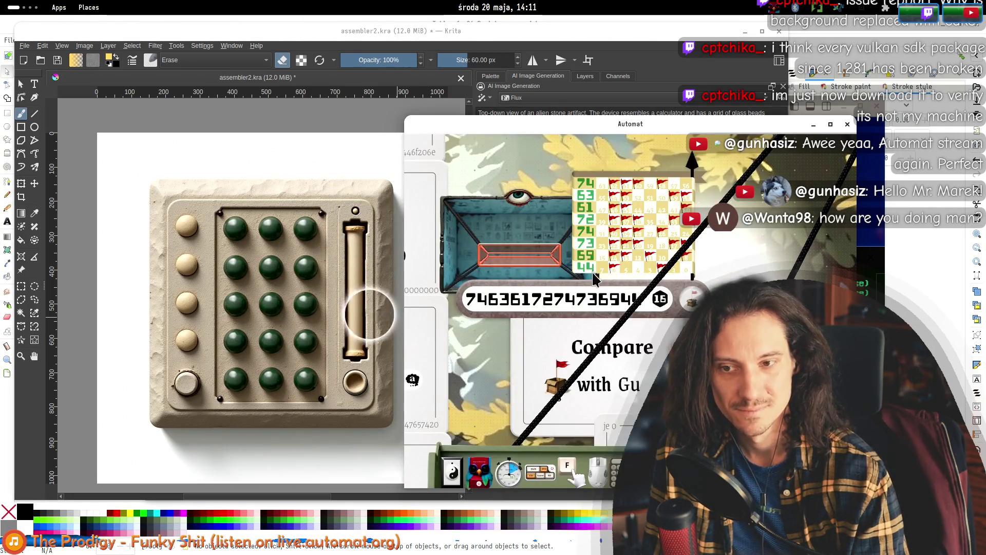
{"action": "key", "text": "alt+Tab"}
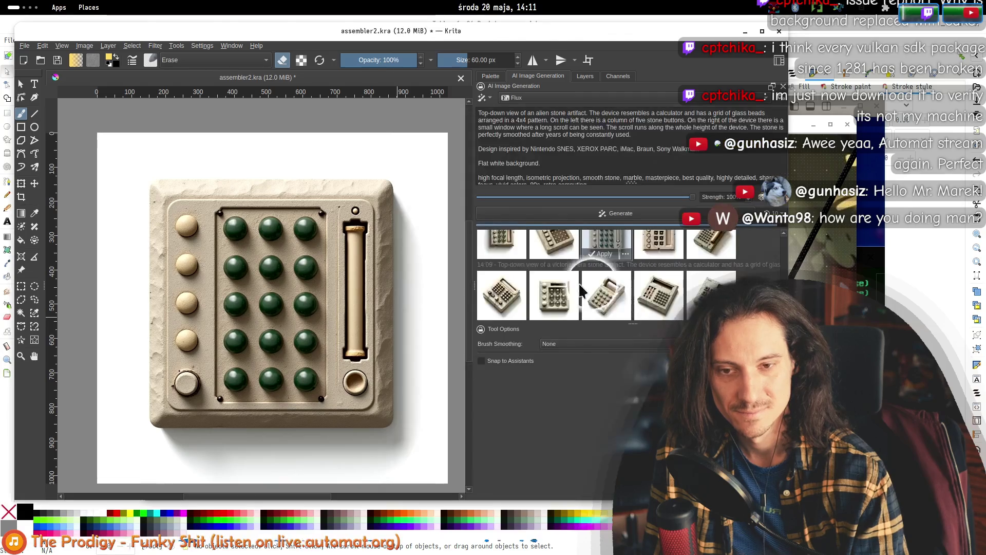
{"action": "left_click", "coordinate": [509, 300]}
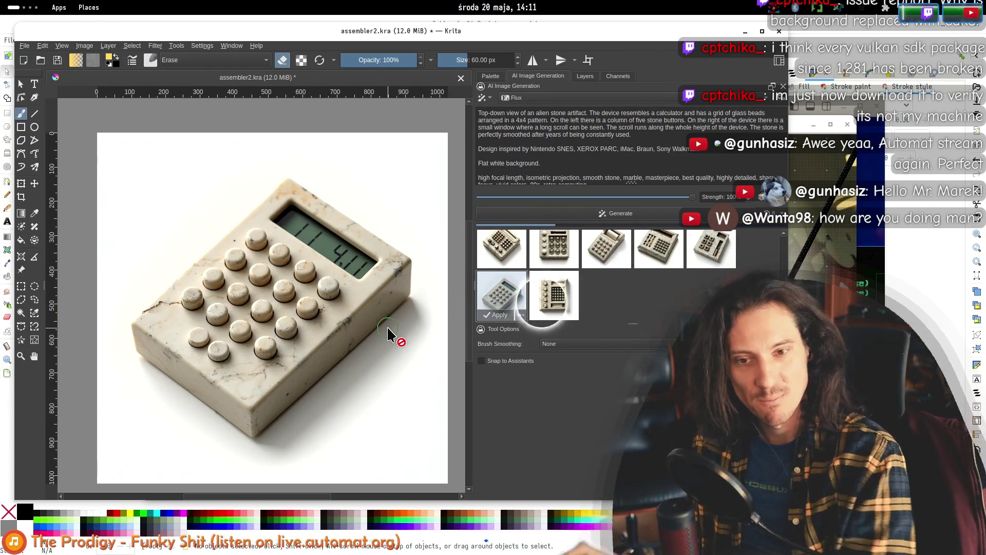
- Browse the other alien results, ending on the marble block with 4×3 beads and paper-roll slot
{"action": "left_click", "coordinate": [551, 296]}
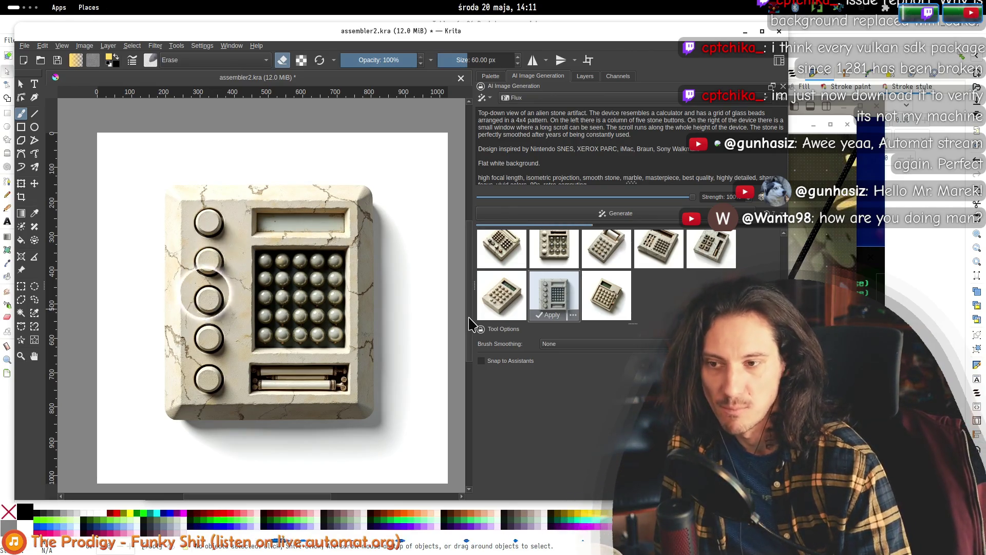
{"action": "left_click", "coordinate": [606, 294]}
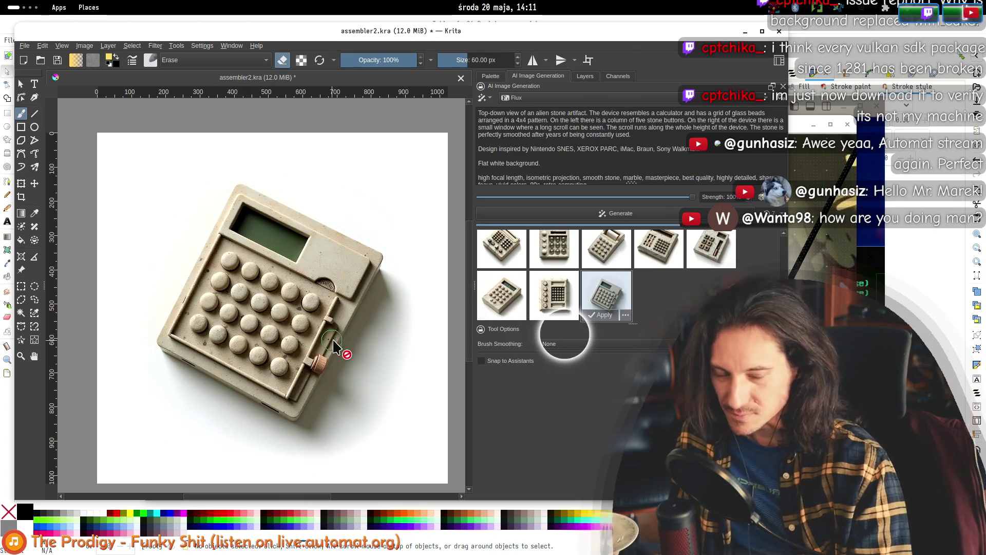
{"action": "mouse_move", "coordinate": [566, 303]}
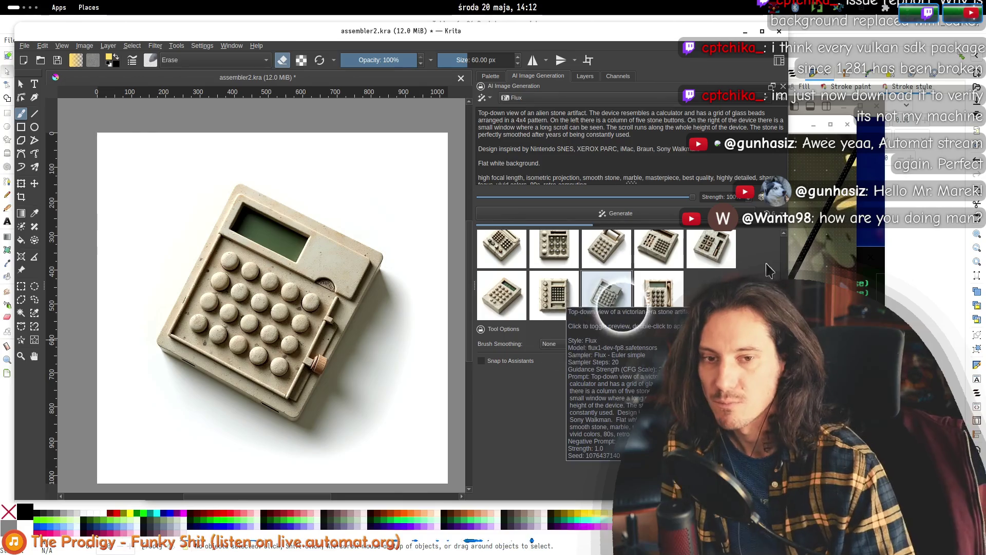
{"action": "left_click", "coordinate": [660, 292]}
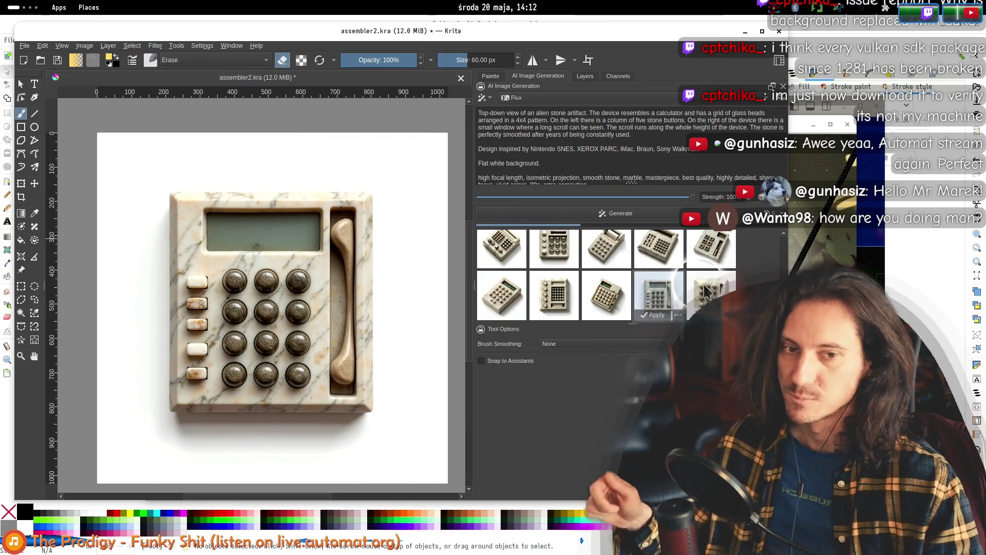
{"action": "left_click", "coordinate": [686, 297]}
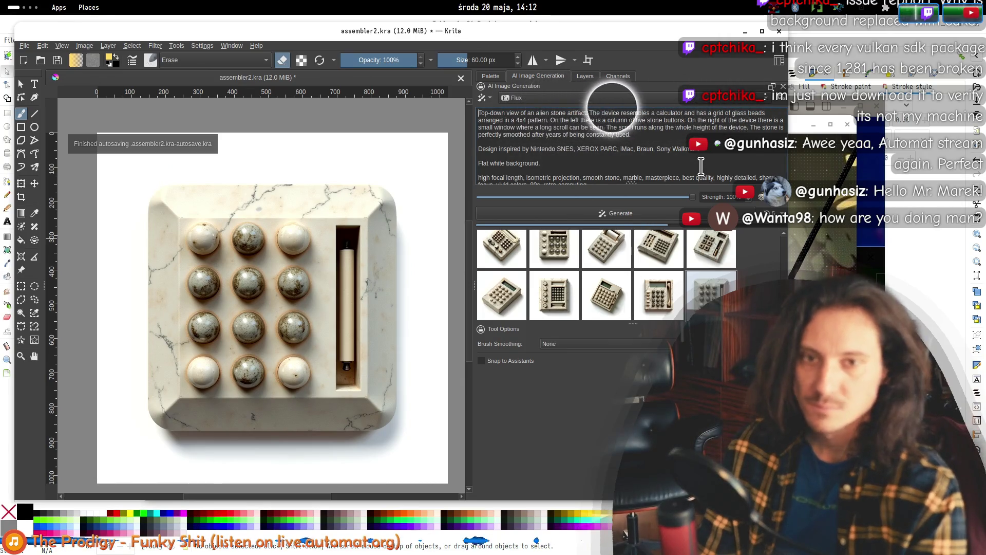
- Replace 'marble' with 'granite' in the prompt and preview the new 14:11 stone disc result
{"action": "left_click", "coordinate": [656, 113]}
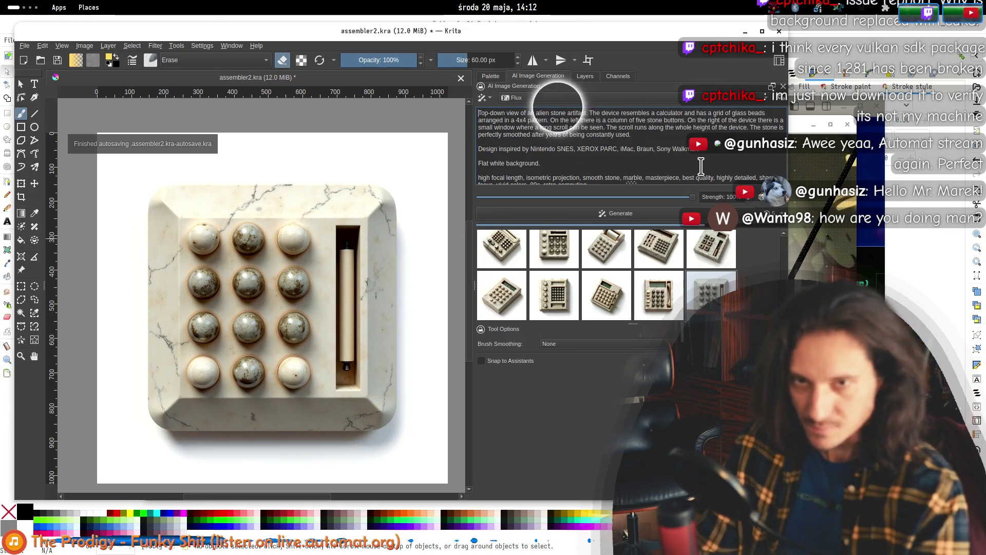
{"action": "left_click", "coordinate": [686, 121]}
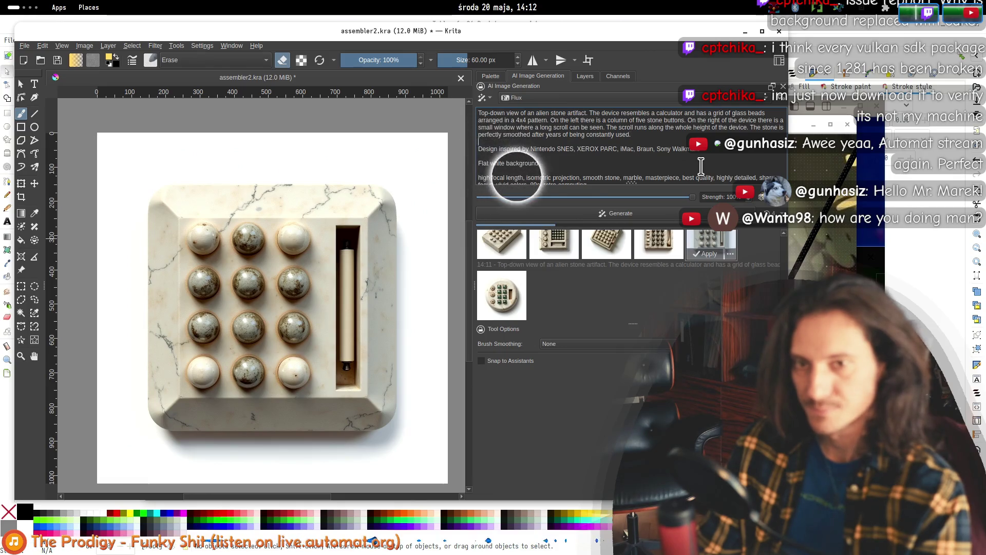
{"action": "scroll", "coordinate": [701, 165], "scroll_direction": "down", "scroll_amount": 1}
{"action": "key", "text": "ctrl+Right"}
{"action": "key", "text": "ctrl+Right"}
{"action": "key", "text": "ctrl+Right"}
{"action": "type", "text": "granite"}
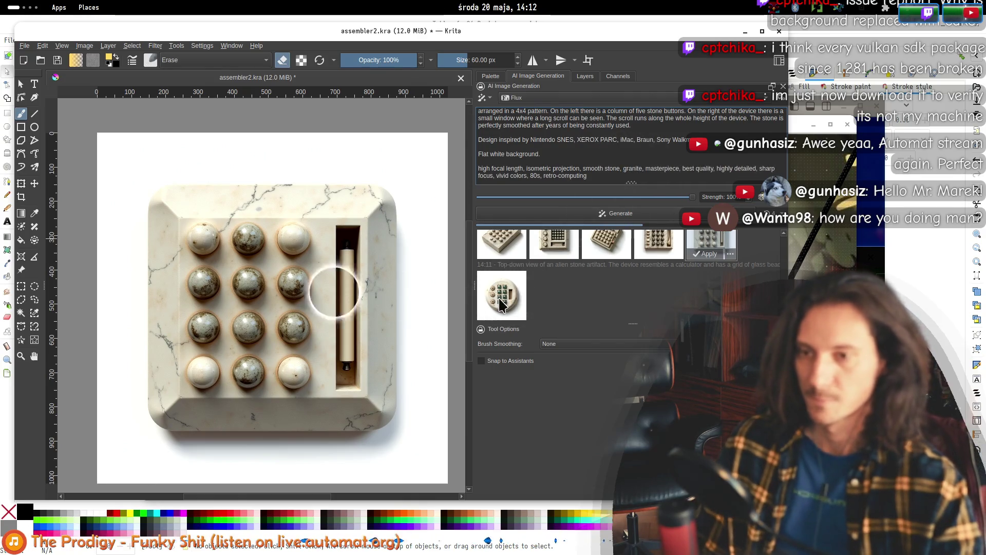
{"action": "mouse_move", "coordinate": [499, 303]}
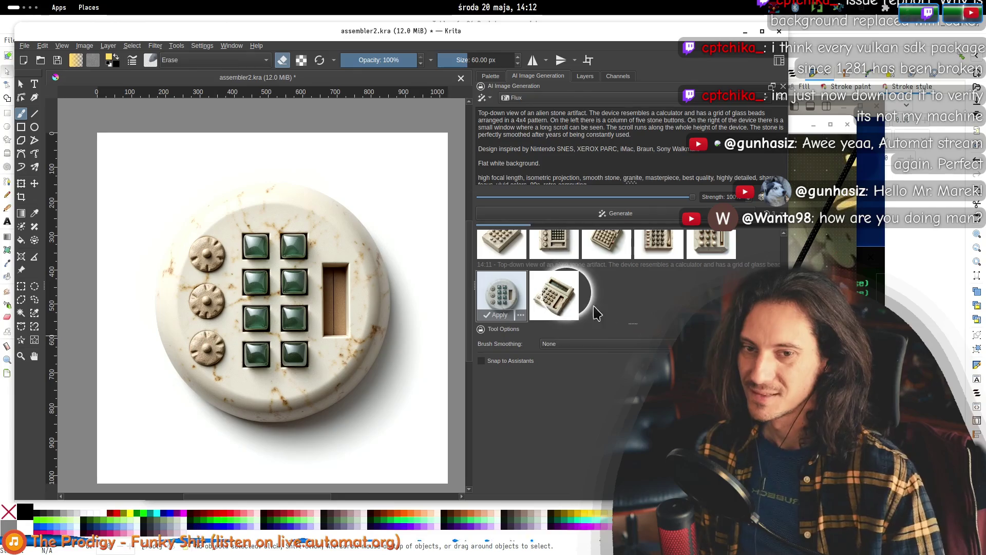
- Browse the history and preview the newest stone calculator with a grid of green glass buttons
{"action": "left_click", "coordinate": [555, 282]}
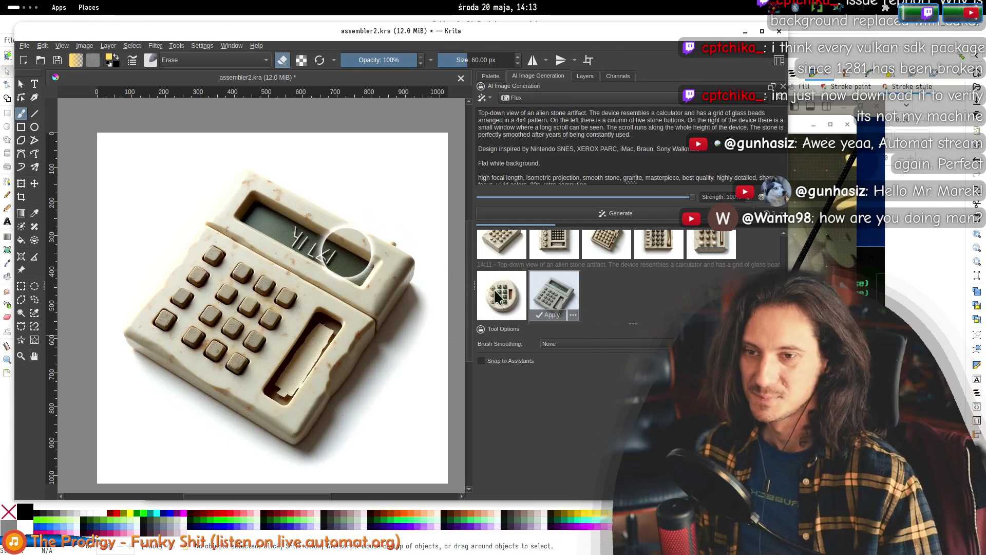
{"action": "left_click", "coordinate": [497, 297]}
{"action": "scroll", "coordinate": [555, 272], "scroll_direction": "up", "scroll_amount": 1}
{"action": "left_click", "coordinate": [535, 267]}
{"action": "left_click", "coordinate": [481, 257]}
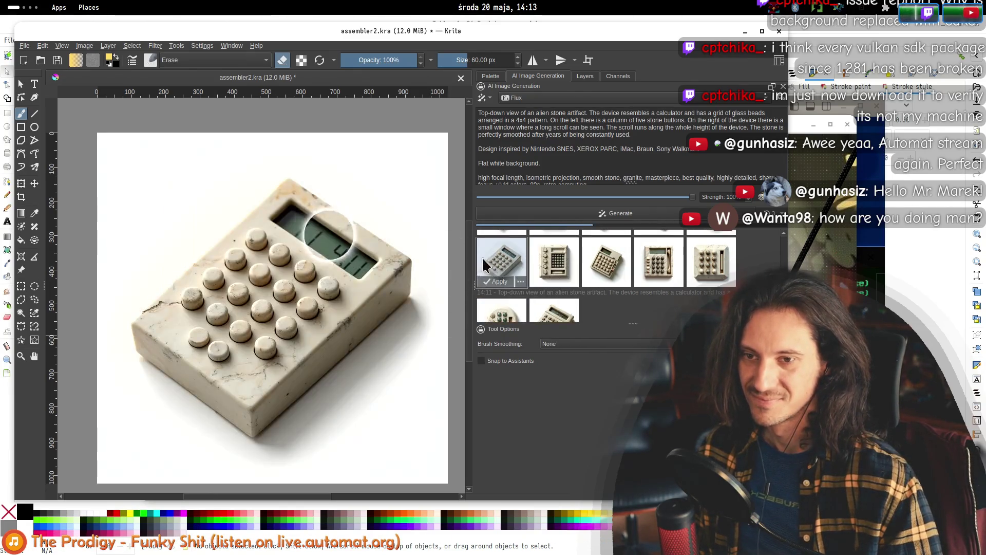
{"action": "scroll", "coordinate": [483, 262], "scroll_direction": "down", "scroll_amount": 1}
{"action": "left_click", "coordinate": [554, 290]}
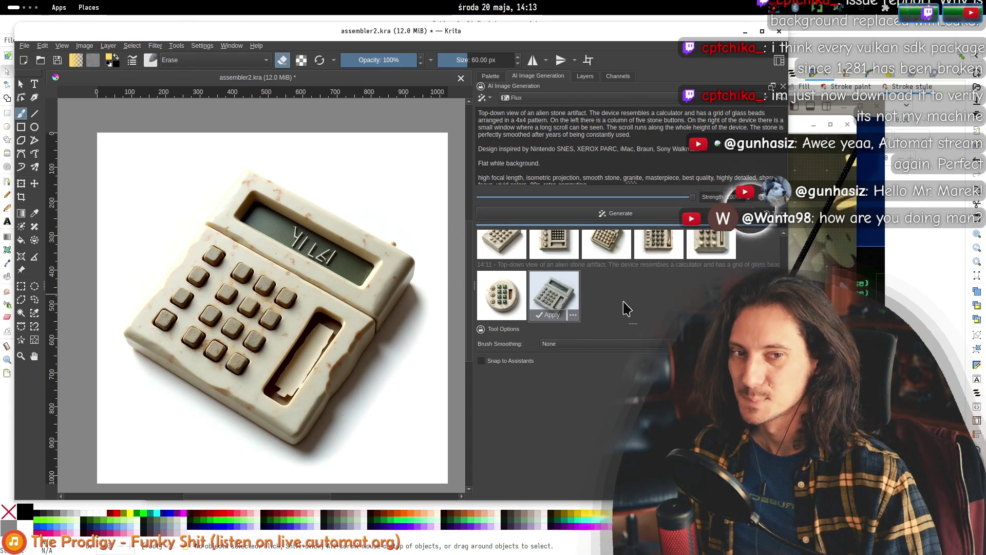
{"action": "left_click", "coordinate": [604, 301]}
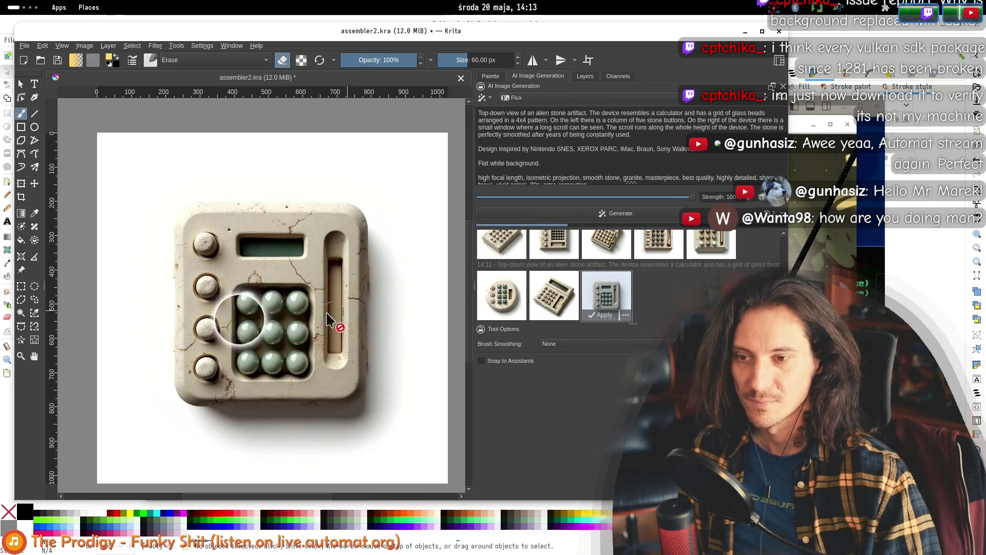
{"action": "left_click", "coordinate": [551, 113]}
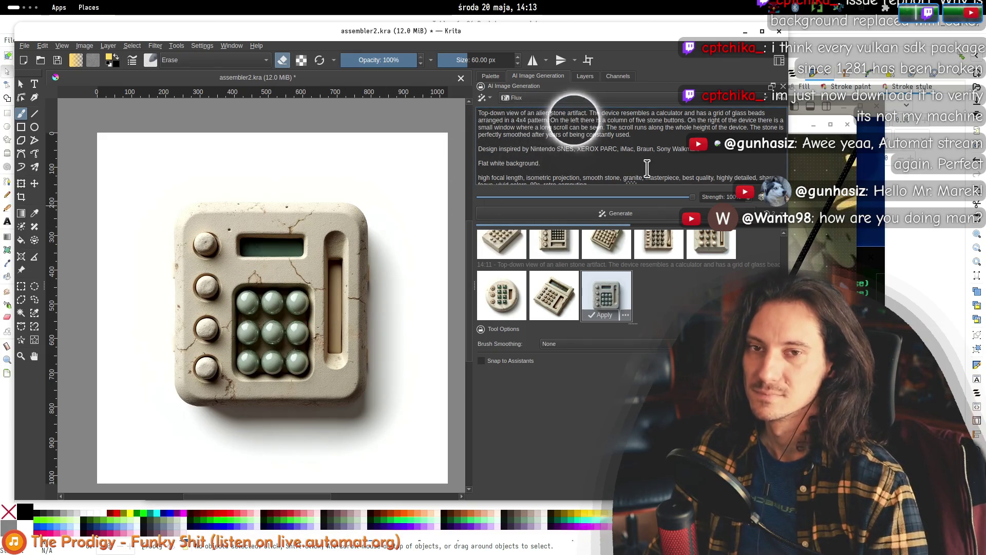
- Select the word 'stone' in the prompt and preview the newest batch's fourth result
{"action": "key", "text": "ctrl+Right"}
{"action": "key", "text": "ctrl+Right"}
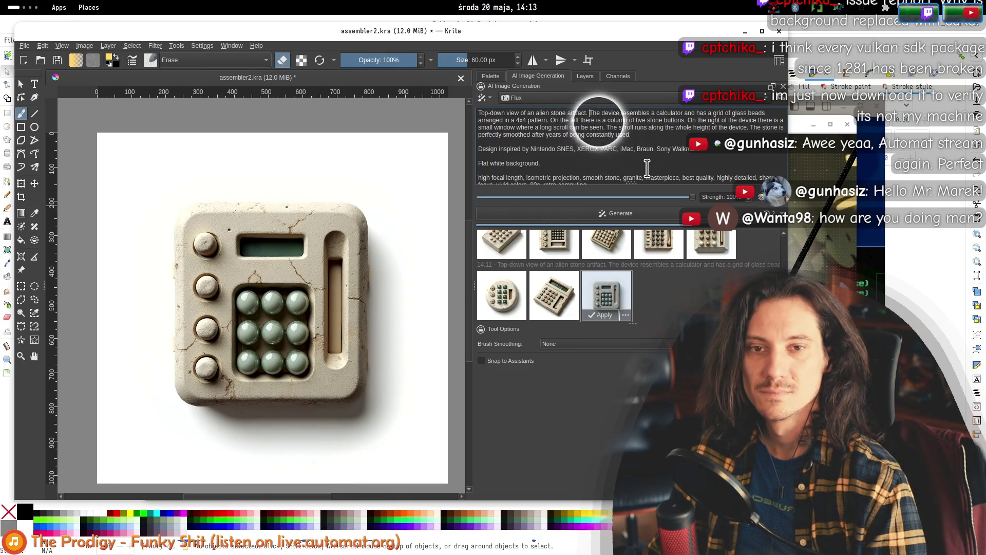
{"action": "key", "text": "Down"}
{"action": "key", "text": "ctrl+Right"}
{"action": "key", "text": "ctrl+Right"}
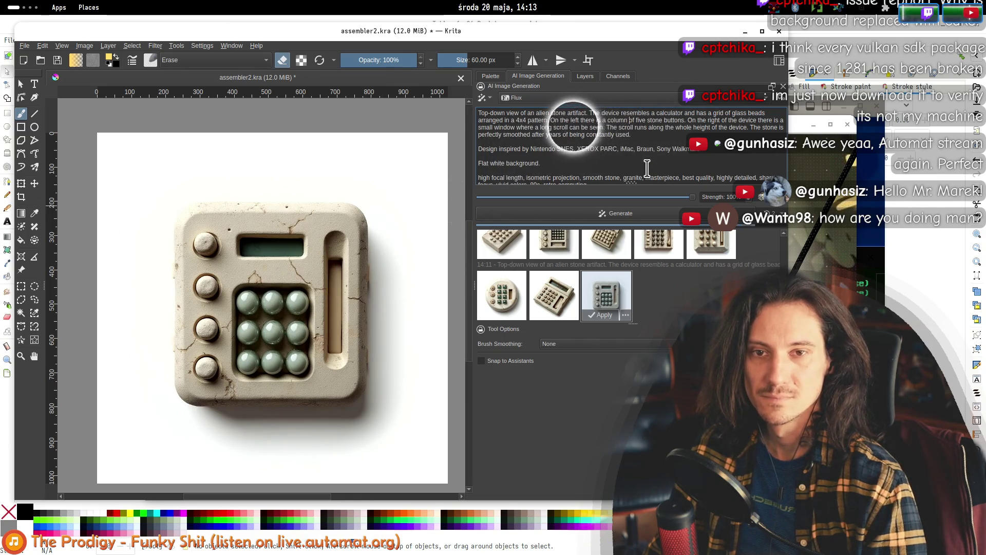
{"action": "key", "text": "ctrl+Right"}
{"action": "key", "text": "ctrl+shift+Right"}
{"action": "left_click", "coordinate": [660, 297]}
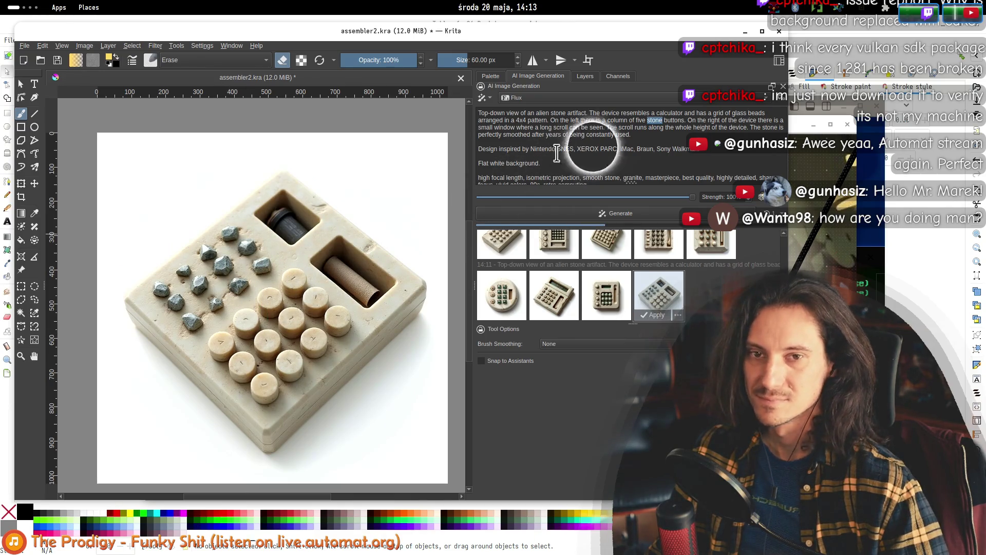
- Insert '&' before 'long scroll', correct 'think' to 'thin', and preview the fifth result
{"action": "left_click", "coordinate": [498, 127]}
{"action": "double_click", "coordinate": [524, 127]}
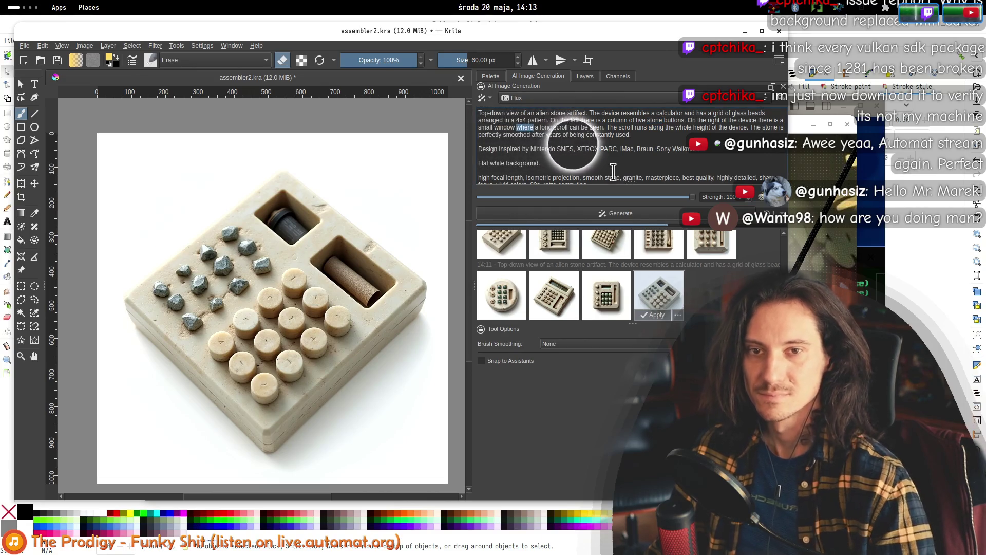
{"action": "left_click", "coordinate": [591, 134]}
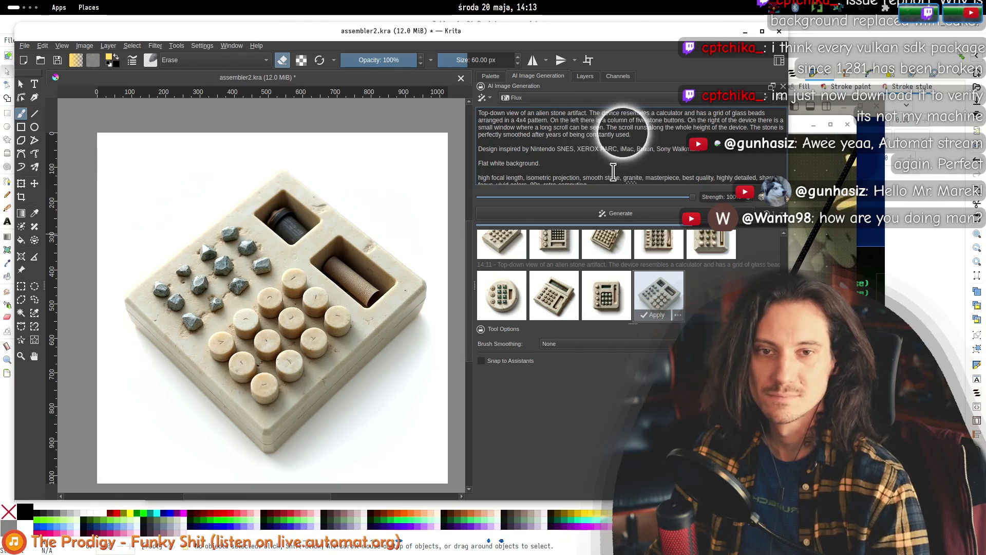
{"action": "left_click", "coordinate": [747, 128]}
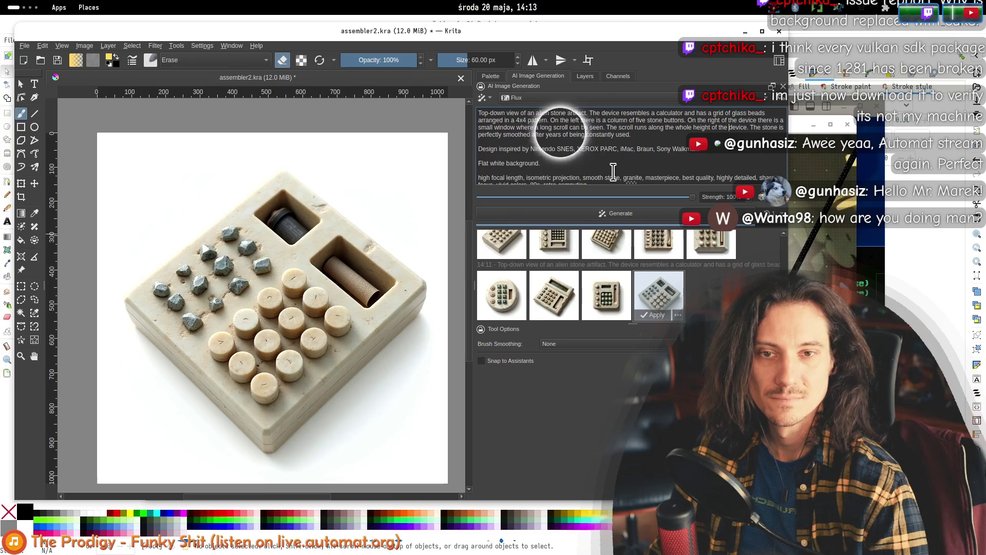
{"action": "left_click", "coordinate": [540, 128]}
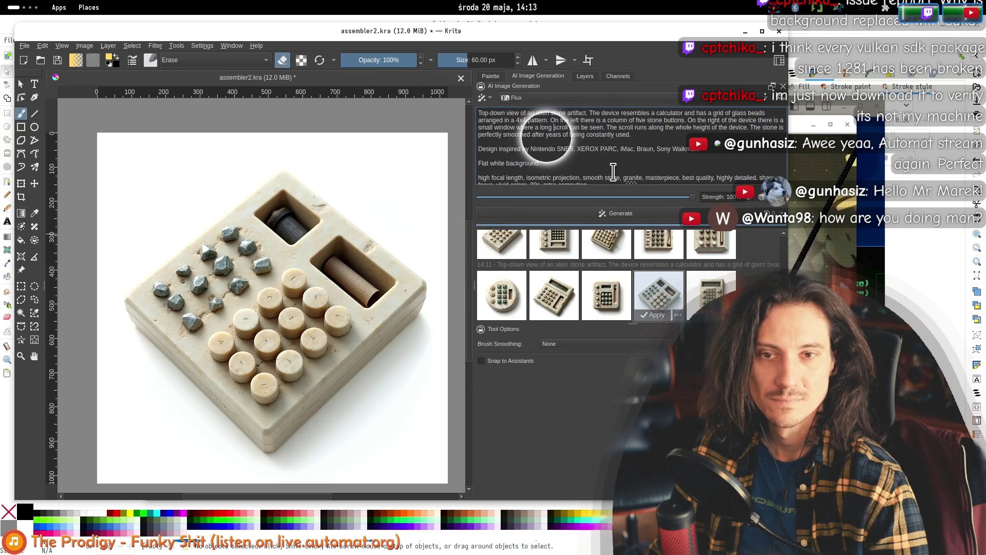
{"action": "type", "text": "& think"}
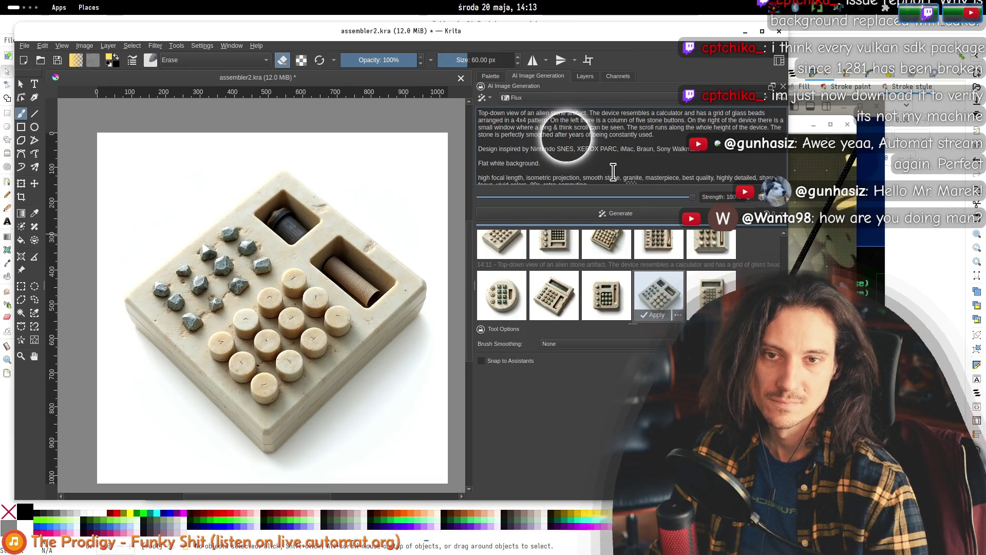
{"action": "key", "text": "BackSpace"}
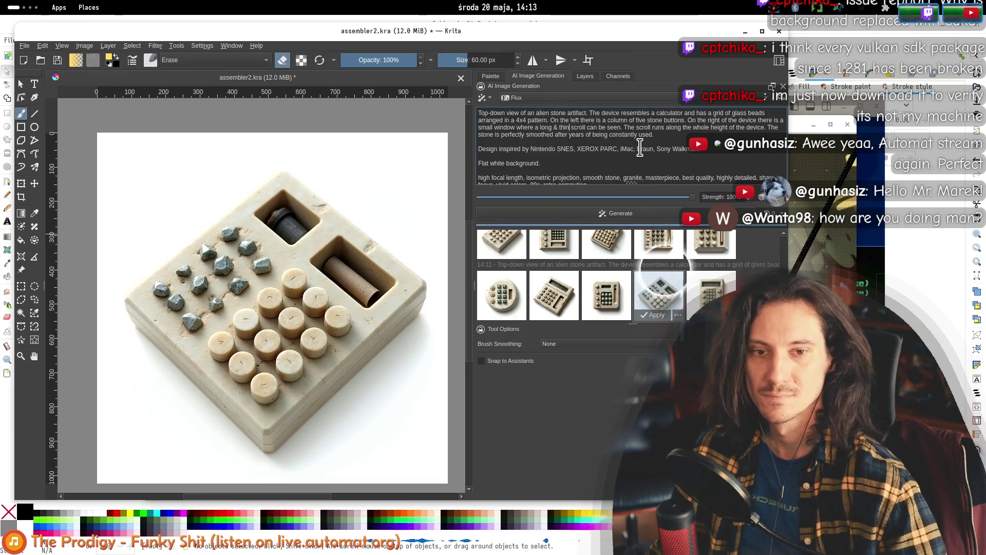
{"action": "left_click", "coordinate": [714, 296]}
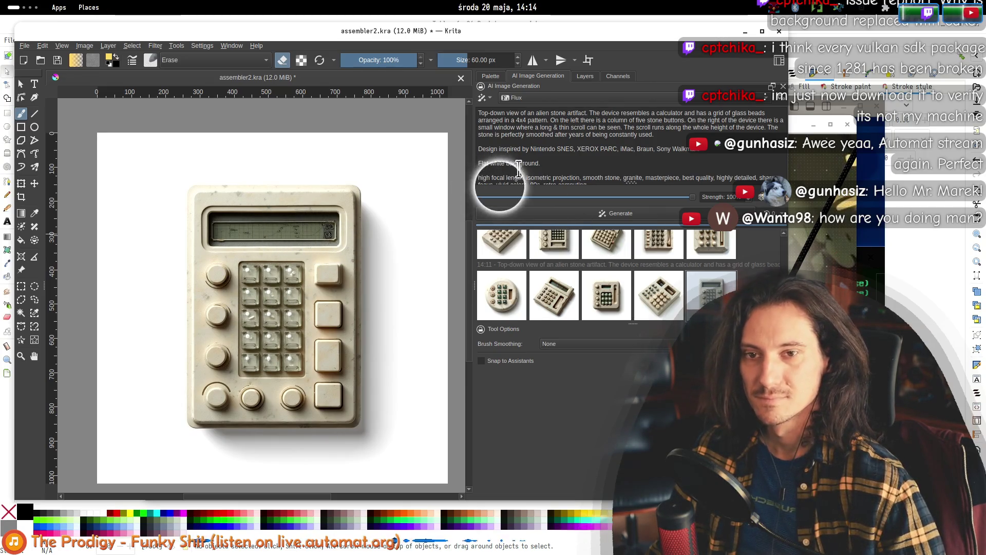
- End the prompt with 'purple-ish stone' and generate new images from it
{"action": "scroll", "coordinate": [519, 170], "scroll_direction": "down", "scroll_amount": 2}
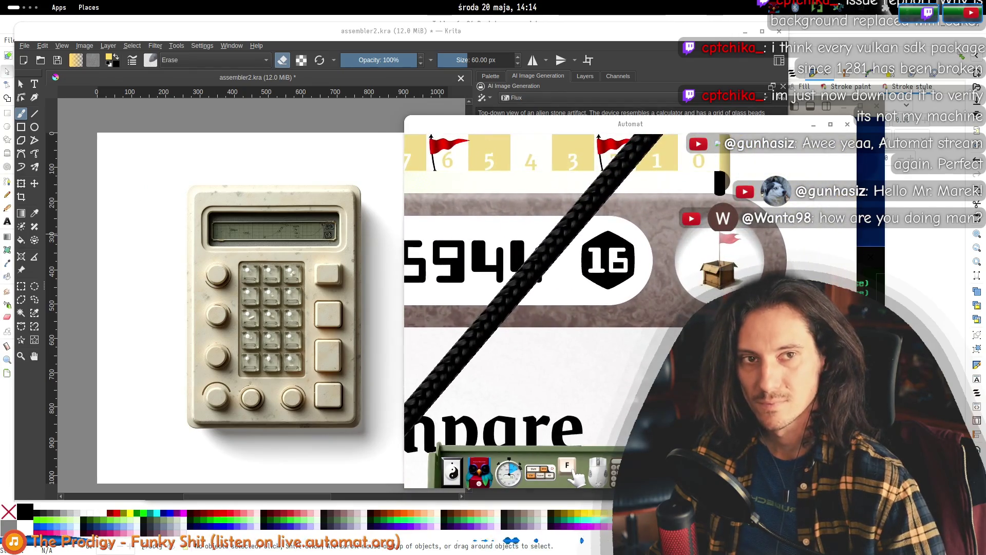
{"action": "left_click", "coordinate": [498, 41]}
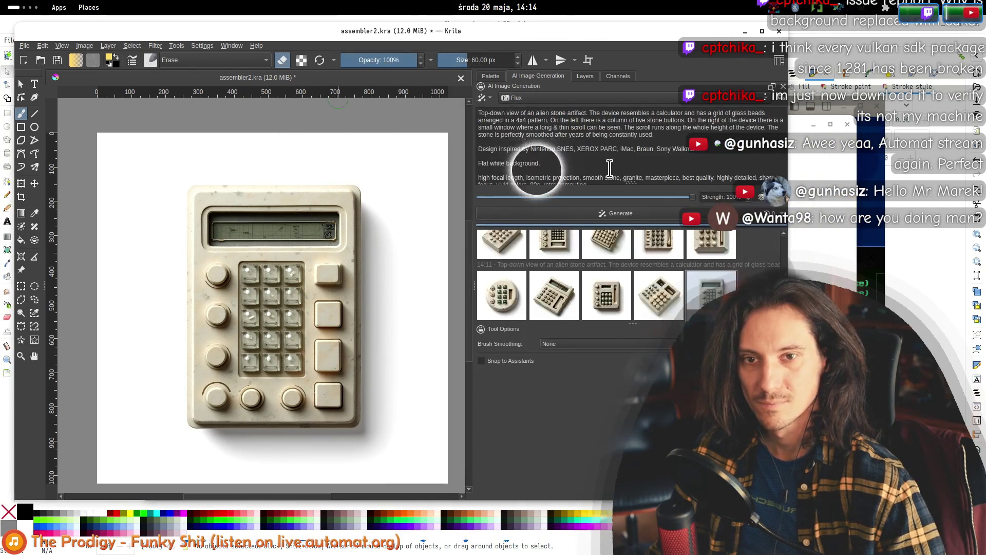
{"action": "scroll", "coordinate": [514, 175], "scroll_direction": "down", "scroll_amount": 2}
{"action": "type", "text": ", furnis"}
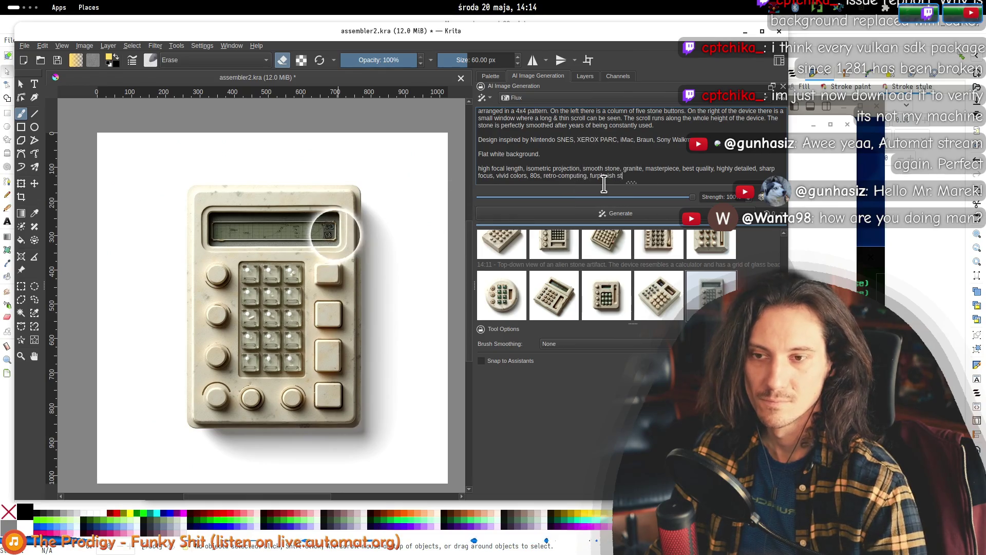
{"action": "type", "text": "h stone"}
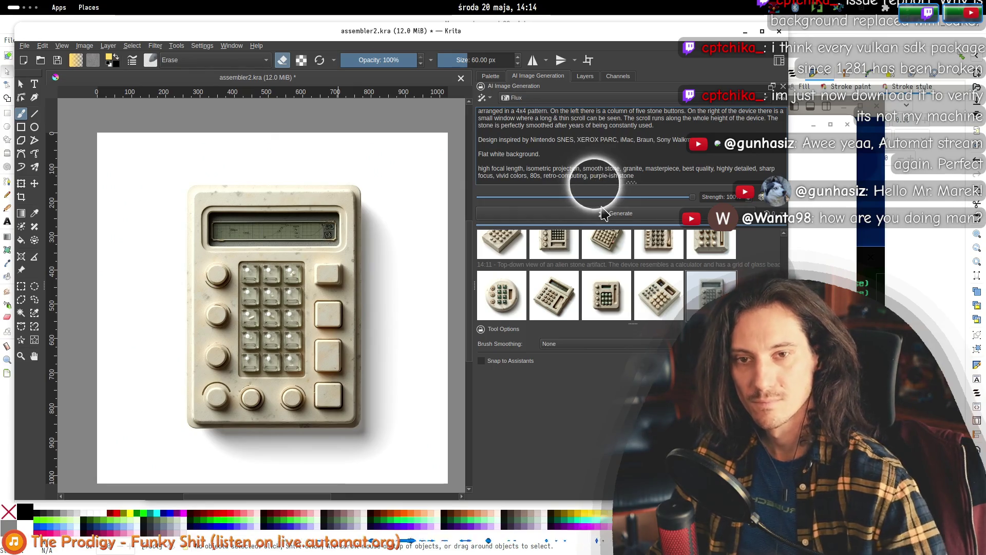
{"action": "left_click", "coordinate": [603, 212]}
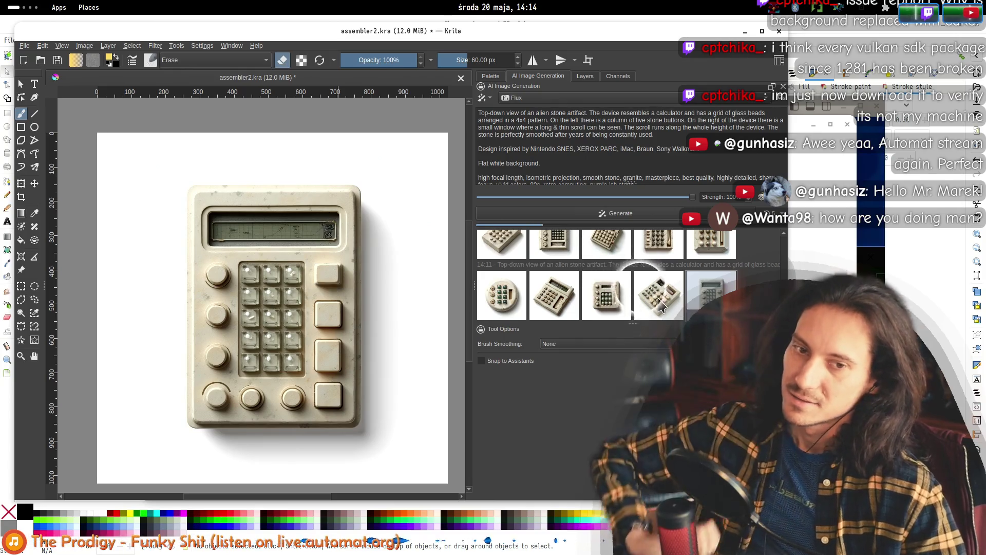
- Scroll up through older batches and back down to the new 14:14 purple calculator result
{"action": "scroll", "coordinate": [591, 288], "scroll_direction": "up", "scroll_amount": 3}
{"action": "scroll", "coordinate": [581, 301], "scroll_direction": "up", "scroll_amount": 2}
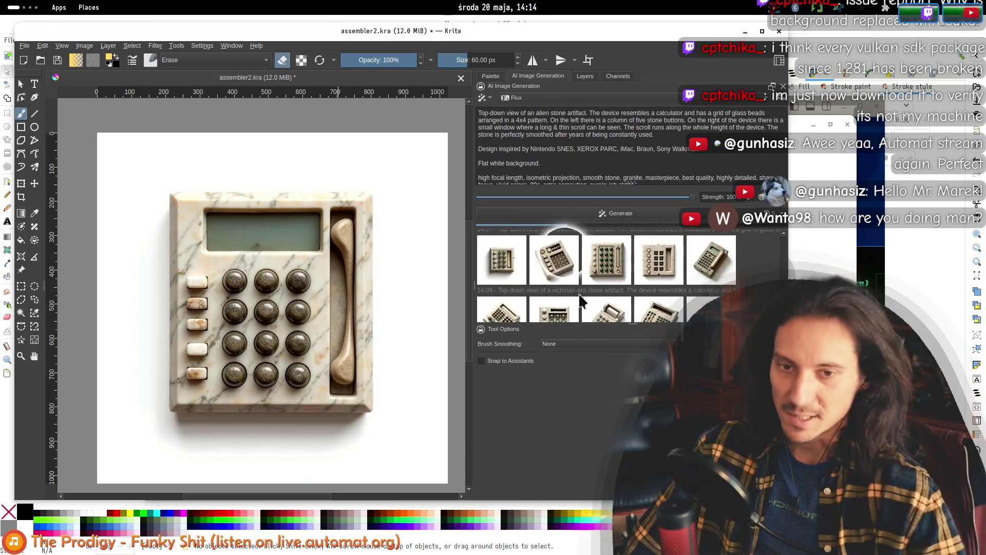
{"action": "scroll", "coordinate": [591, 272], "scroll_direction": "up", "scroll_amount": 1}
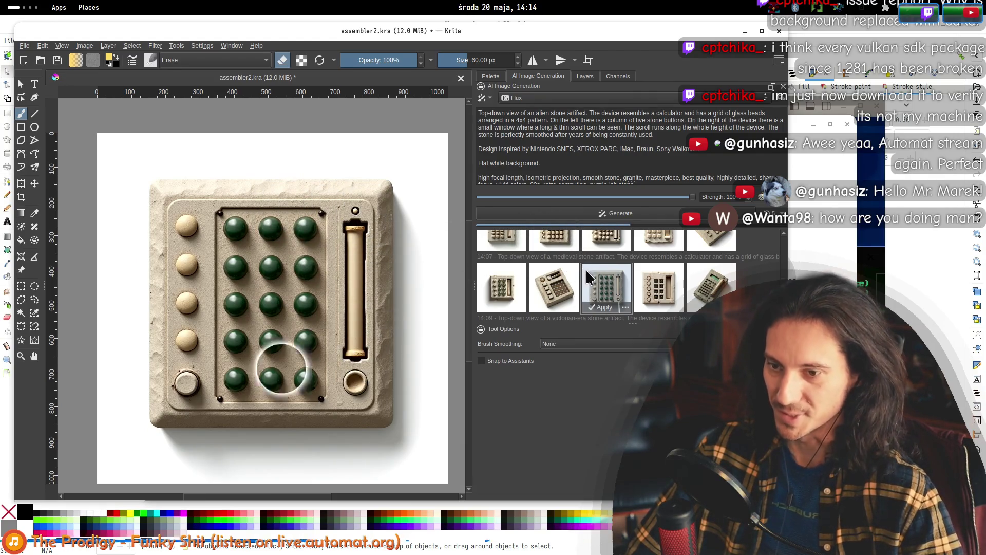
{"action": "scroll", "coordinate": [583, 272], "scroll_direction": "down", "scroll_amount": 2}
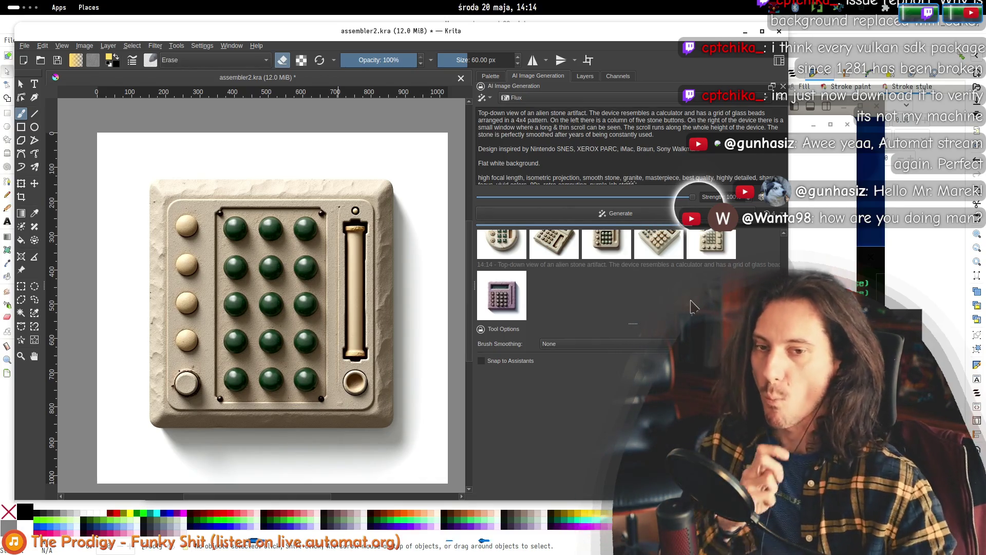
- Preview the first two 14:14 results while repositioning the Automat window beside Krita
{"action": "left_click", "coordinate": [497, 303]}
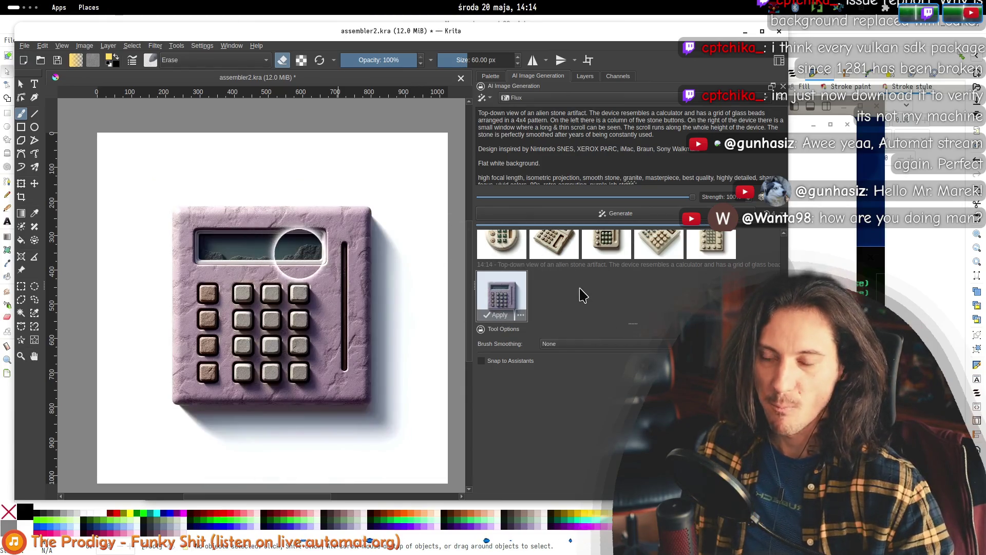
{"action": "key", "text": "alt+Tab"}
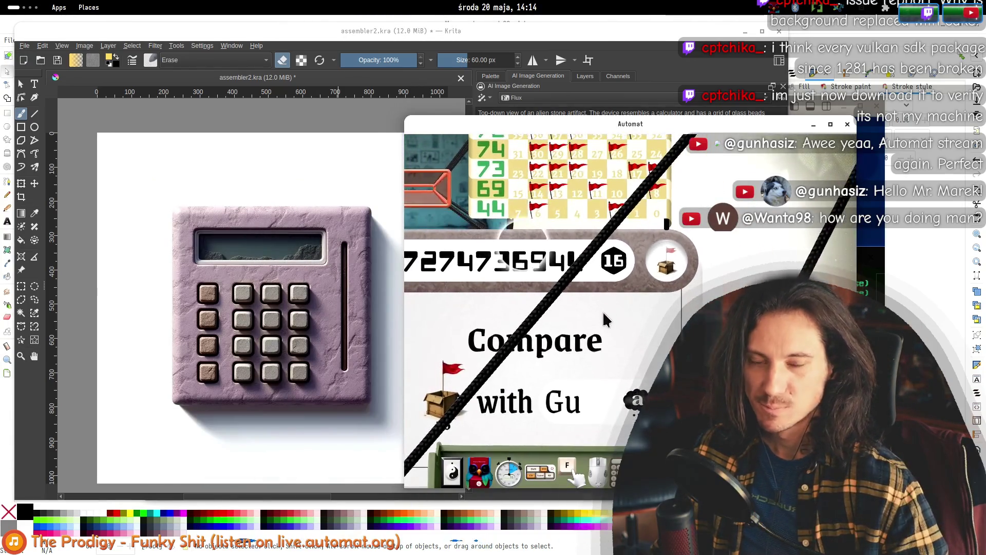
{"action": "scroll", "coordinate": [602, 311], "scroll_direction": "up", "scroll_amount": 3}
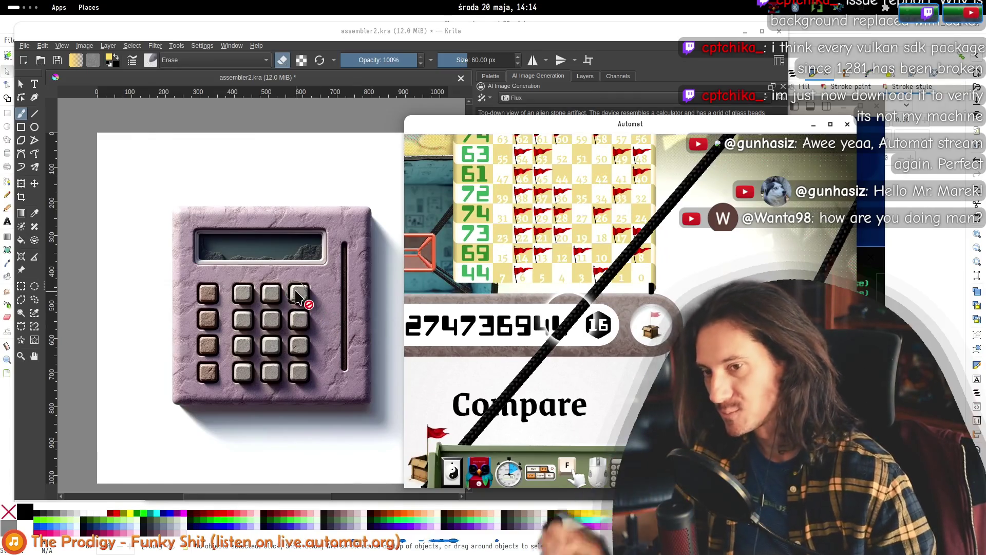
{"action": "left_click", "coordinate": [339, 263]}
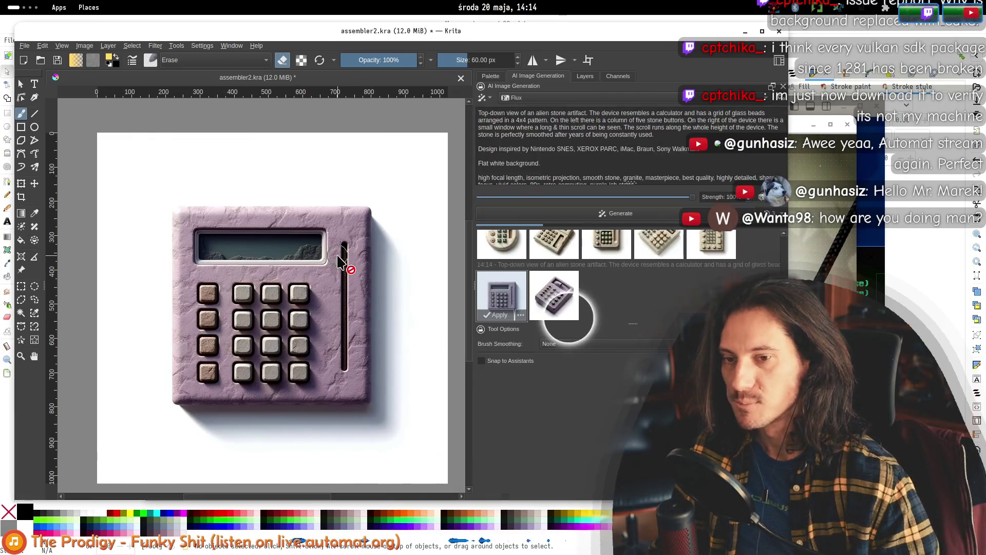
{"action": "left_click", "coordinate": [545, 305]}
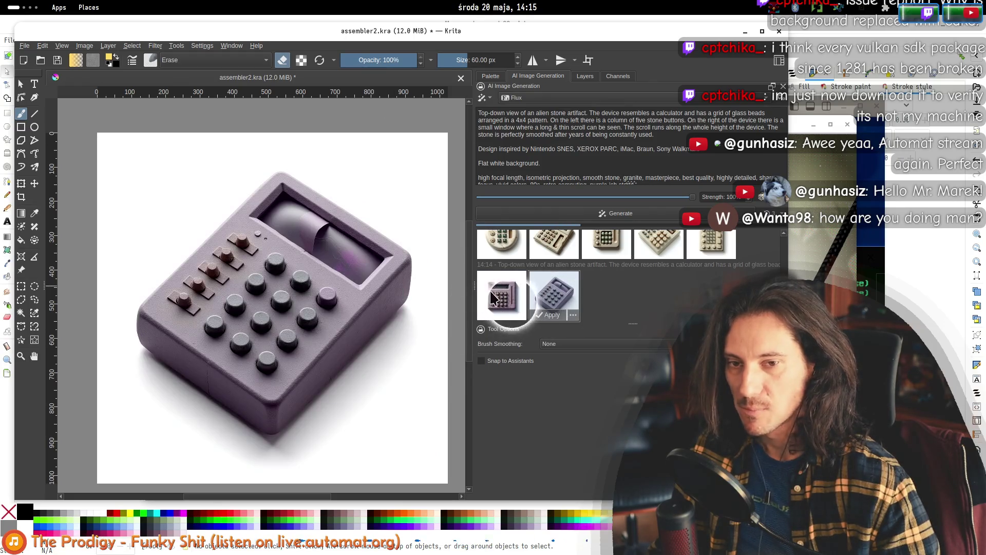
{"action": "left_click", "coordinate": [503, 294]}
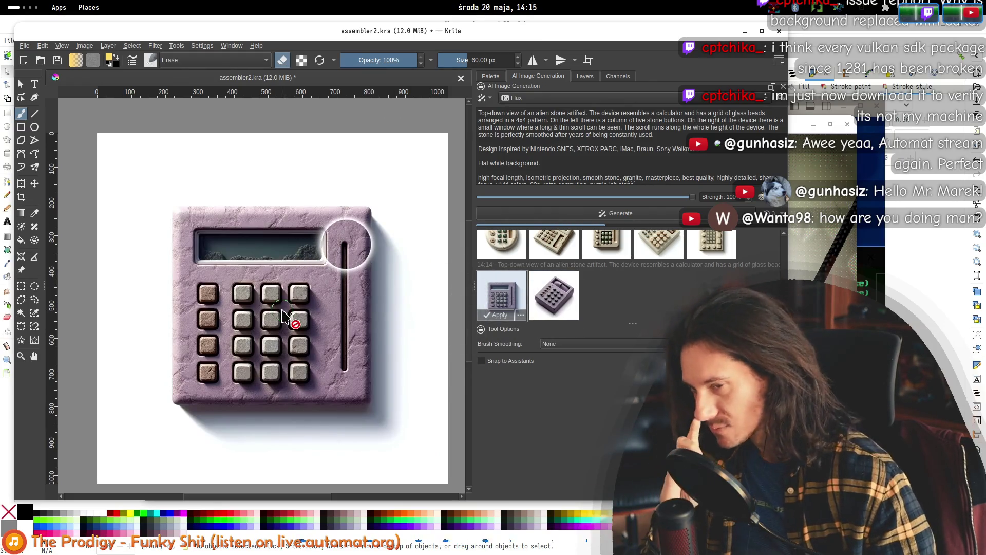
{"action": "left_click", "coordinate": [803, 129]}
{"action": "left_click_drag", "start_coordinate": [803, 129], "coordinate": [811, 124]}
{"action": "scroll", "coordinate": [653, 277], "scroll_direction": "down", "scroll_amount": 3}
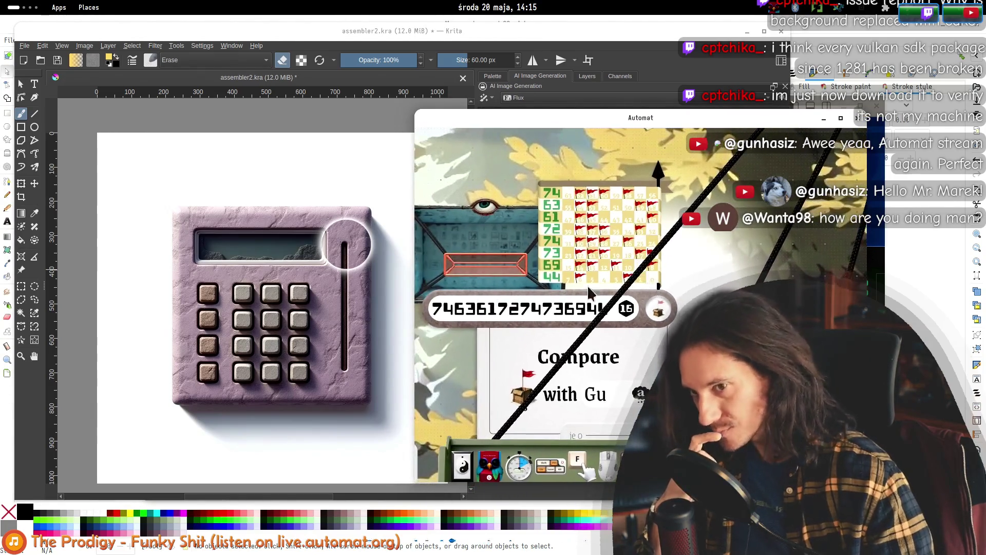
{"action": "left_click_drag", "start_coordinate": [411, 32], "coordinate": [411, 30]}
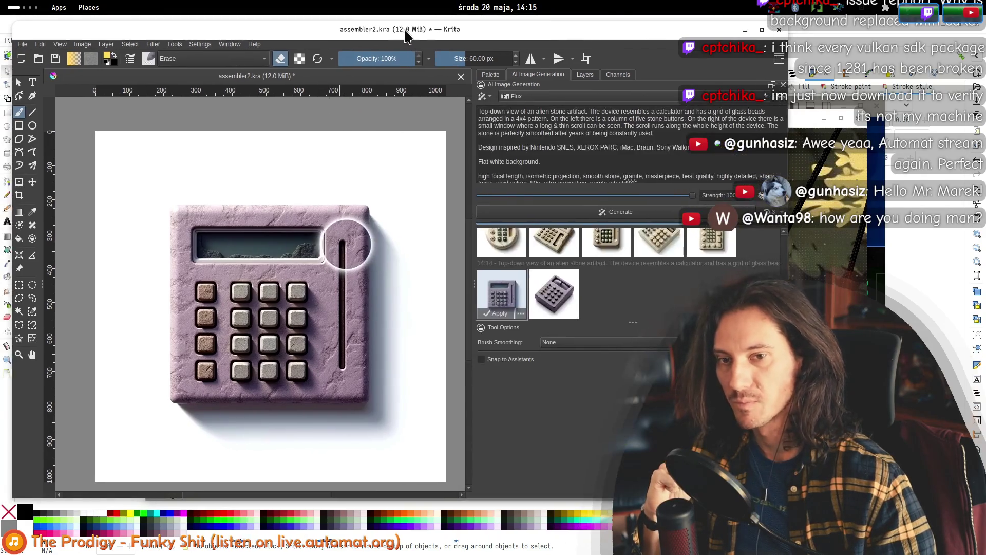
- Preview the second to fourth results, including the lavender calculator, and delete 'alien' from the prompt
{"action": "left_click", "coordinate": [545, 301]}
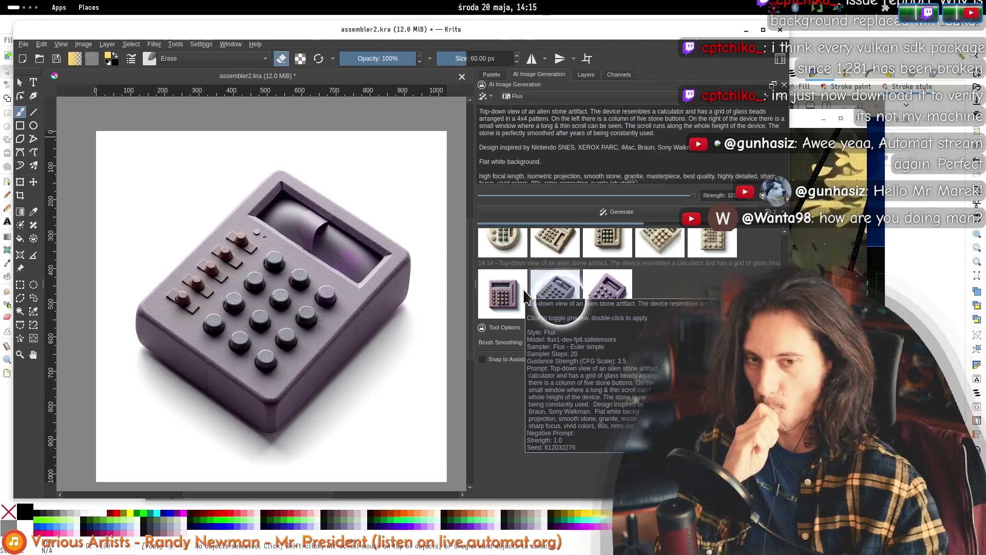
{"action": "left_click", "coordinate": [613, 295]}
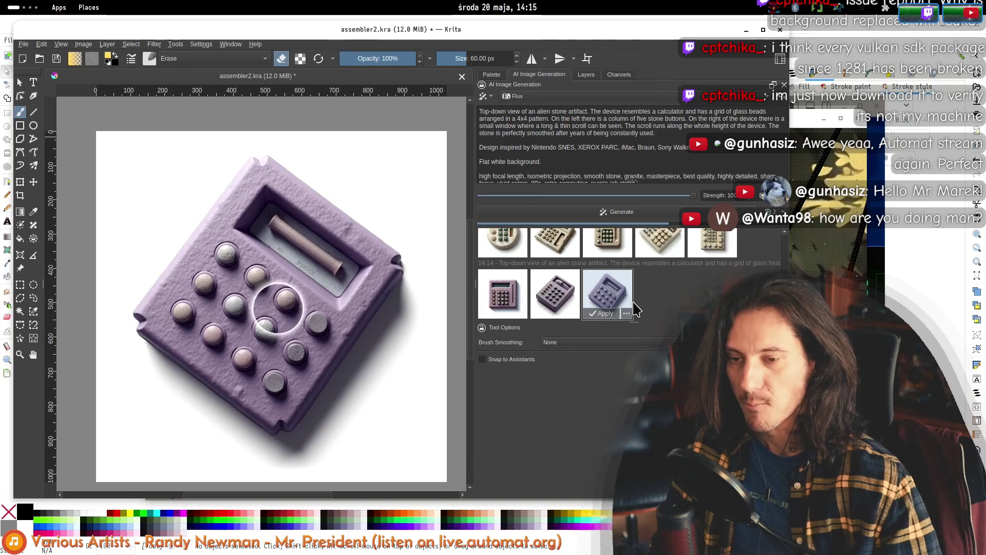
{"action": "mouse_move", "coordinate": [636, 308]}
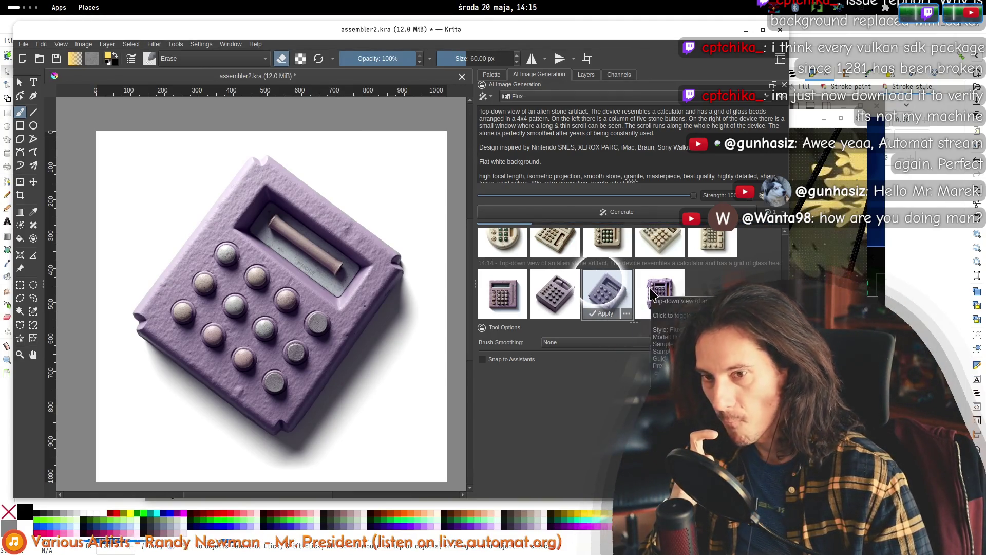
{"action": "left_click", "coordinate": [651, 290]}
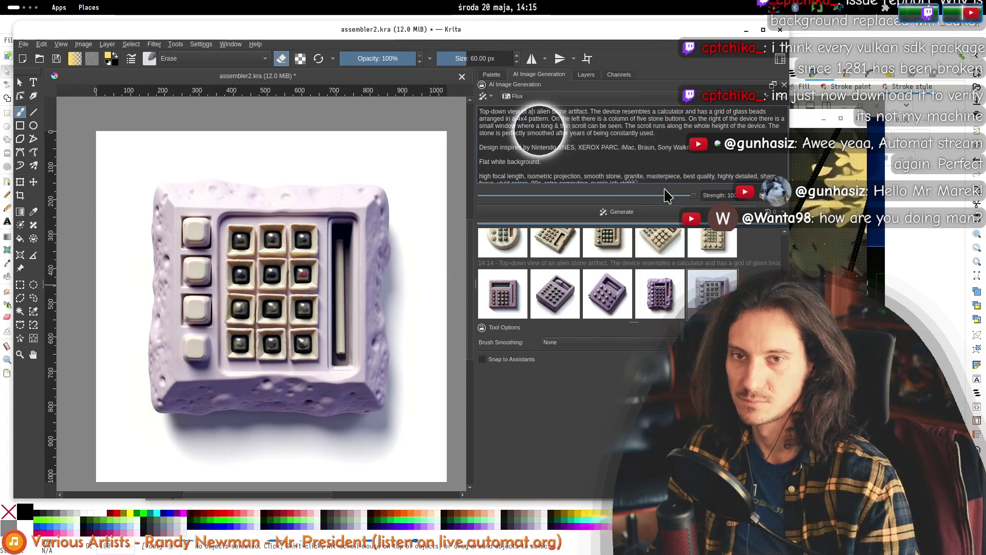
{"action": "key", "text": "Delete"}
{"action": "key", "text": "Delete"}
{"action": "key", "text": "Delete"}
- Make the prompt describe 'a medieval' stone artifact and bring Krita back in front
{"action": "type", "text": "medieva"}
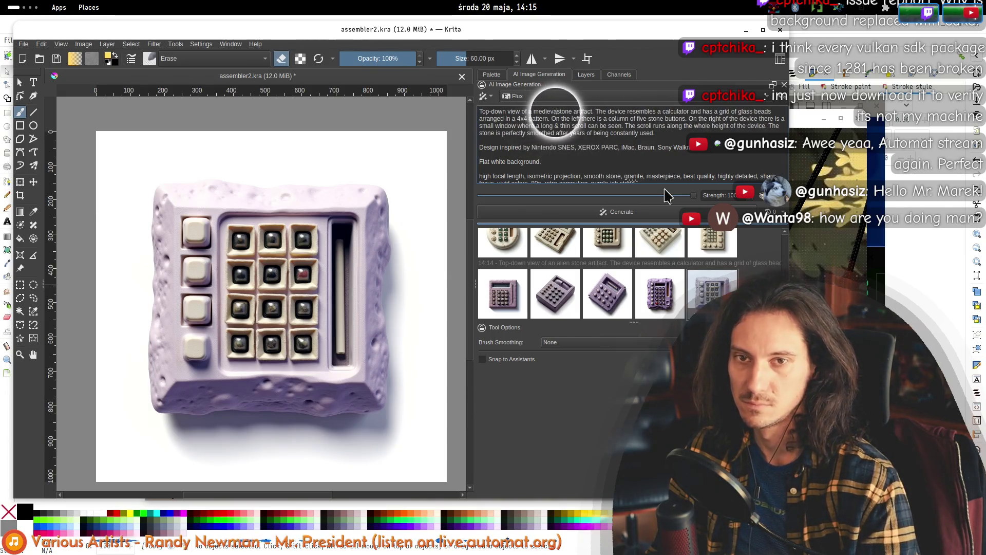
{"action": "scroll", "coordinate": [627, 176], "scroll_direction": "down", "scroll_amount": 1}
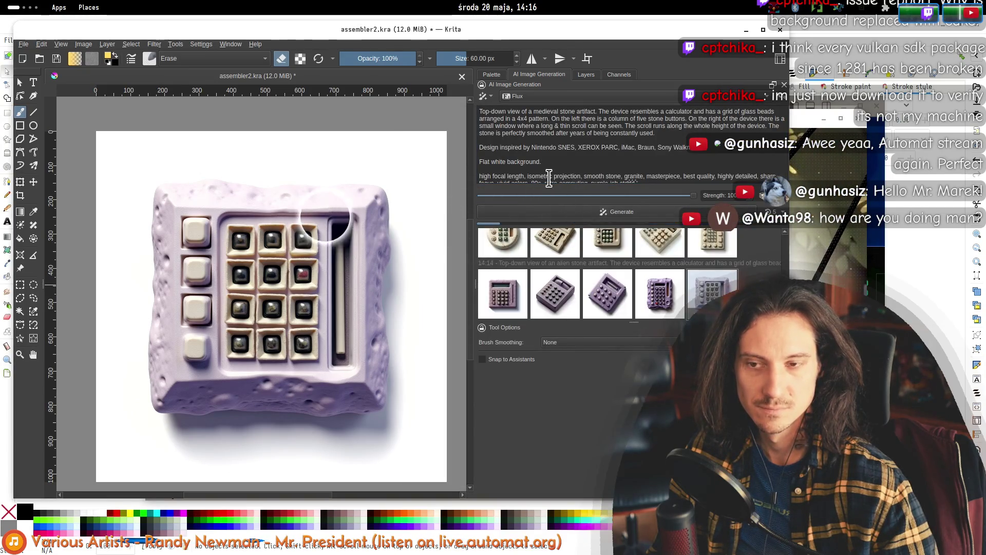
{"action": "left_click", "coordinate": [600, 182]}
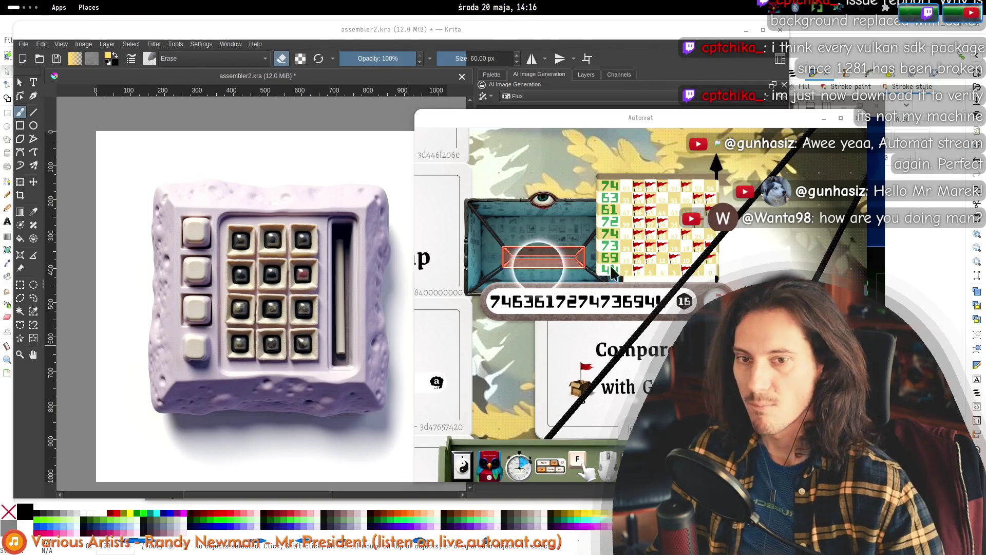
{"action": "left_click", "coordinate": [442, 38]}
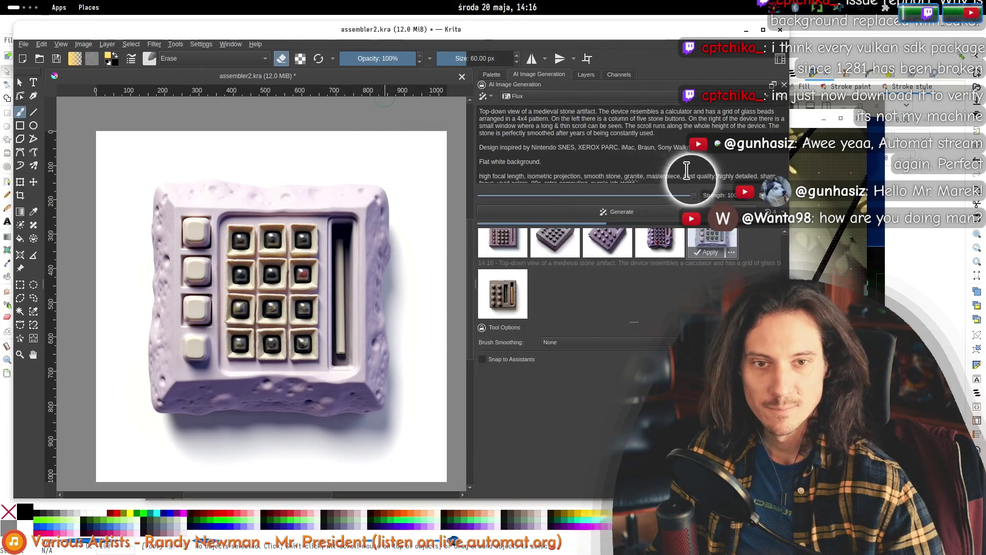
- Delete '-ish' so the prompt ends 'gray purple stone' and preview the new medieval result
{"action": "scroll", "coordinate": [616, 165], "scroll_direction": "down", "scroll_amount": 1}
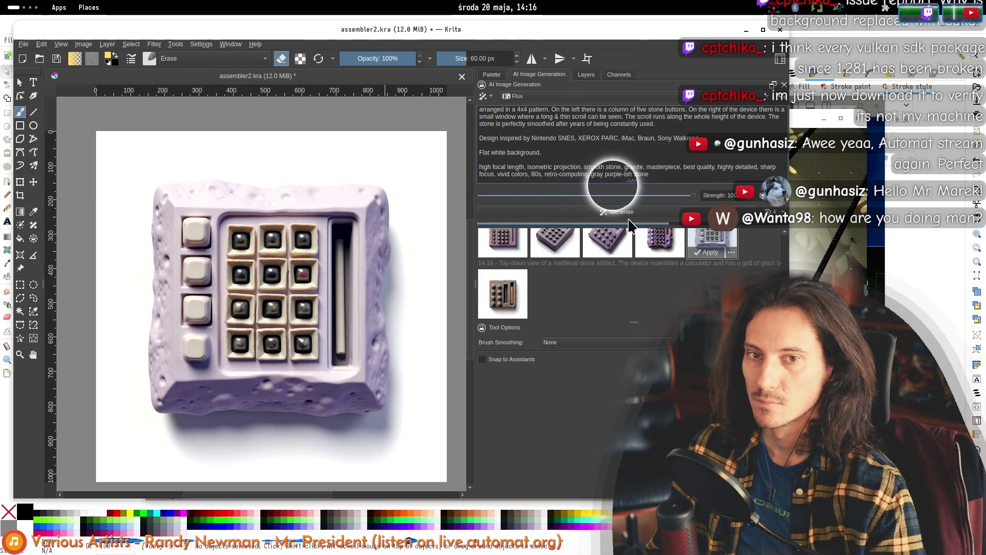
{"action": "key", "text": "Delete"}
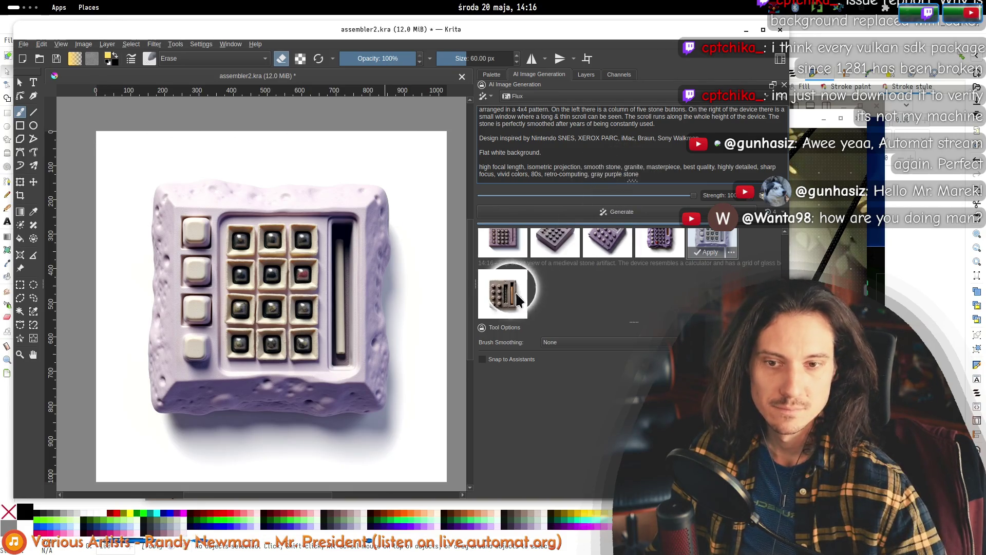
{"action": "left_click", "coordinate": [517, 301]}
{"action": "mouse_move", "coordinate": [807, 125]}
{"action": "left_mouse_down"}
{"action": "mouse_move", "coordinate": [549, 276]}
{"action": "mouse_move", "coordinate": [411, 282]}
{"action": "left_mouse_up"}
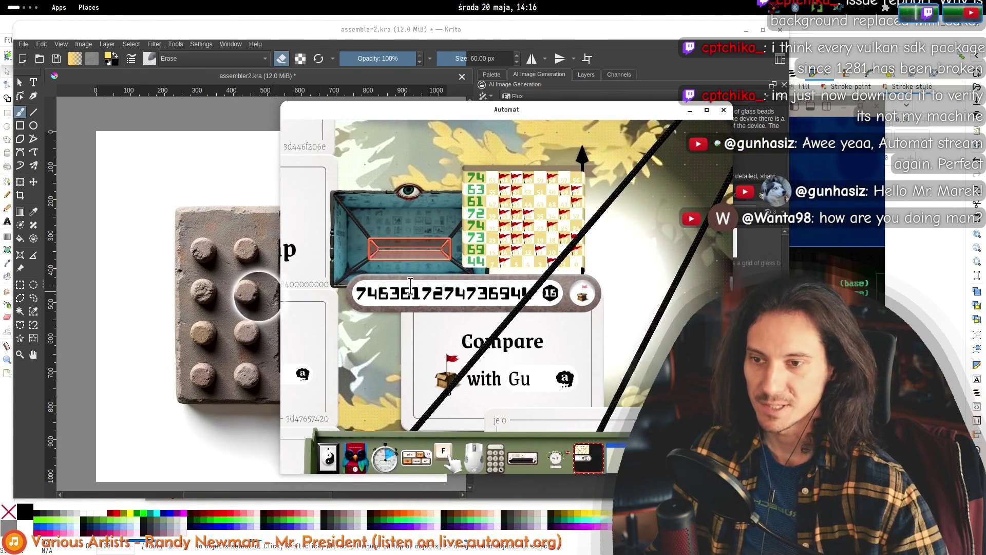
{"action": "left_click", "coordinate": [267, 292]}
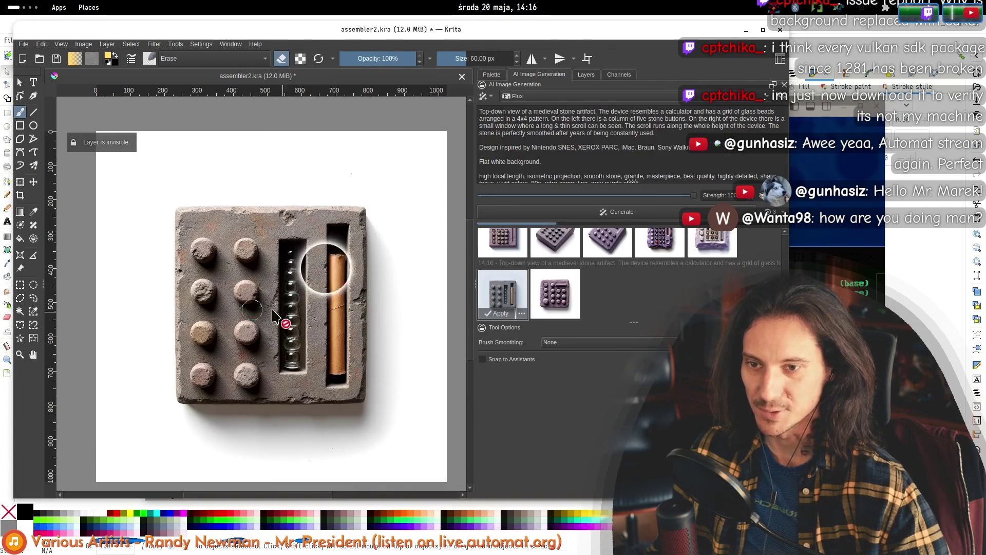
{"action": "key", "text": "alt+Tab"}
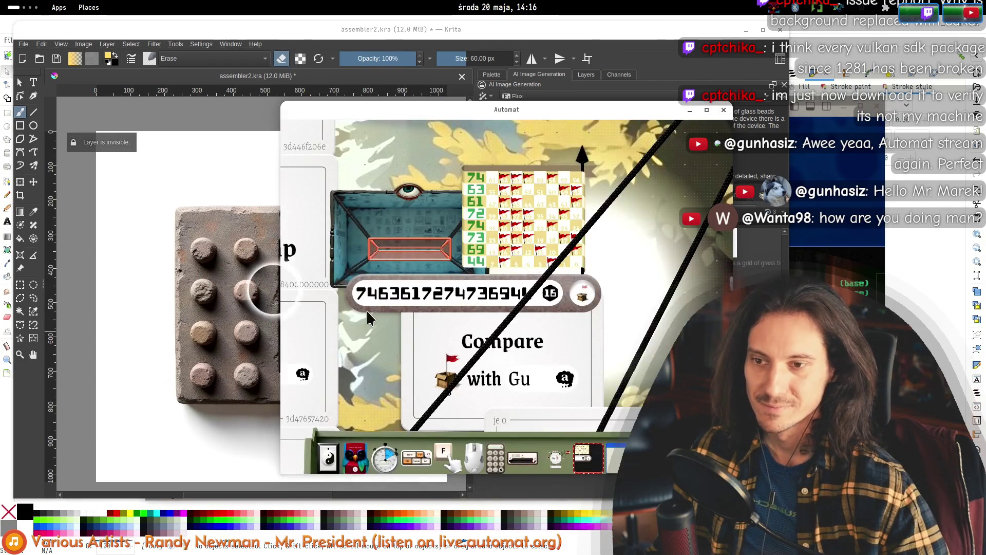
{"action": "key", "text": "alt+Tab"}
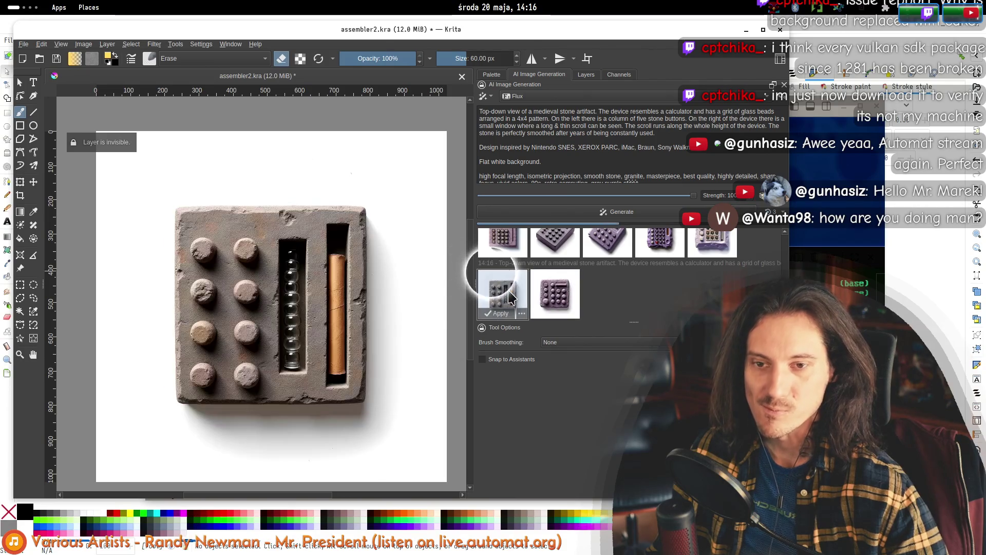
{"action": "key", "text": "alt+Tab"}
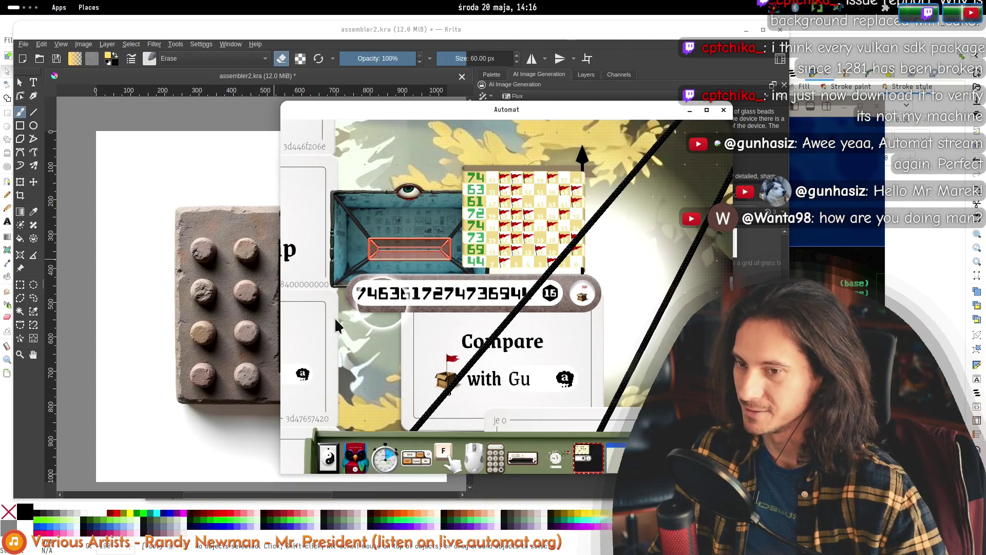
{"action": "key", "text": "alt+Tab"}
{"action": "mouse_move", "coordinate": [503, 297]}
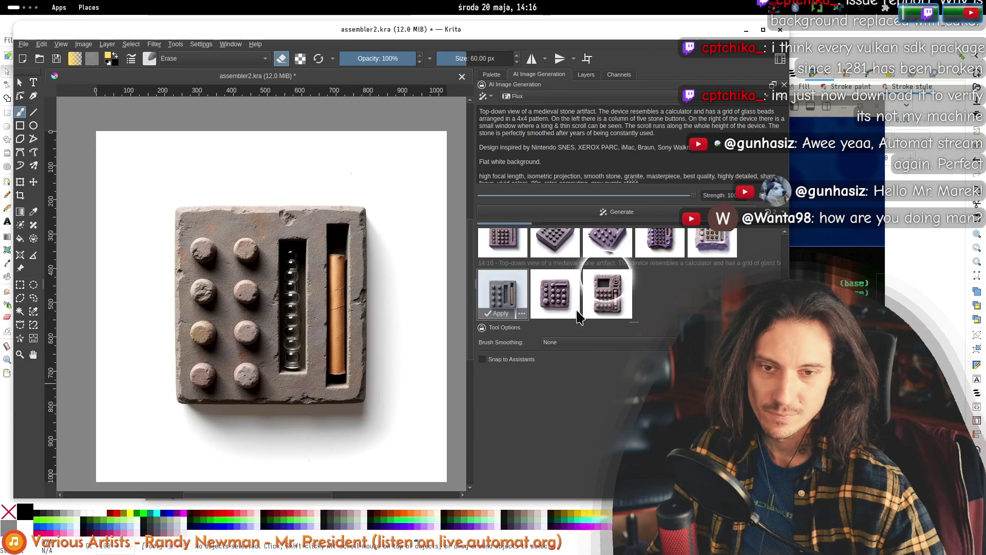
- Compare the newest results, then apply the cream calculator with dark green buttons to the canvas
{"action": "left_click", "coordinate": [598, 293]}
{"action": "left_click", "coordinate": [557, 294]}
{"action": "left_click", "coordinate": [595, 291]}
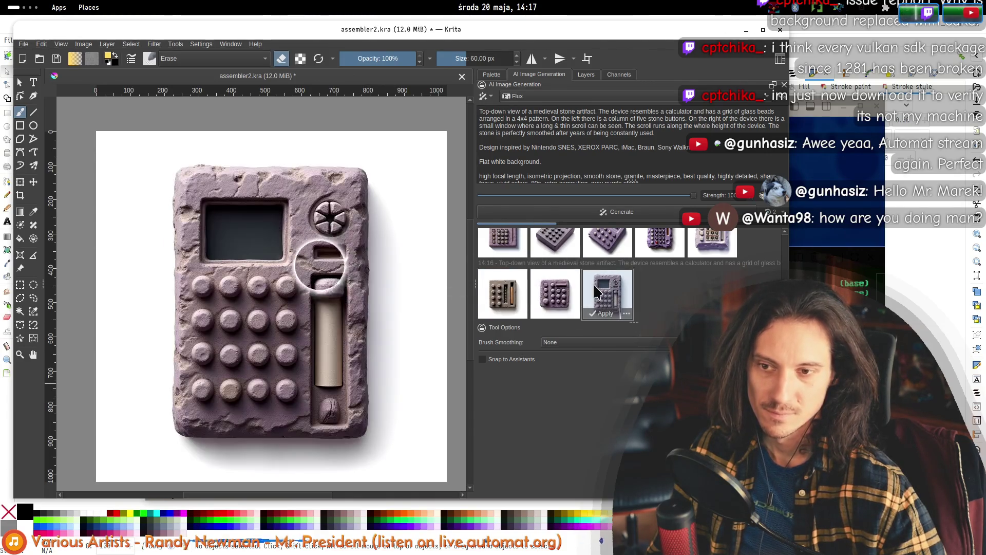
{"action": "scroll", "coordinate": [603, 277], "scroll_direction": "up", "scroll_amount": 1}
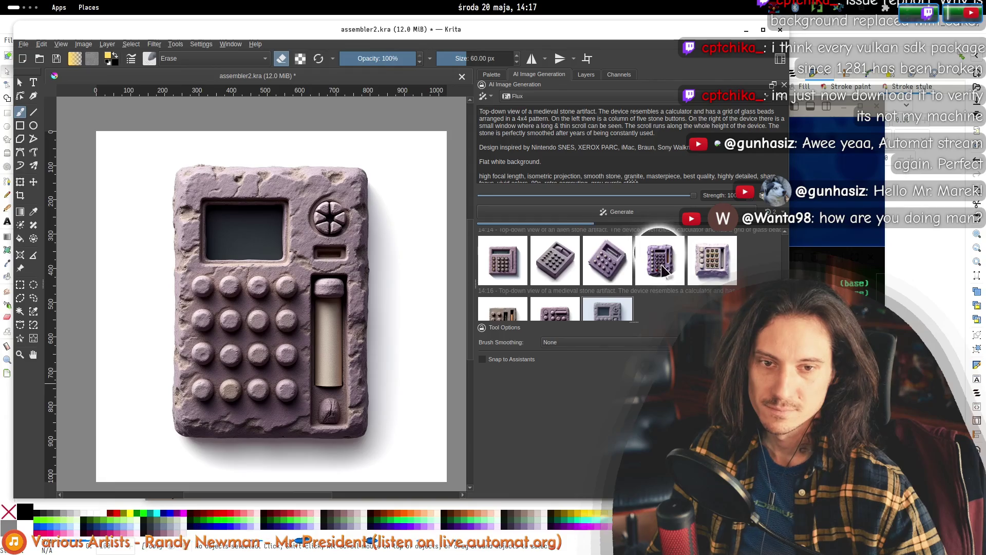
{"action": "scroll", "coordinate": [662, 277], "scroll_direction": "up", "scroll_amount": 5}
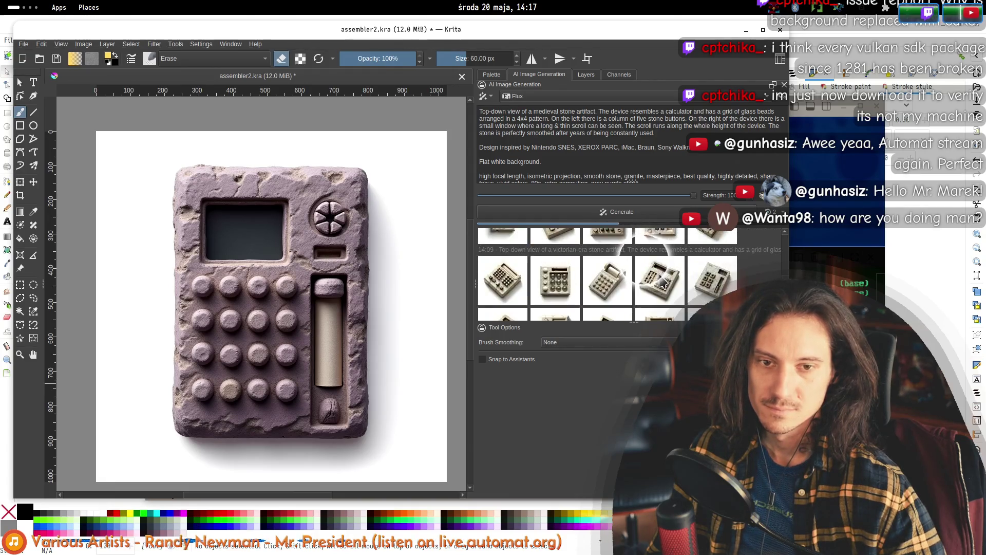
{"action": "left_click", "coordinate": [624, 304]}
{"action": "scroll", "coordinate": [606, 293], "scroll_direction": "down", "scroll_amount": 1}
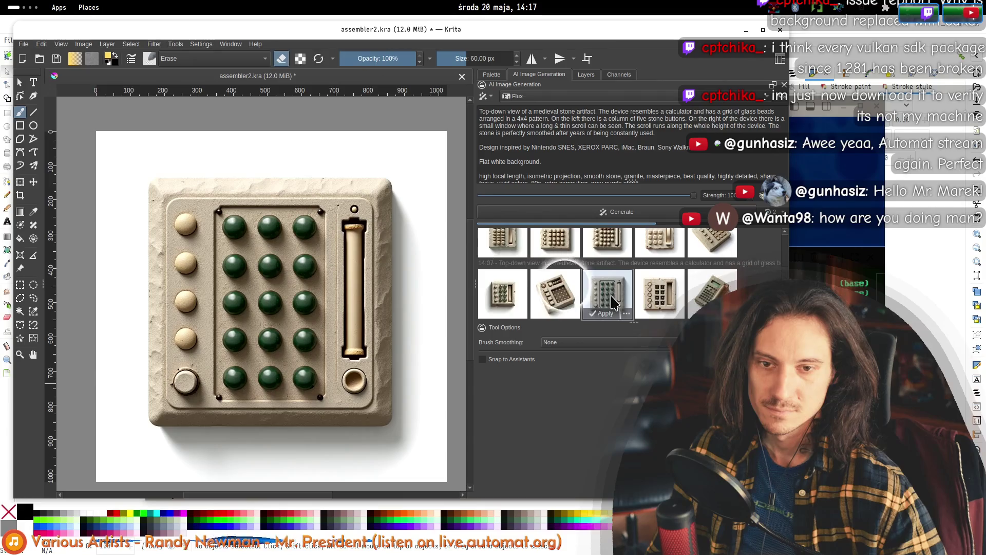
{"action": "left_click", "coordinate": [603, 293]}
{"action": "double_click", "coordinate": [603, 293]}
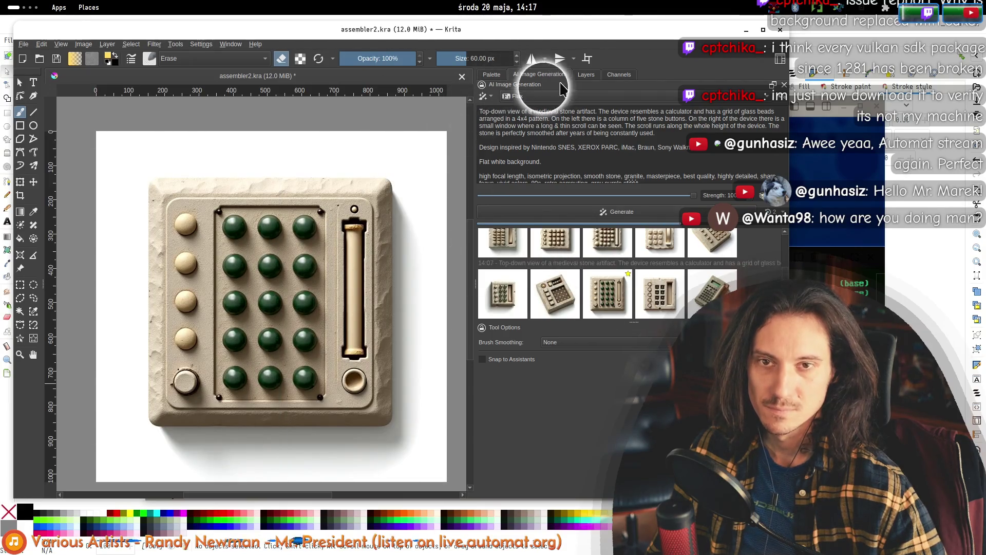
- Check in the Layers panel that the green-button calculator sits on its own Generated layer
{"action": "left_click", "coordinate": [586, 75]}
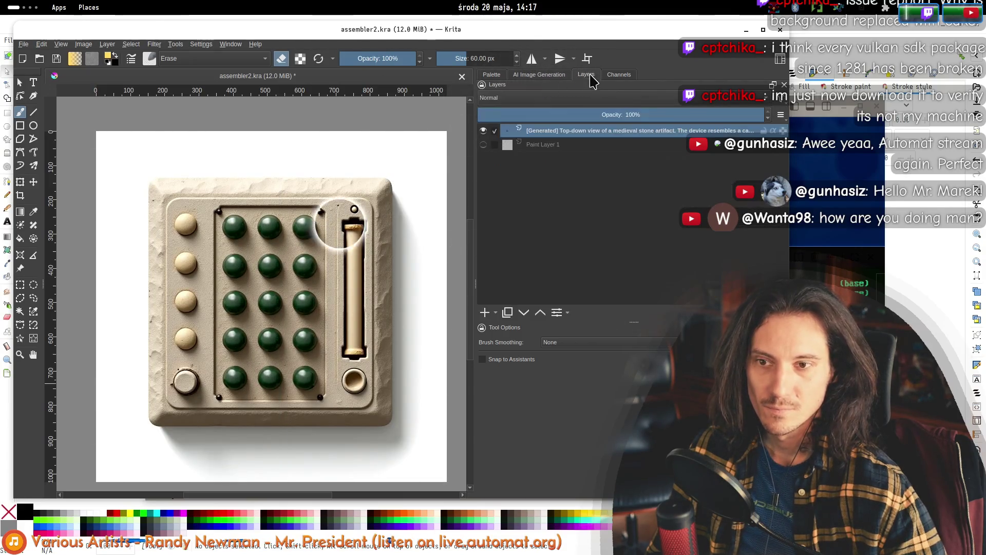
{"action": "left_click", "coordinate": [556, 145]}
{"action": "left_click", "coordinate": [553, 132]}
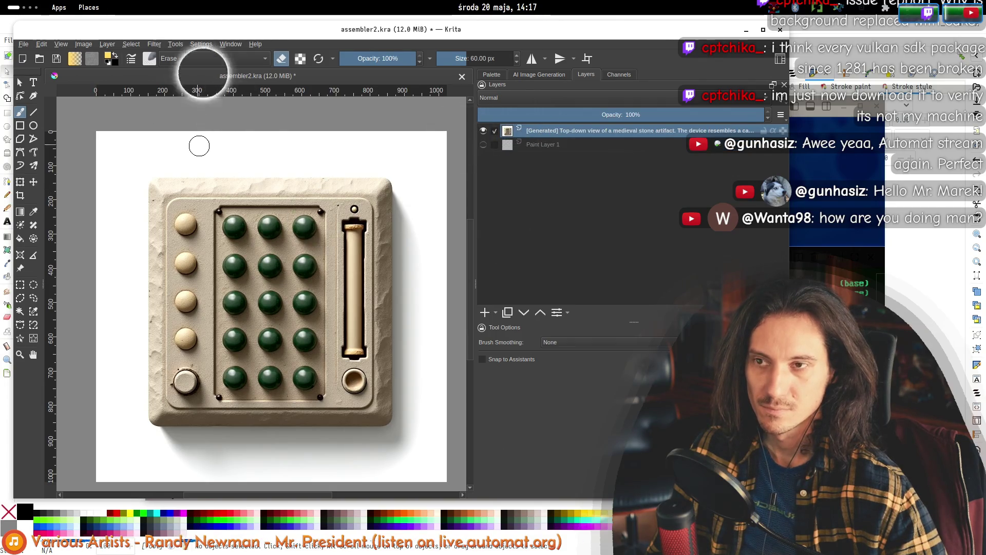
{"action": "left_click", "coordinate": [154, 44]}
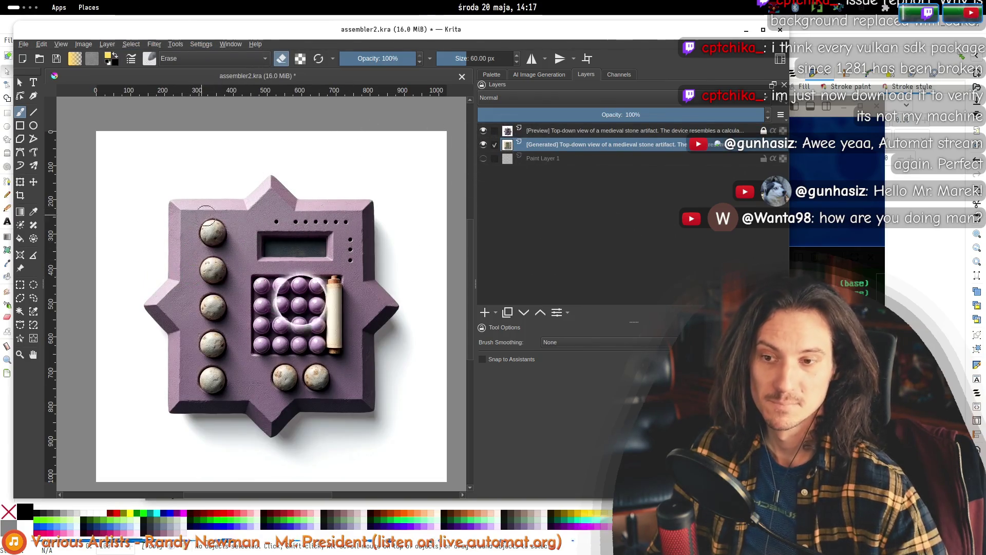
- Back in AI Image Generation, preview the fourth result, a purple star-shaped stone calculator
{"action": "left_click", "coordinate": [529, 75]}
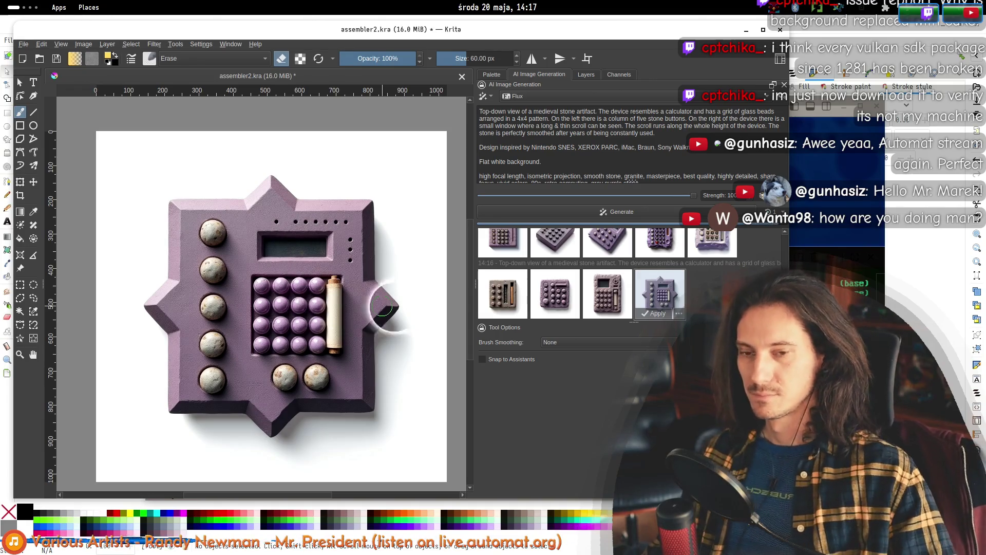
{"action": "mouse_move", "coordinate": [502, 318]}
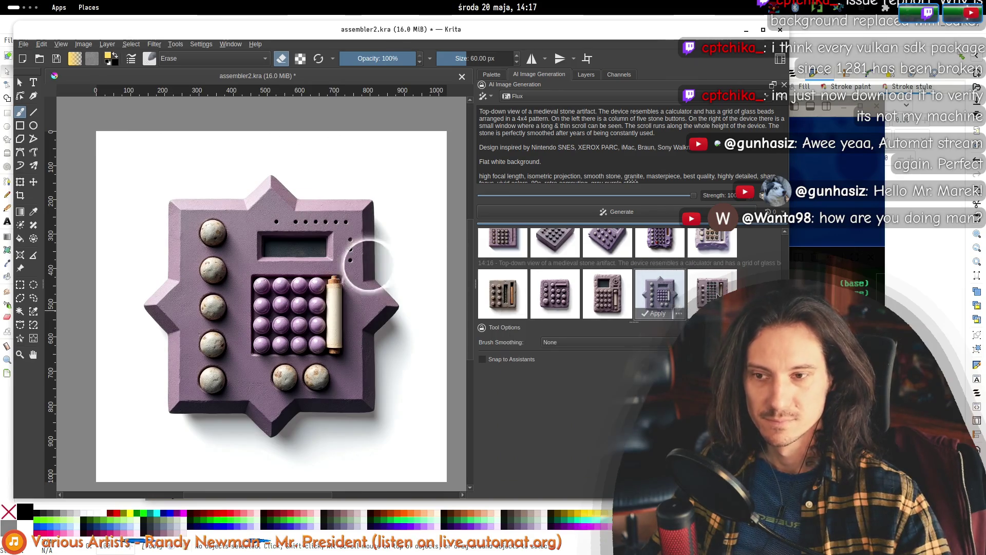
{"action": "left_click", "coordinate": [653, 291]}
{"action": "left_click", "coordinate": [652, 291]}
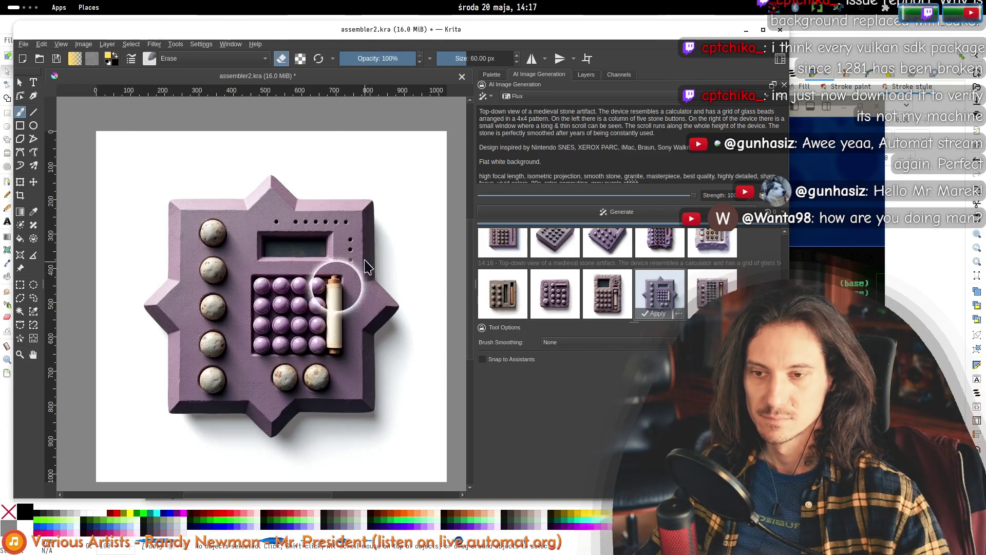
{"action": "key", "text": "alt+Tab"}
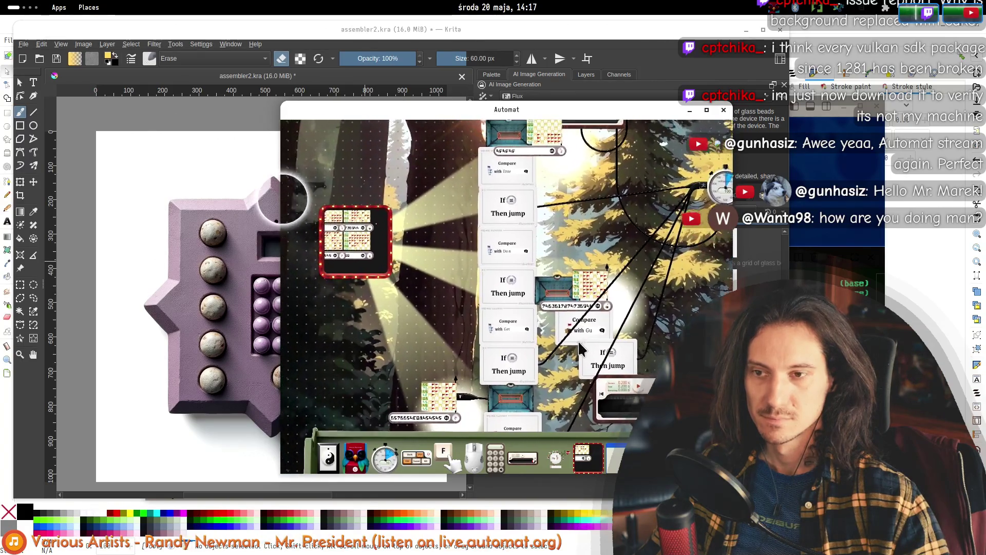
{"action": "key", "text": "alt+Tab"}
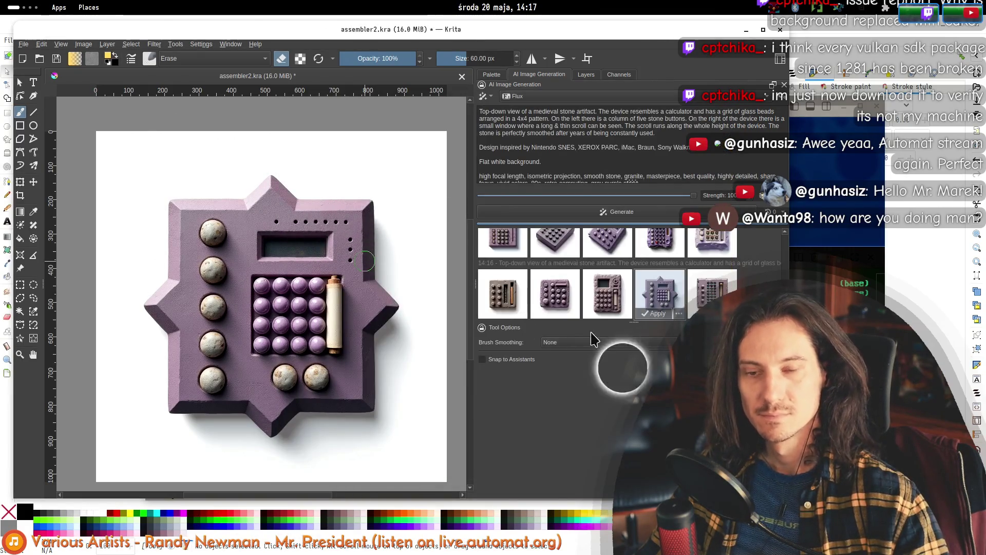
{"action": "left_click", "coordinate": [654, 297]}
- Cycle through the first four result previews on the canvas to compare them
{"action": "left_click", "coordinate": [608, 293]}
{"action": "left_click", "coordinate": [555, 294]}
{"action": "left_click", "coordinate": [503, 294]}
{"action": "left_click", "coordinate": [562, 294]}
{"action": "left_click", "coordinate": [607, 293]}
{"action": "left_click", "coordinate": [660, 293]}
{"action": "left_click", "coordinate": [605, 291]}
- Preview the purple eight-pointed star calculator and scroll the prompt to its final line
{"action": "left_click", "coordinate": [646, 288]}
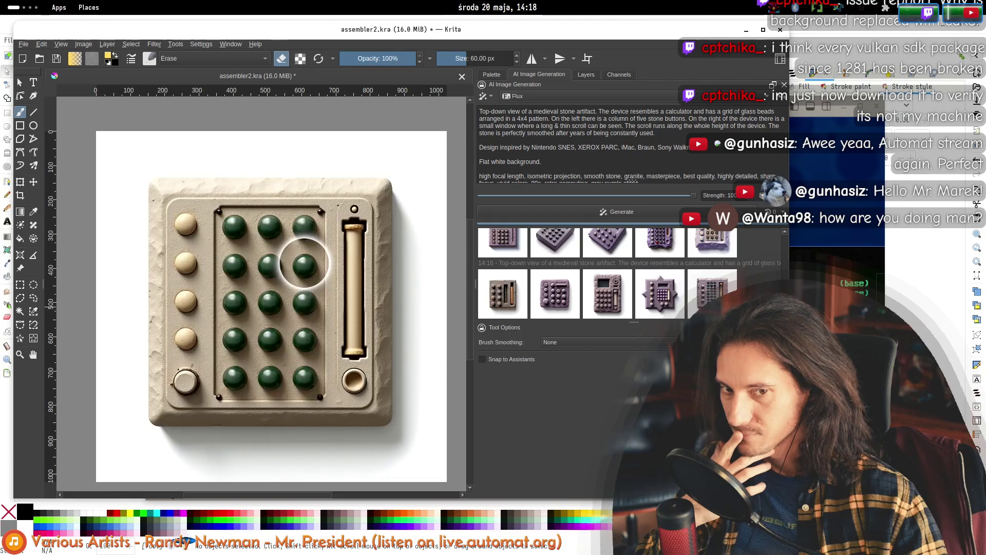
{"action": "left_click", "coordinate": [608, 293]}
{"action": "left_click", "coordinate": [653, 303]}
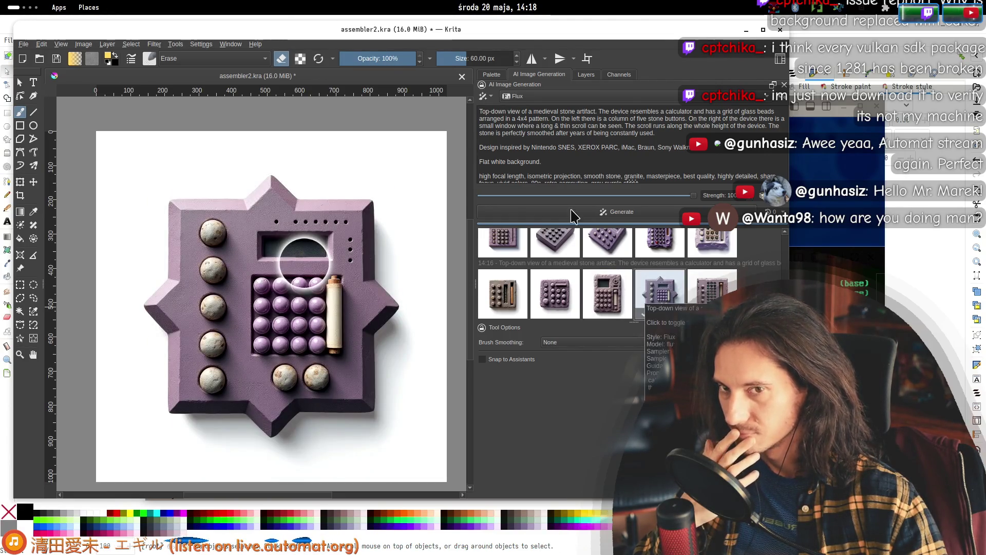
{"action": "scroll", "coordinate": [617, 149], "scroll_direction": "down", "scroll_amount": 1}
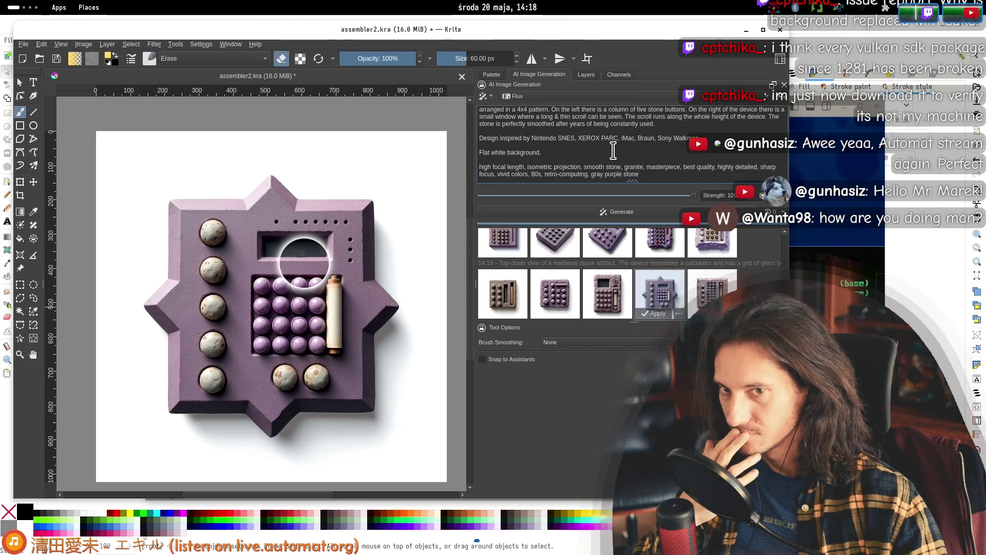
- Add 'The device shape & decorations resemble a CPU processor die.' to the prompt and generate
{"action": "left_click", "coordinate": [657, 125]}
{"action": "type", "text": "The d"}
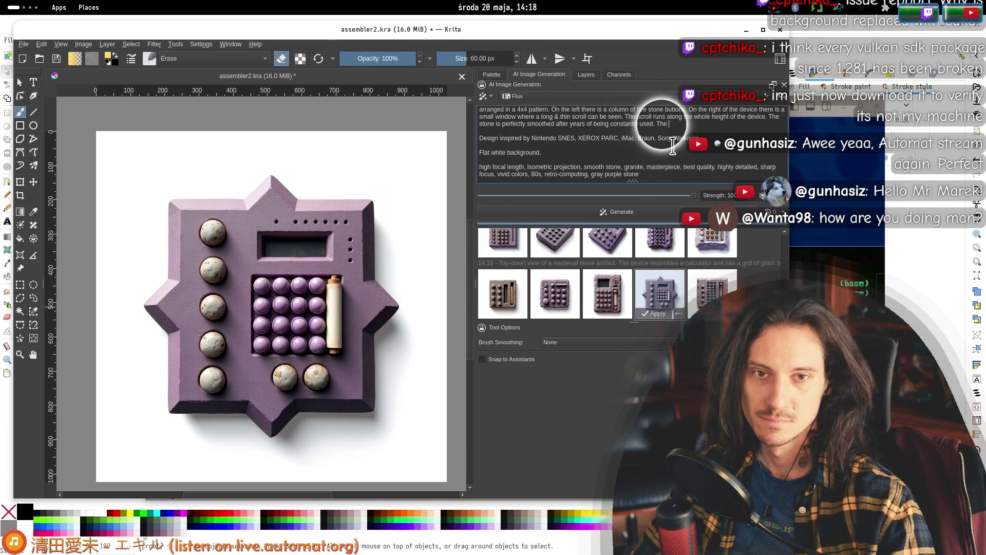
{"action": "type", "text": "evice resembles a"}
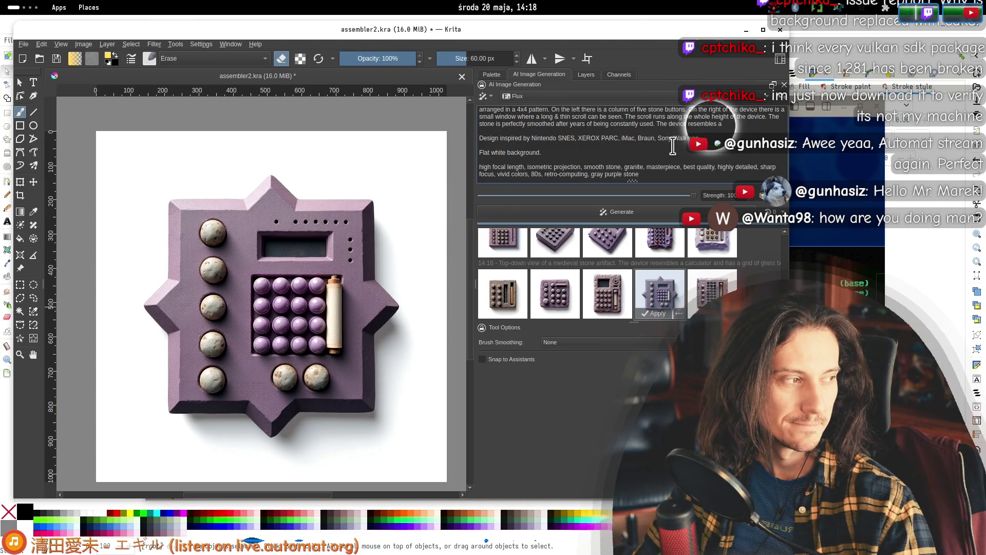
{"action": "type", "text": " CPU di"}
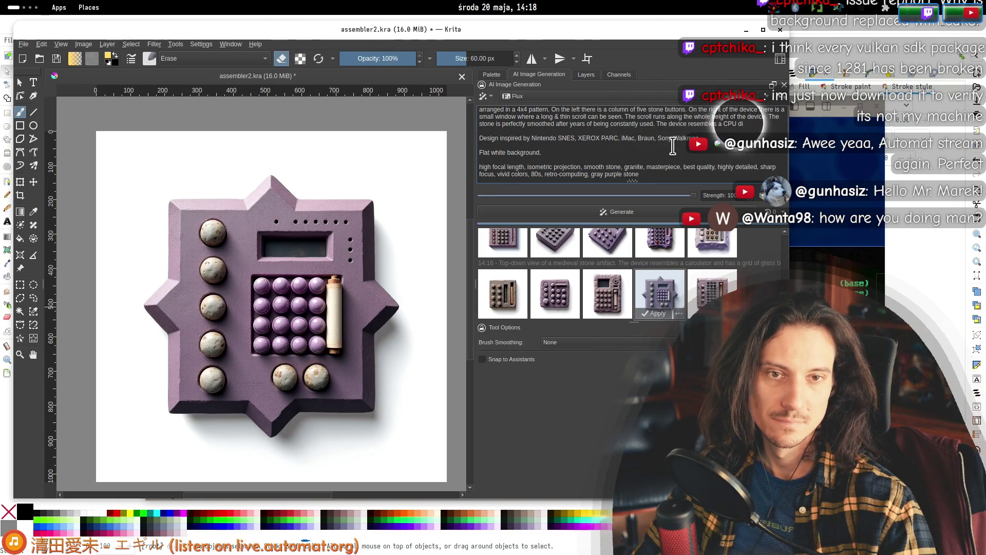
{"action": "type", "text": "u"}
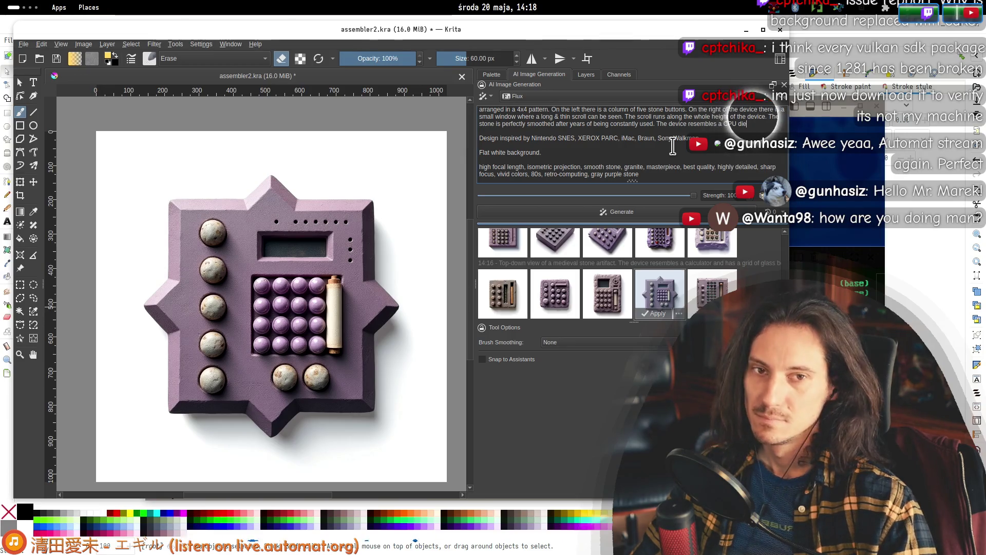
{"action": "type", "text": "."}
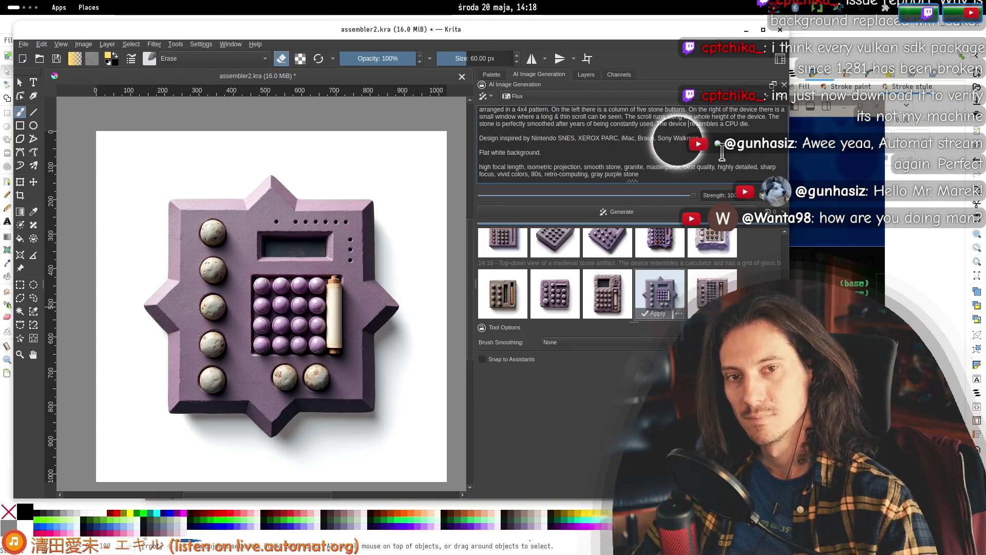
{"action": "type", "text": "shape & decor"}
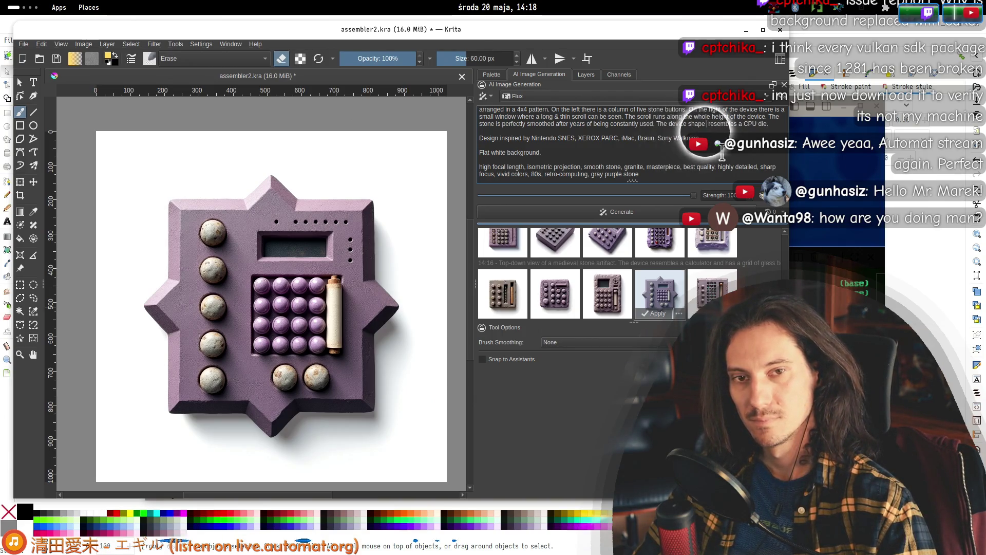
{"action": "type", "text": "ations"}
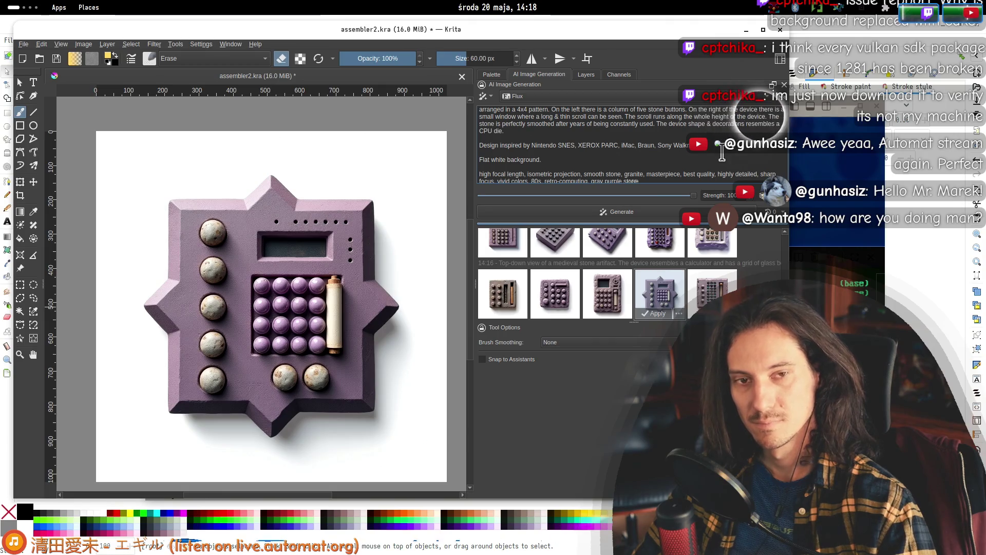
{"action": "key", "text": "BackSpace"}
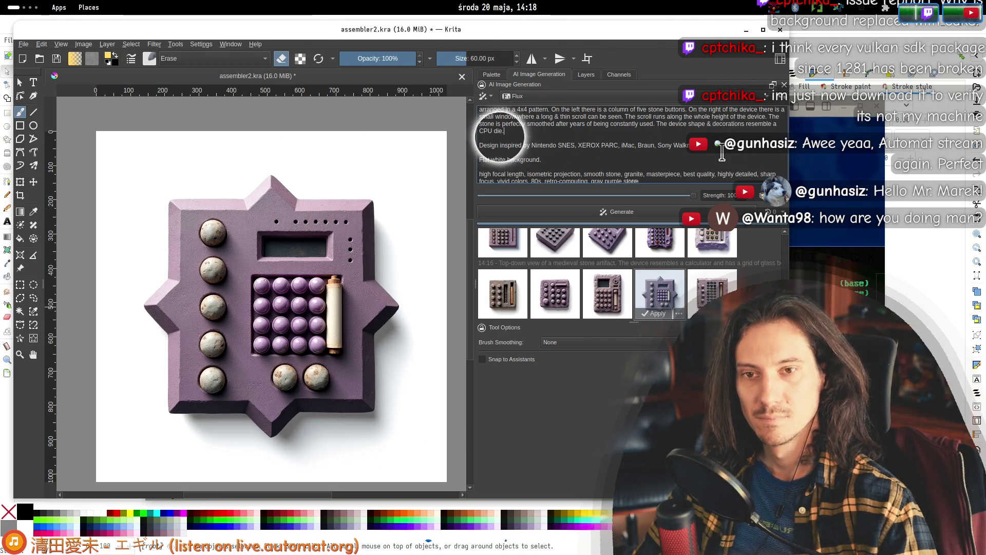
{"action": "left_click", "coordinate": [494, 131]}
{"action": "type", "text": "processor"}
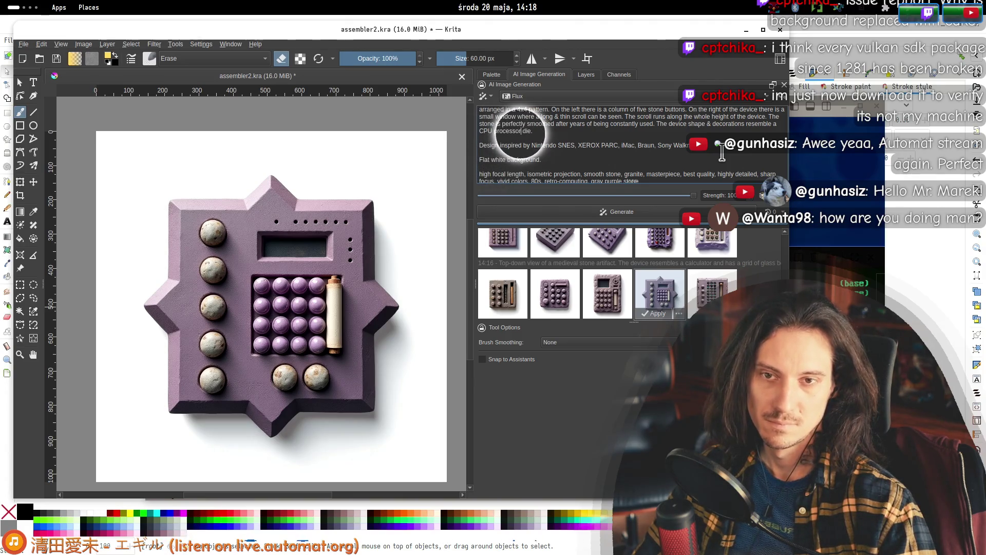
{"action": "left_click", "coordinate": [630, 211]}
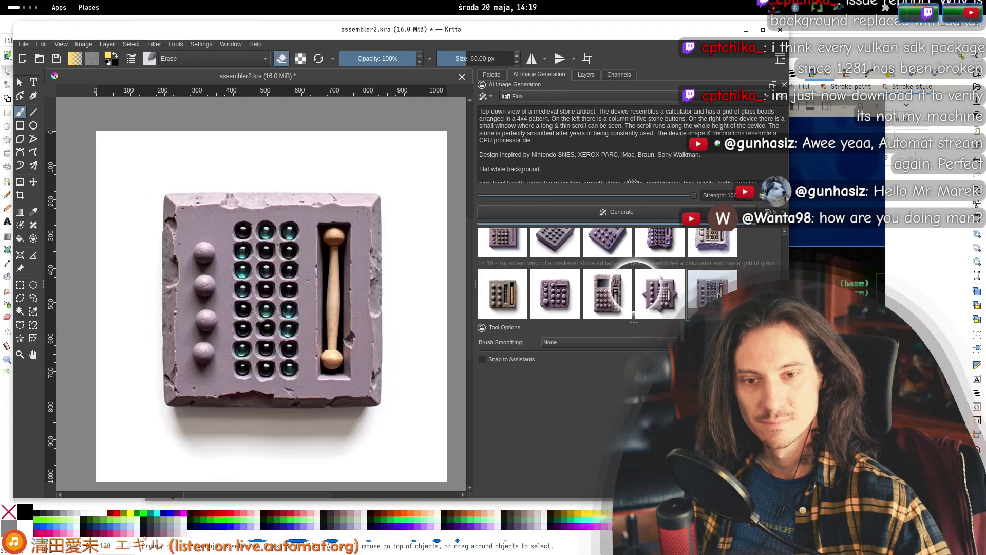
- Preview the first three CPU-die results, switching between fit view and 100% zoom to inspect them
{"action": "scroll", "coordinate": [660, 290], "scroll_direction": "up", "scroll_amount": 2}
{"action": "scroll", "coordinate": [663, 255], "scroll_direction": "down", "scroll_amount": 4}
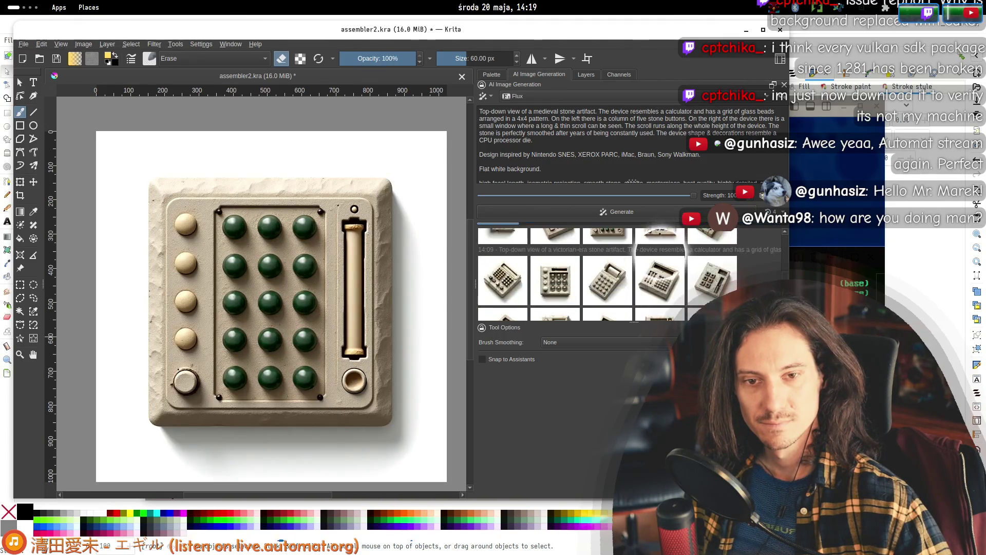
{"action": "left_click", "coordinate": [506, 296]}
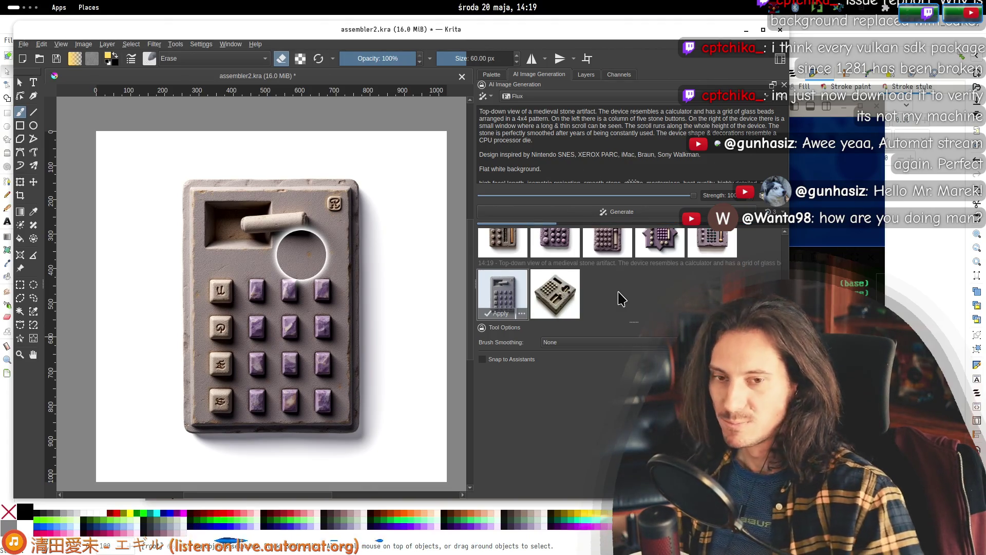
{"action": "left_click", "coordinate": [576, 306]}
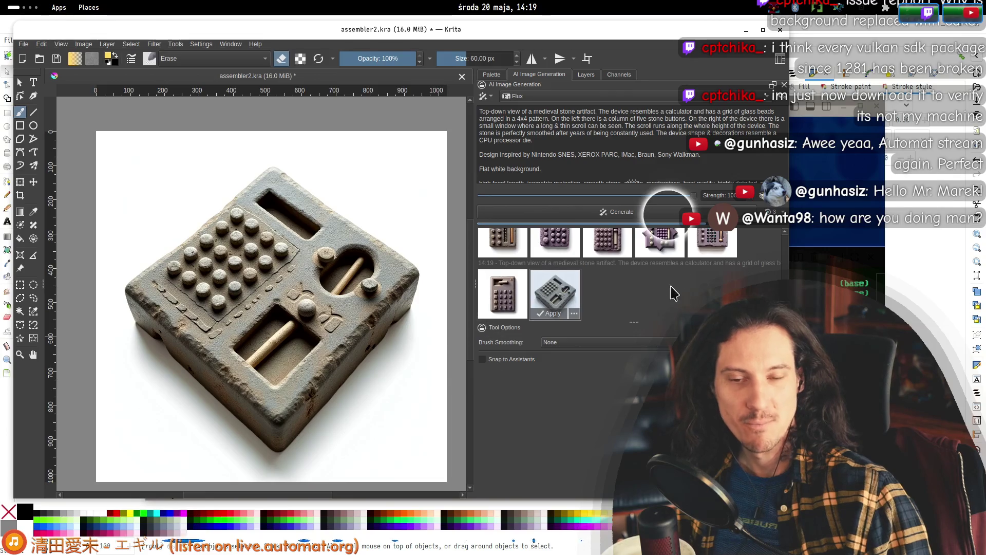
{"action": "scroll", "coordinate": [695, 308], "scroll_direction": "up", "scroll_amount": 3}
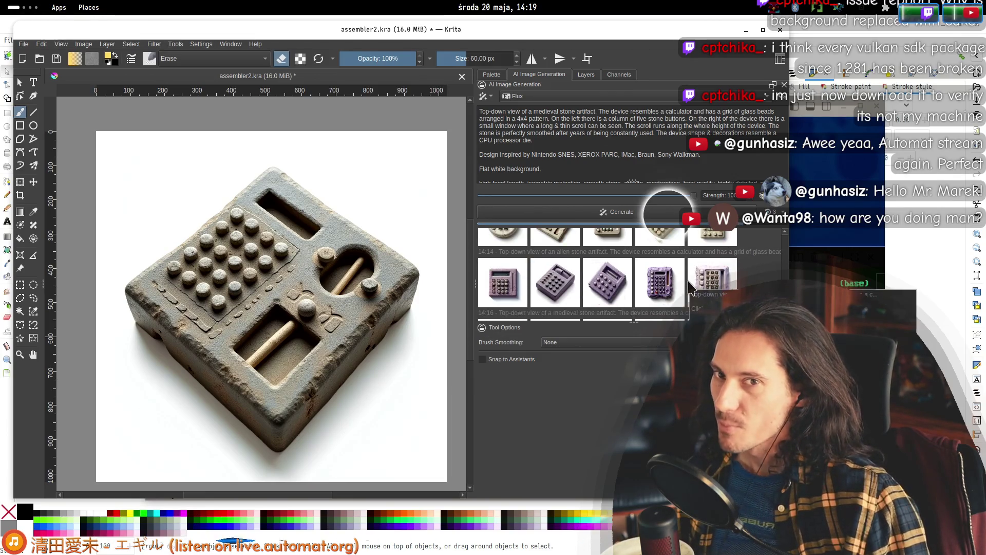
{"action": "scroll", "coordinate": [626, 281], "scroll_direction": "down", "scroll_amount": 3}
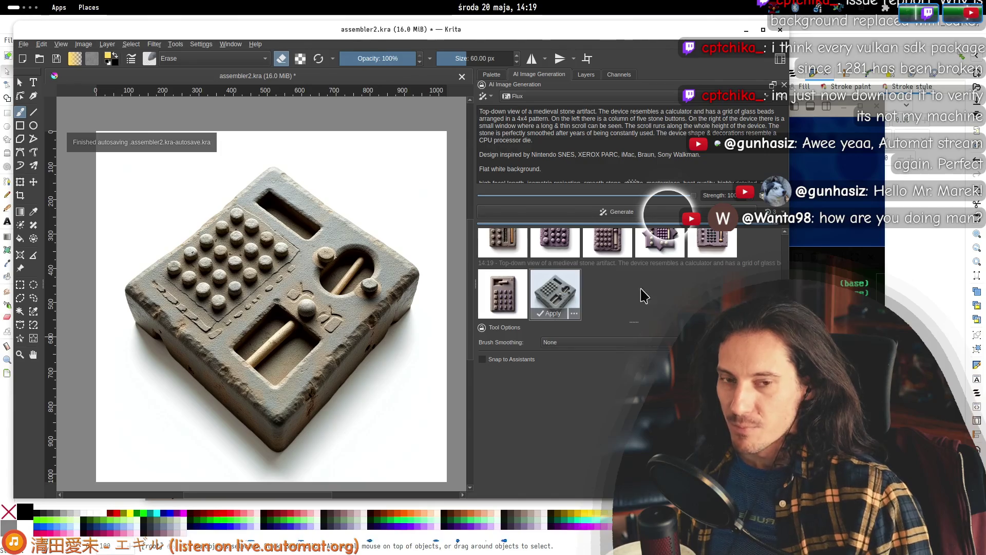
{"action": "left_click", "coordinate": [612, 294]}
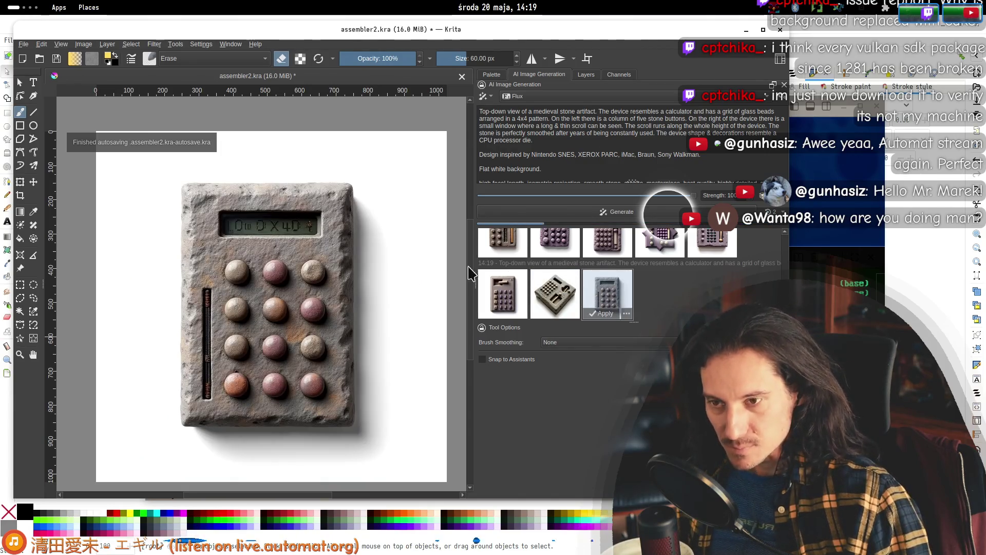
{"action": "scroll", "coordinate": [308, 288], "scroll_direction": "up", "scroll_amount": 3, "text": "ctrl"}
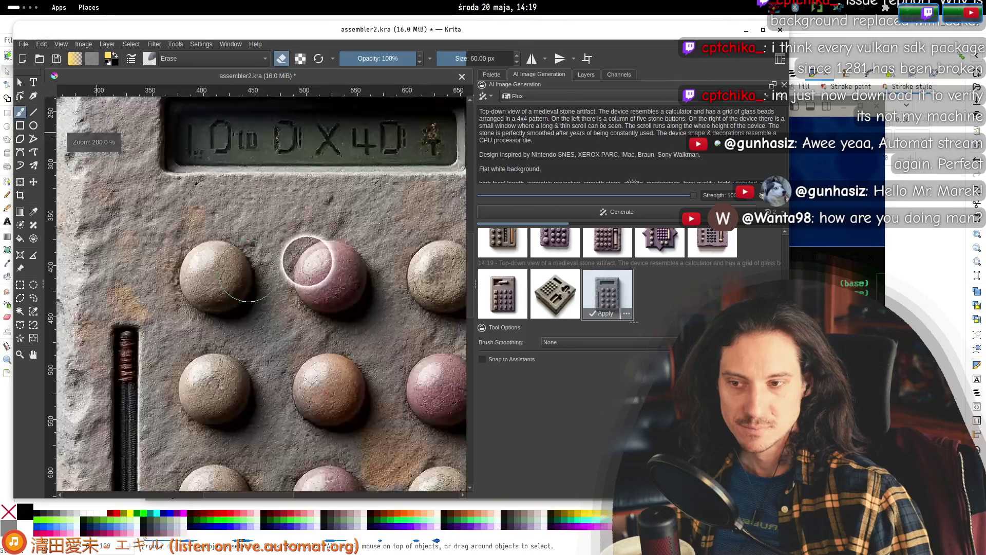
{"action": "key", "text": "Left"}
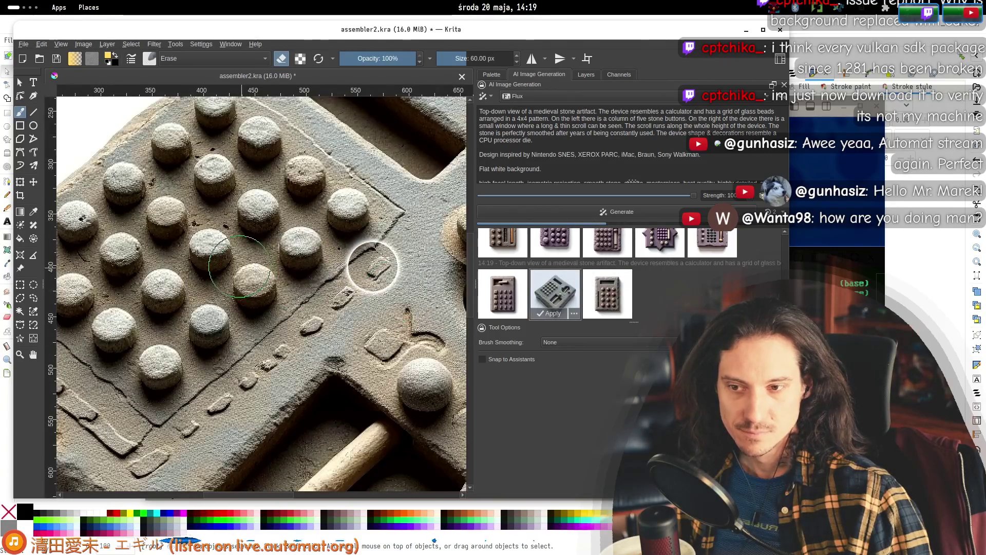
{"action": "key", "text": "2"}
{"action": "scroll", "coordinate": [390, 268], "scroll_direction": "up", "scroll_amount": 4, "text": "ctrl"}
{"action": "key", "text": "1"}
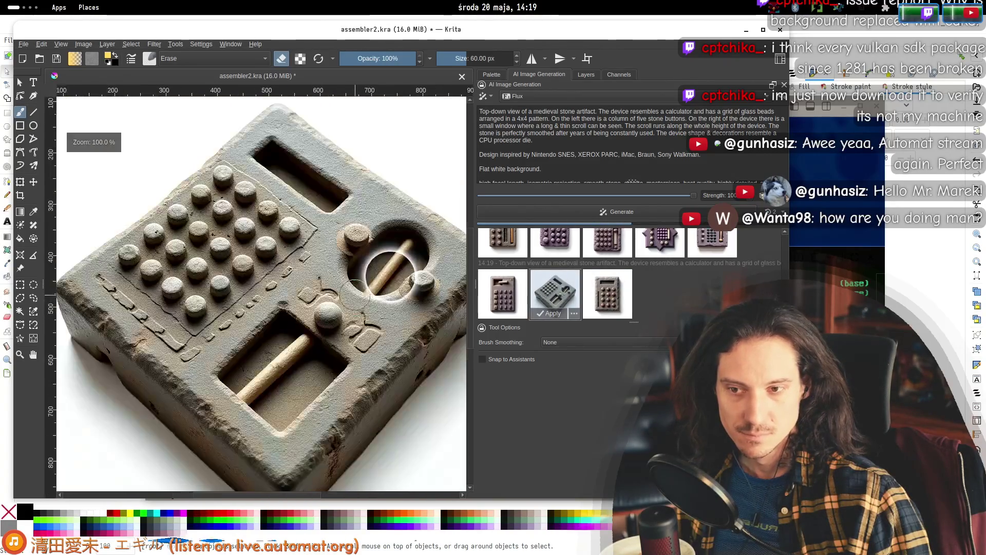
{"action": "scroll", "coordinate": [354, 296], "scroll_direction": "down", "scroll_amount": 1, "text": "ctrl"}
{"action": "left_click_drag", "start_coordinate": [274, 286], "coordinate": [229, 269]}
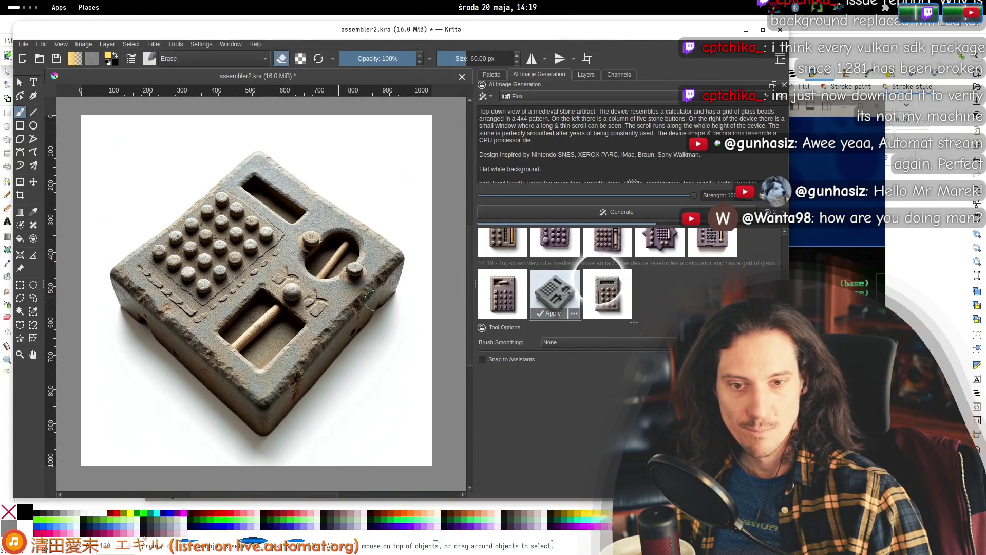
- Preview the first, fourth and fifth results, ending on the cracked grey calculator with purple beads
{"action": "left_click", "coordinate": [490, 286]}
{"action": "scroll", "coordinate": [388, 209], "scroll_direction": "up", "scroll_amount": 5, "text": "ctrl"}
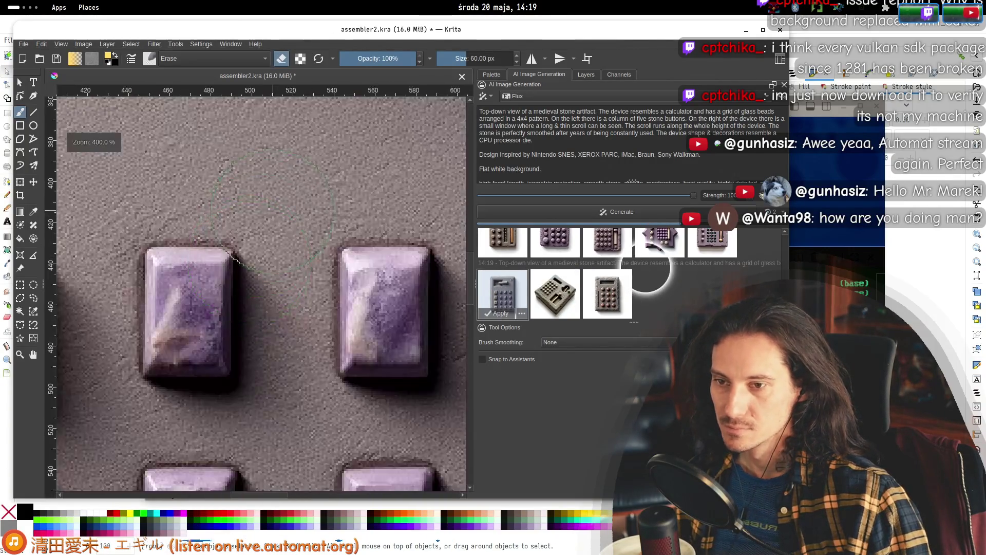
{"action": "scroll", "coordinate": [387, 209], "scroll_direction": "down", "scroll_amount": 2, "text": "ctrl"}
{"action": "scroll", "coordinate": [307, 257], "scroll_direction": "down", "scroll_amount": 3, "text": "ctrl"}
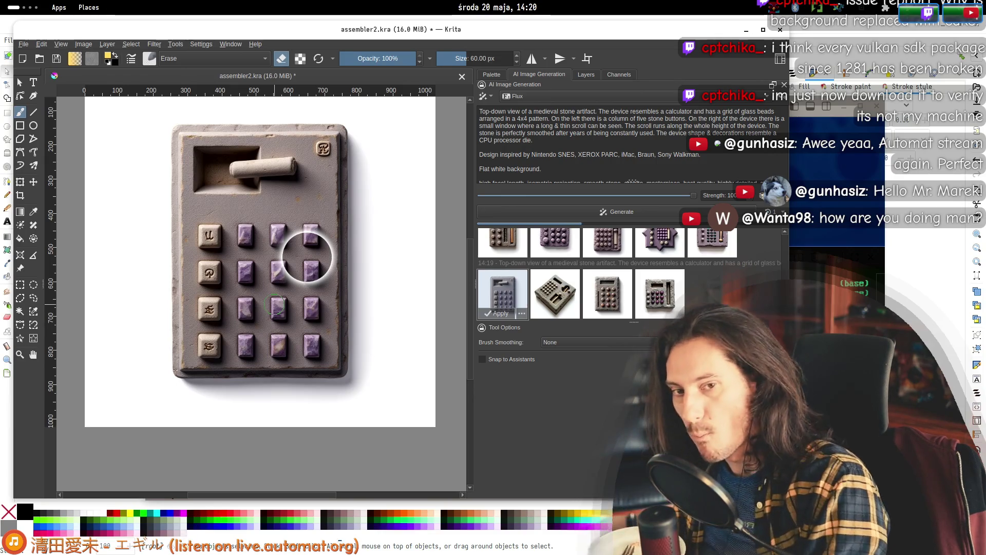
{"action": "left_click", "coordinate": [659, 292]}
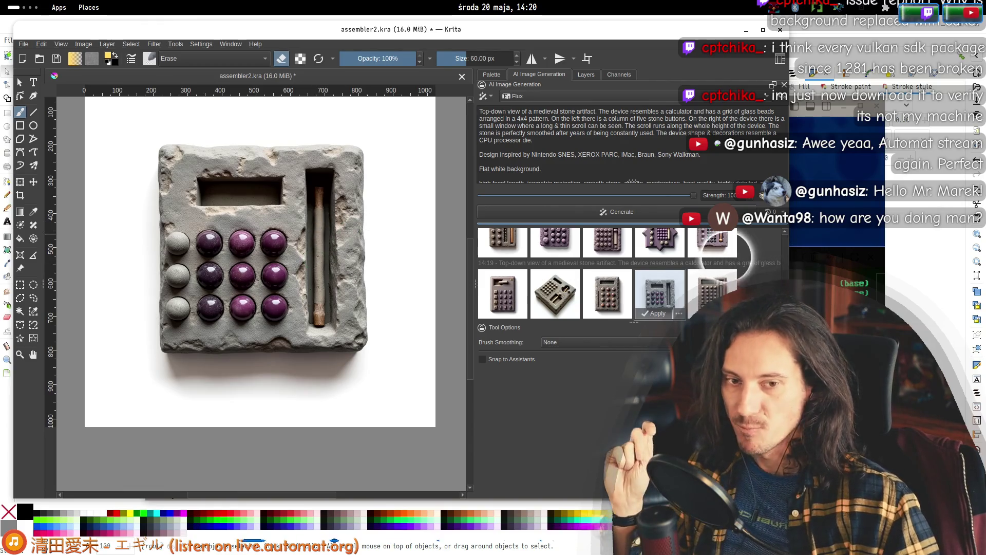
{"action": "left_click", "coordinate": [718, 288]}
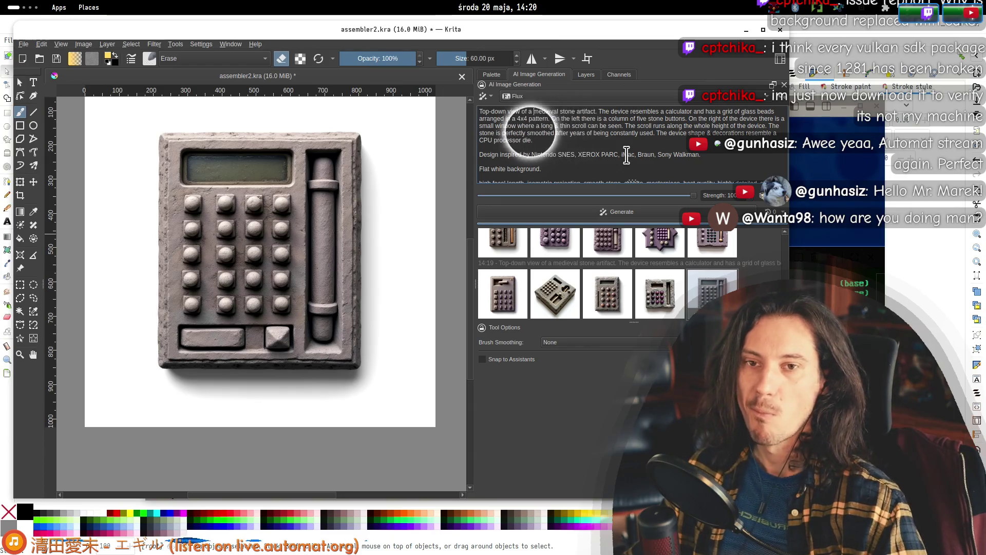
- Add 'well-made' before 'medieval' and replace 'decorations' with 'ornaments', generating after each edit
{"action": "type", "text": "well-made"}
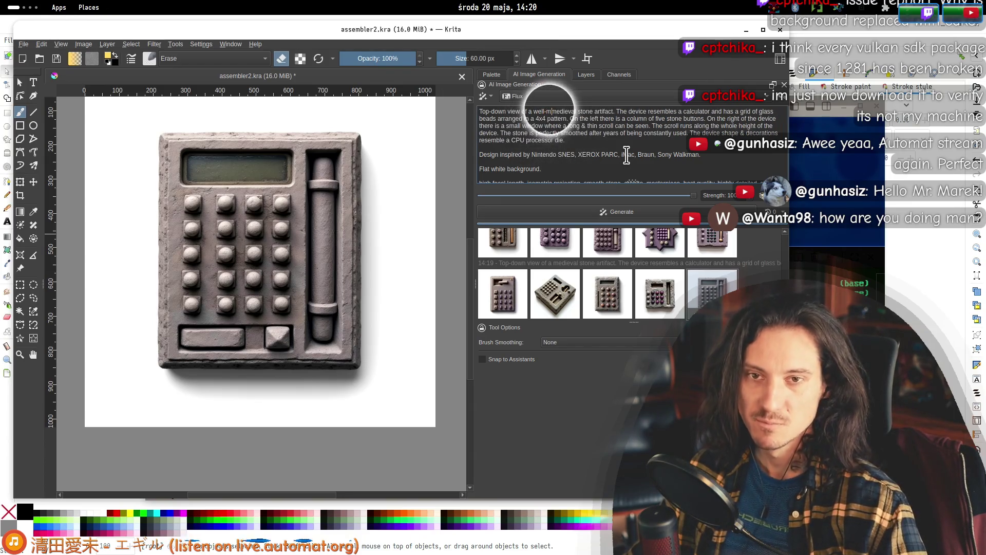
{"action": "left_click", "coordinate": [617, 213]}
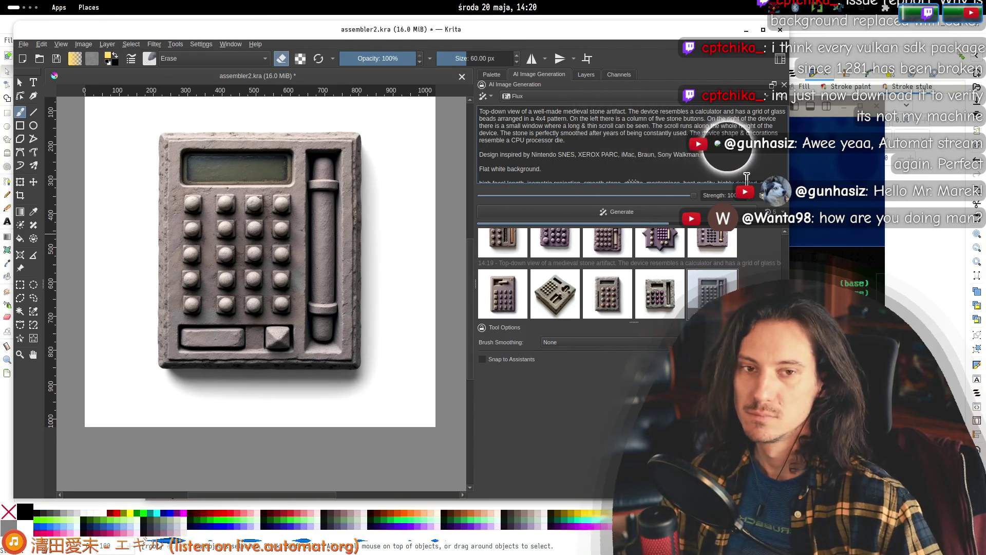
{"action": "double_click", "coordinate": [762, 132]}
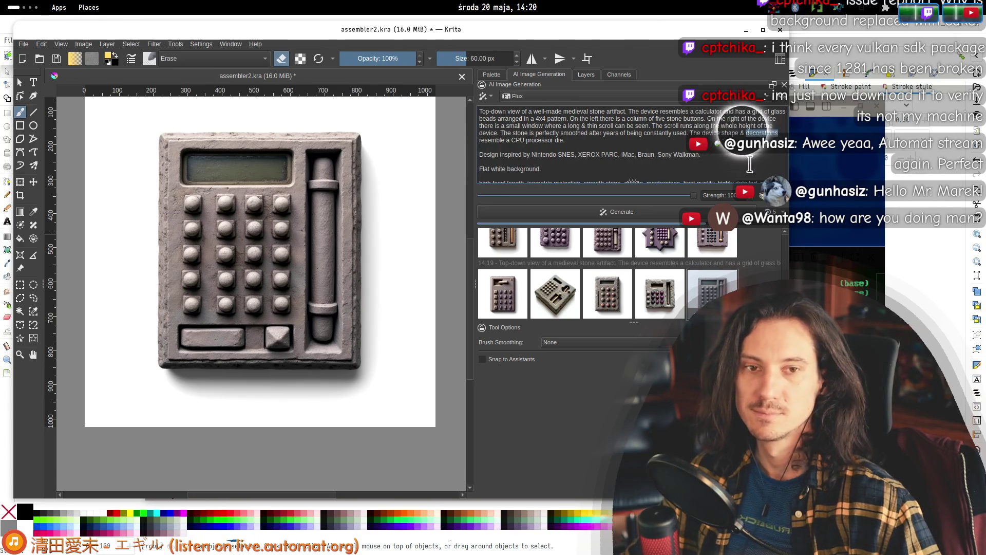
{"action": "type", "text": "orentts"}
{"action": "key", "text": "ctrl+End"}
{"action": "key", "text": "ctrl+Return"}
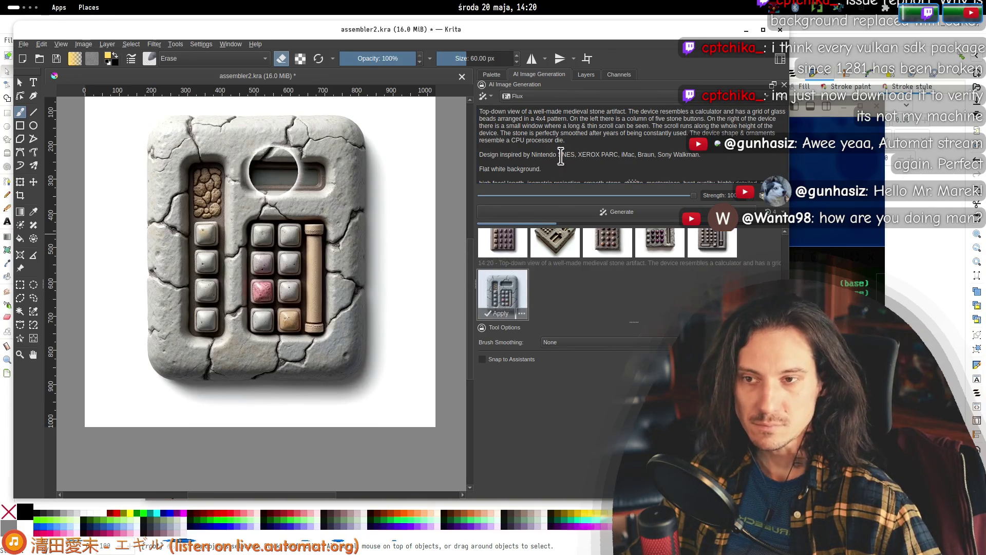
{"action": "left_click", "coordinate": [525, 140]}
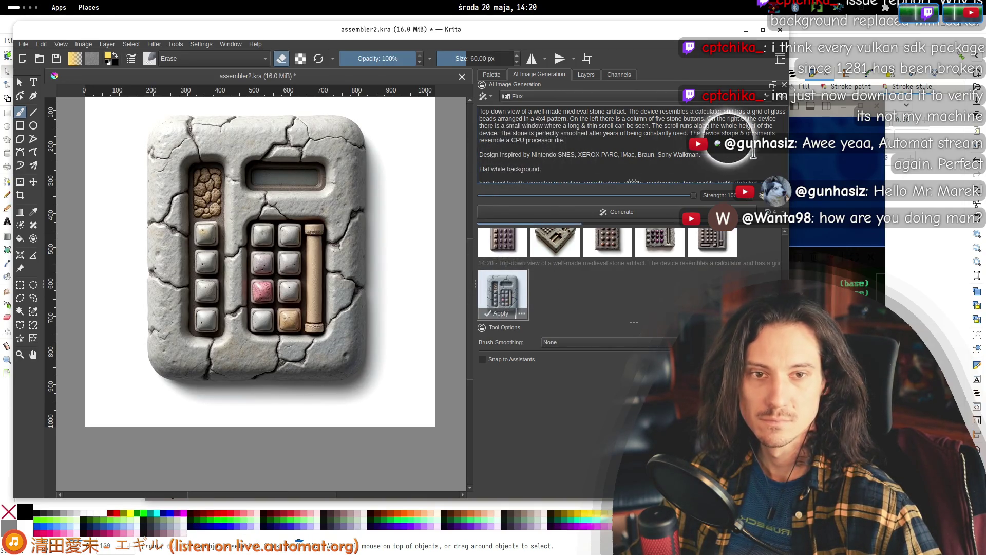
- End the CPU die sentence with 'with its legs sticking around.' and preview the purple keypad result
{"action": "left_click", "coordinate": [563, 140]}
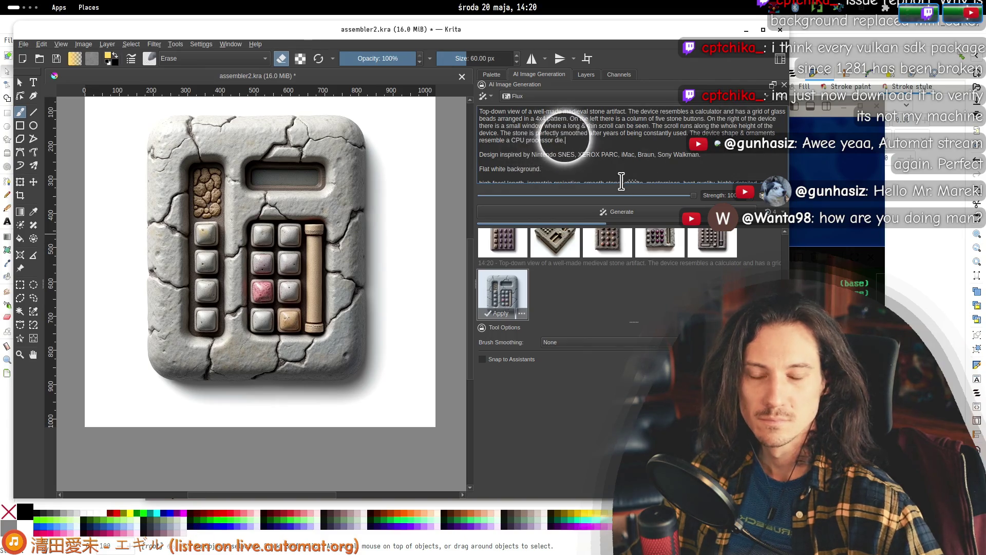
{"action": "type", "text": "with its le"}
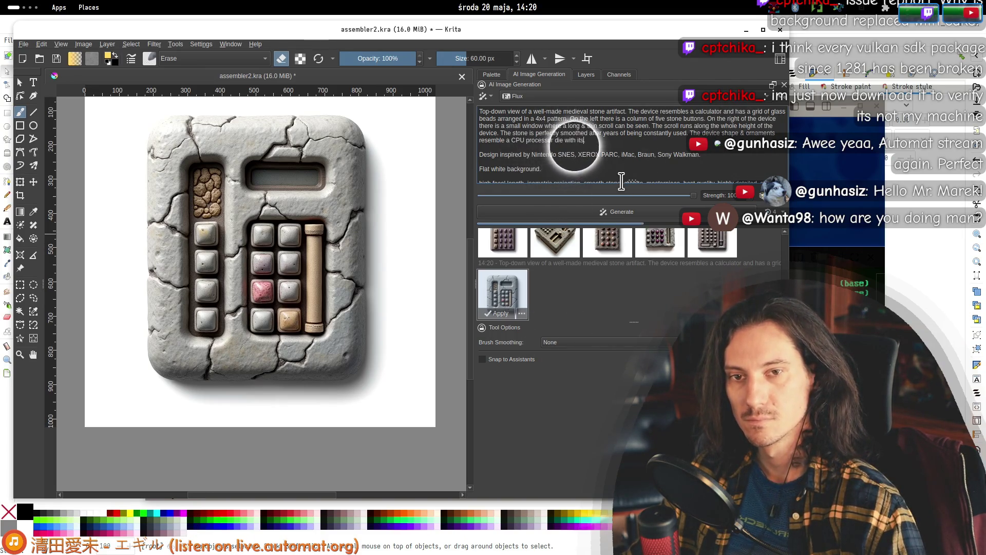
{"action": "type", "text": "gs."}
{"action": "left_click", "coordinate": [587, 141]}
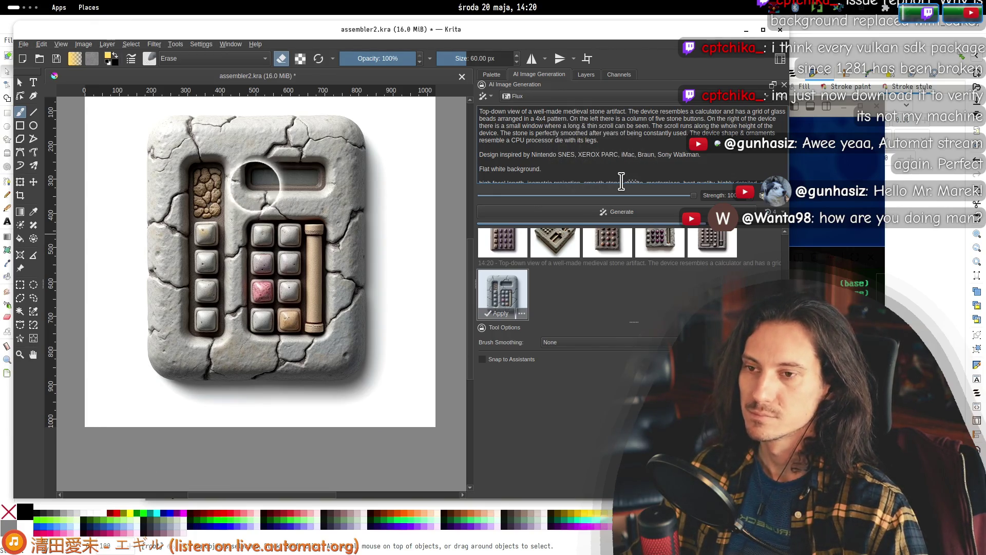
{"action": "type", "text": "po"}
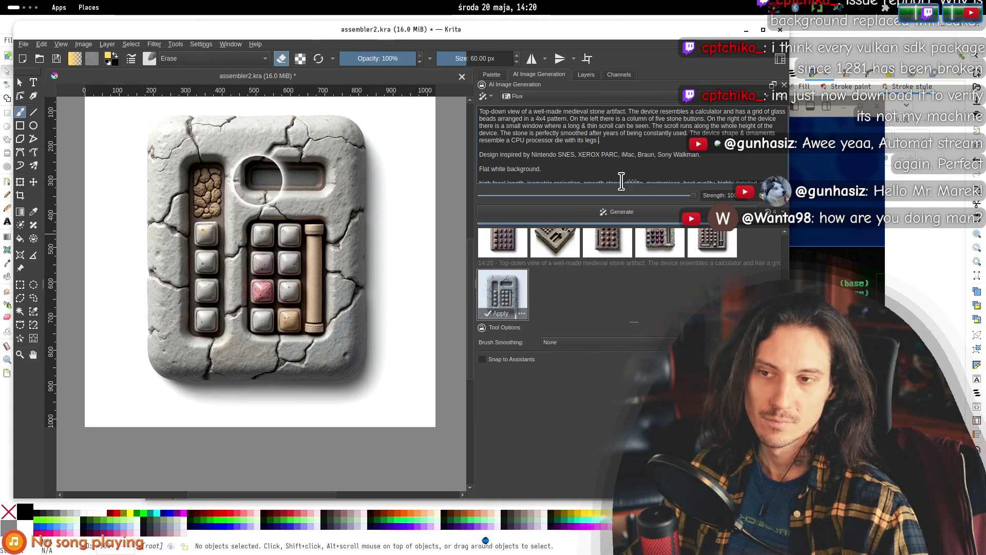
{"action": "type", "text": "inting to"}
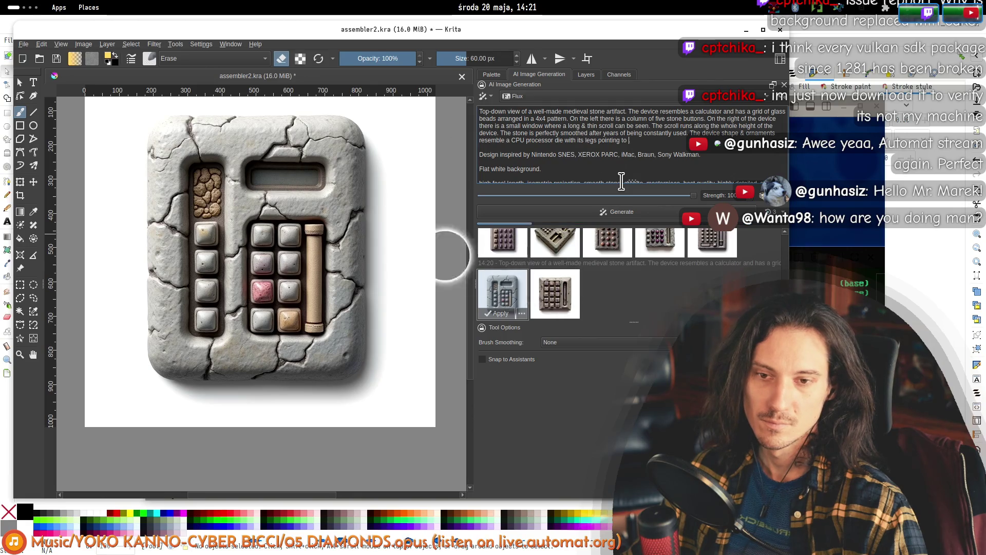
{"action": "key", "text": "ctrl+BackSpace"}
{"action": "key", "text": "ctrl+BackSpace"}
{"action": "type", "text": "s"}
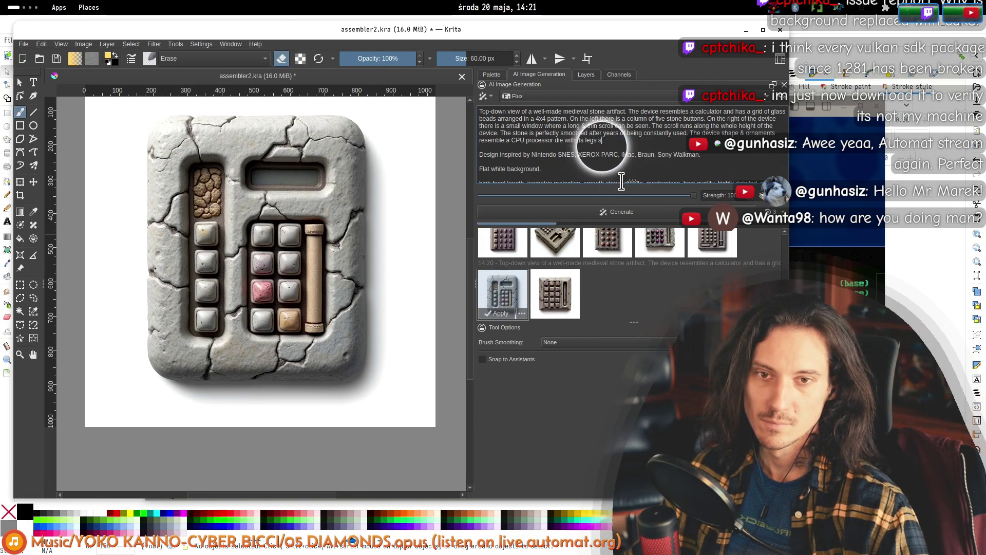
{"action": "type", "text": "ticking around."}
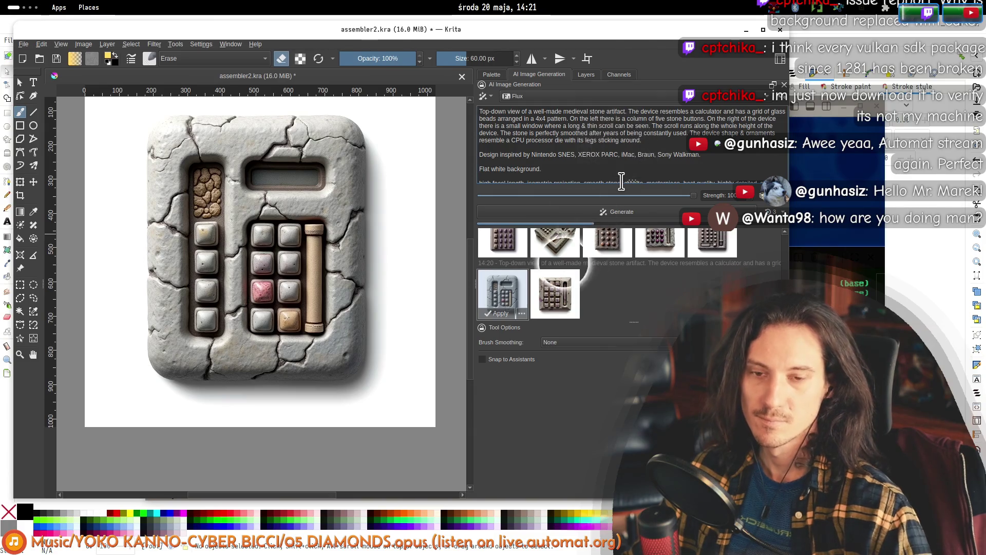
{"action": "left_click", "coordinate": [546, 285]}
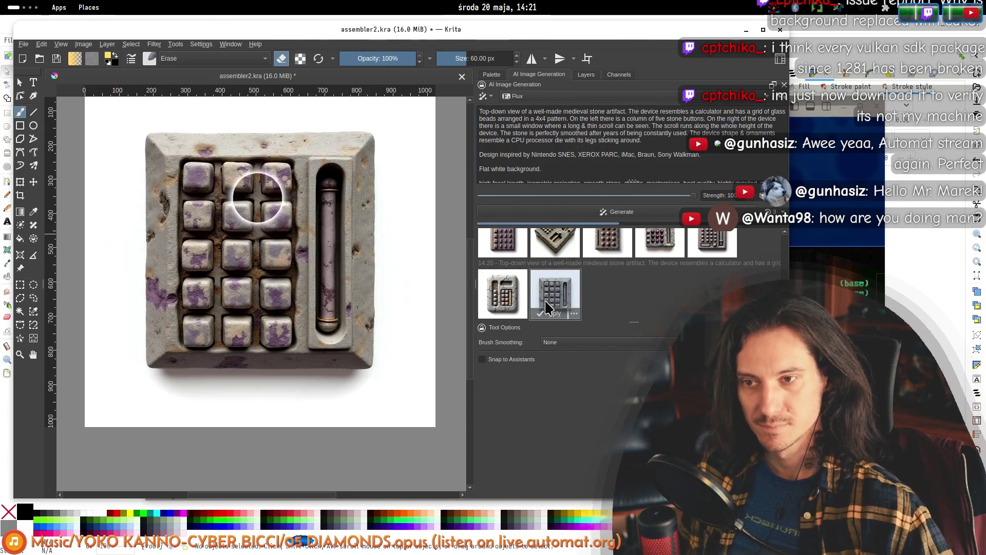
- Compare the cracked stone, second and third results, zooming out to see the whole images
{"action": "left_click", "coordinate": [513, 290]}
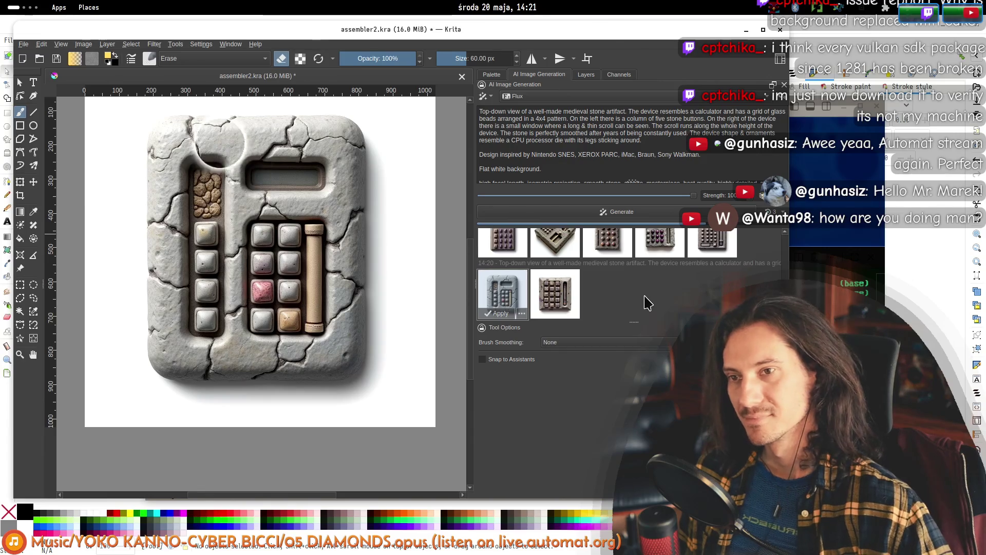
{"action": "left_click", "coordinate": [553, 305]}
{"action": "key", "text": "minus"}
{"action": "key", "text": "minus"}
{"action": "key", "text": "minus"}
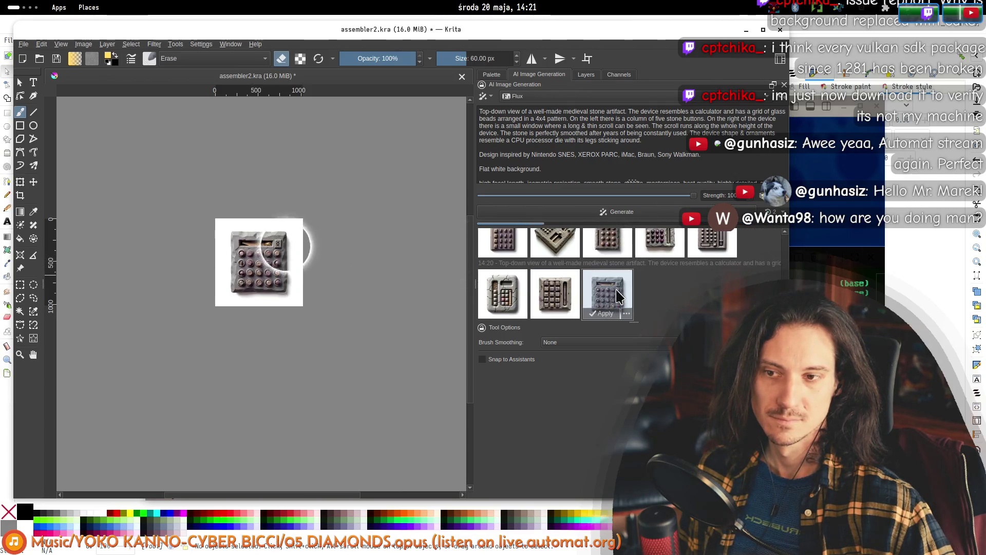
{"action": "scroll", "coordinate": [267, 251], "scroll_direction": "up", "scroll_amount": 5}
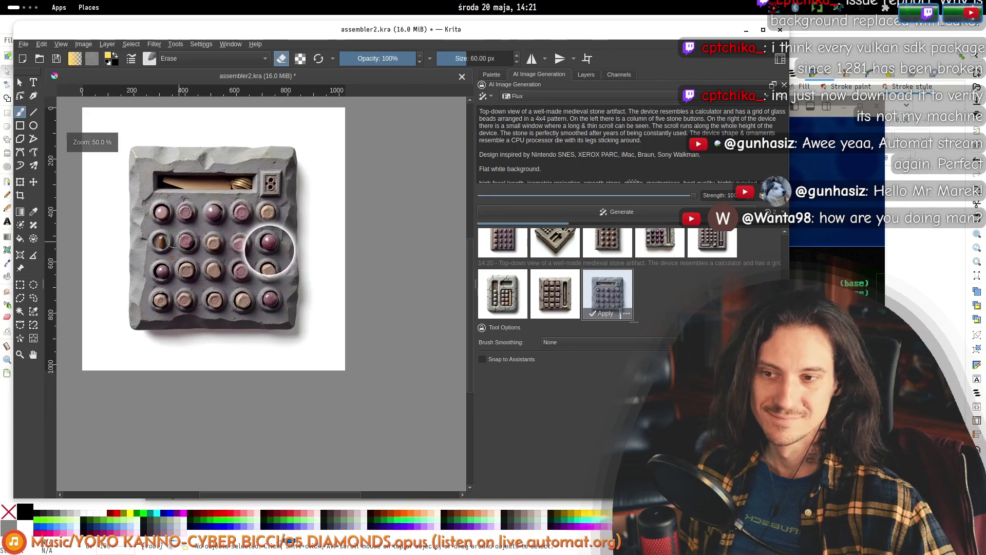
{"action": "scroll", "coordinate": [249, 191], "scroll_direction": "down", "scroll_amount": 6}
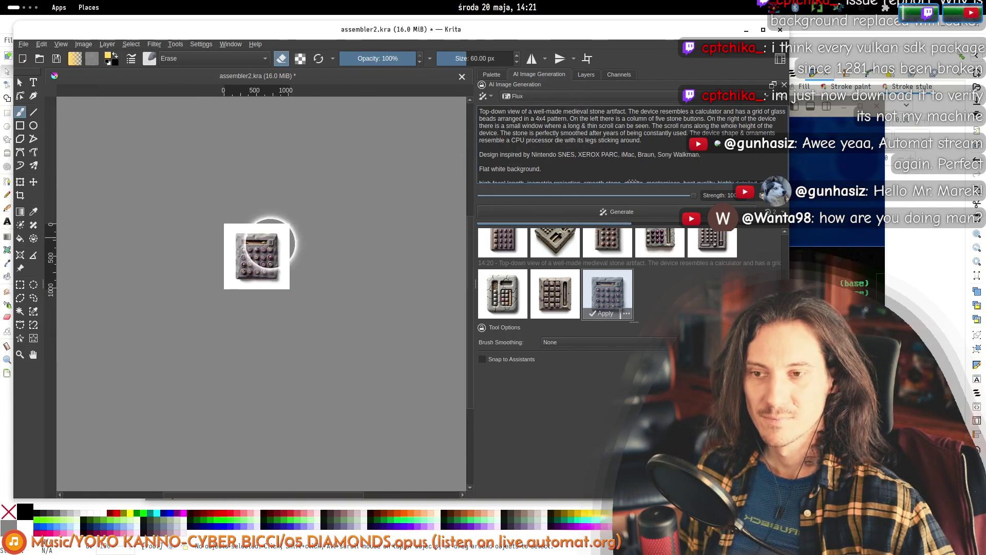
{"action": "scroll", "coordinate": [257, 251], "scroll_direction": "up", "scroll_amount": 5}
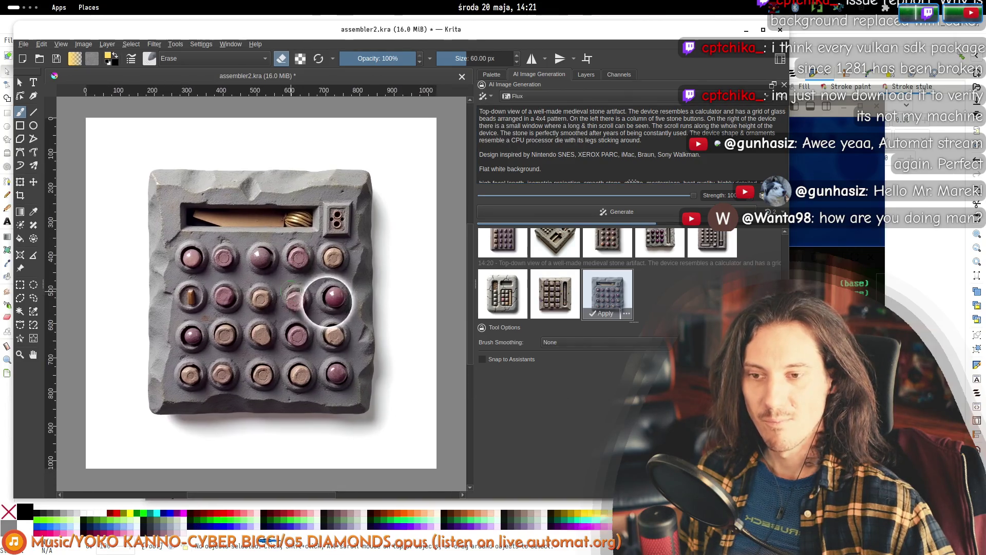
{"action": "left_click", "coordinate": [550, 291]}
{"action": "left_click", "coordinate": [512, 298]}
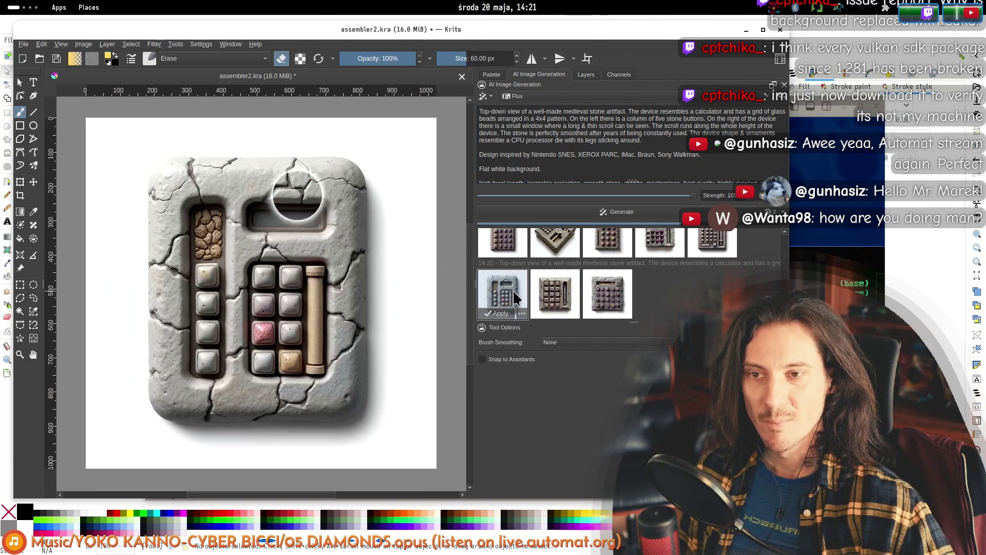
{"action": "left_click", "coordinate": [615, 300]}
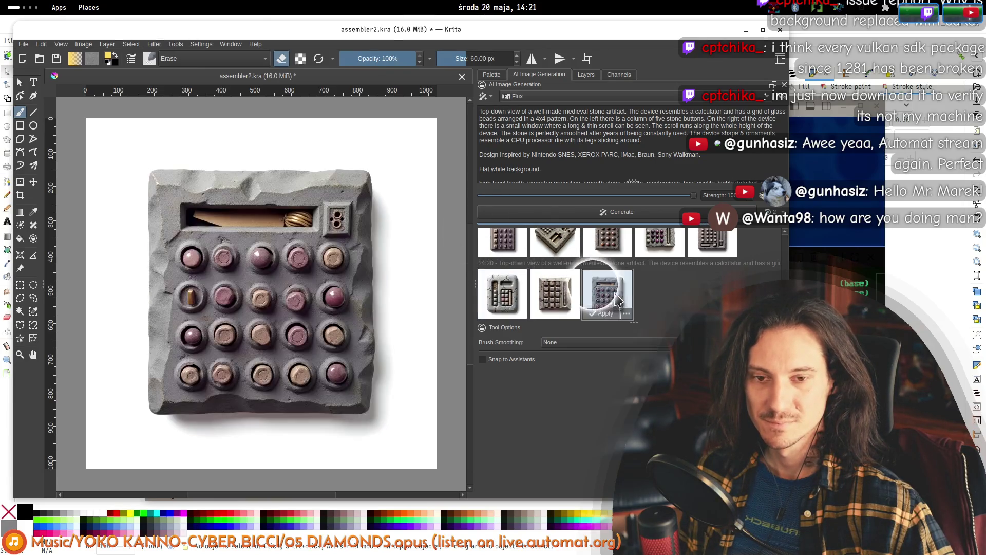
- Step through the latest batch's four results, ending on the grey calculator with copper bead keys
{"action": "left_click", "coordinate": [715, 253]}
{"action": "scroll", "coordinate": [698, 290], "scroll_direction": "up", "scroll_amount": 1}
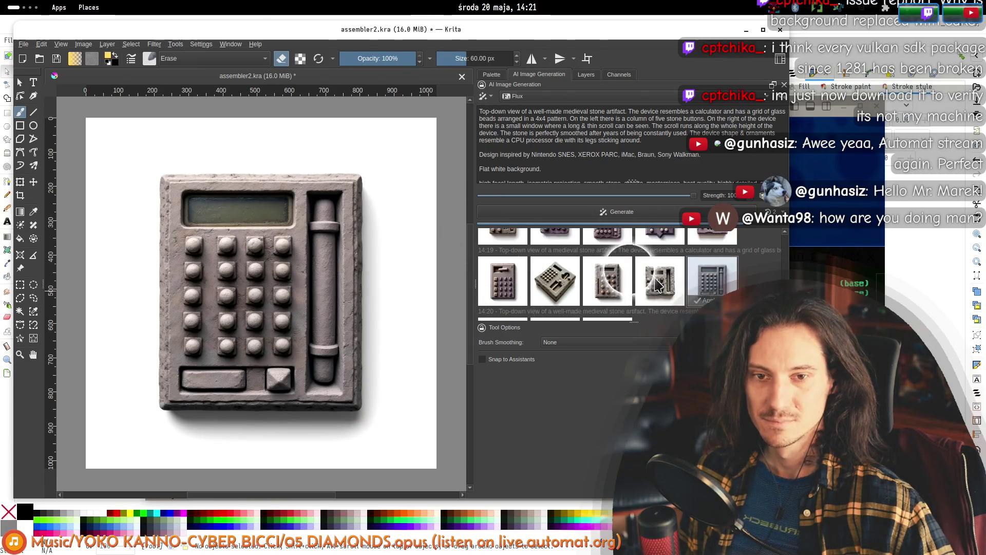
{"action": "left_click", "coordinate": [658, 284]}
{"action": "left_click", "coordinate": [607, 282]}
{"action": "left_click", "coordinate": [555, 283]}
{"action": "left_click", "coordinate": [501, 278]}
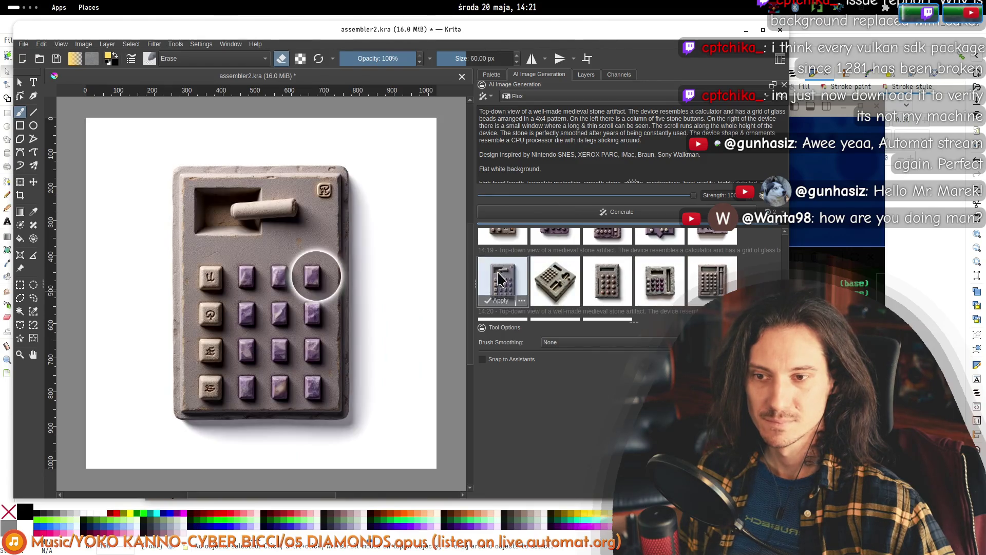
{"action": "scroll", "coordinate": [502, 284], "scroll_direction": "down", "scroll_amount": 1}
{"action": "left_click", "coordinate": [652, 297]}
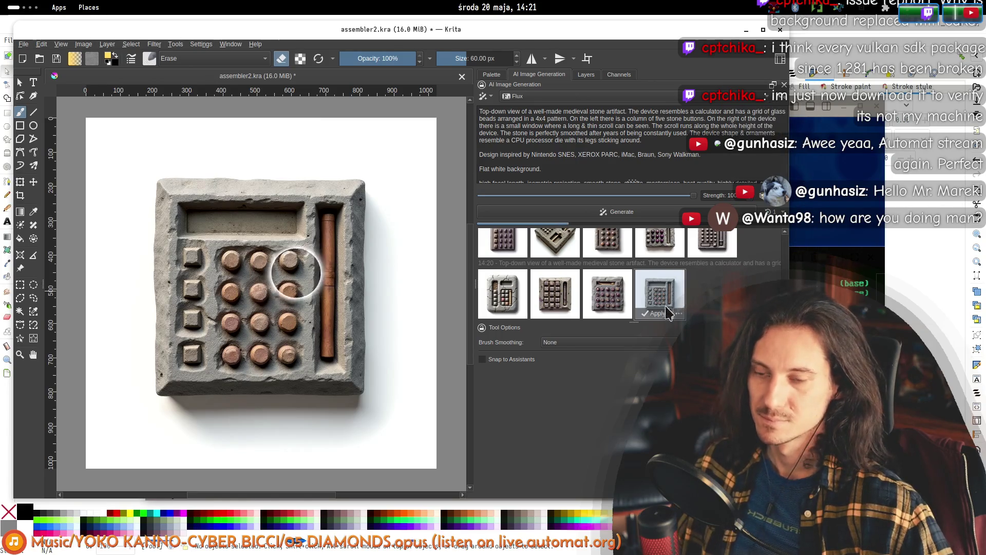
{"action": "key", "text": "alt+Tab"}
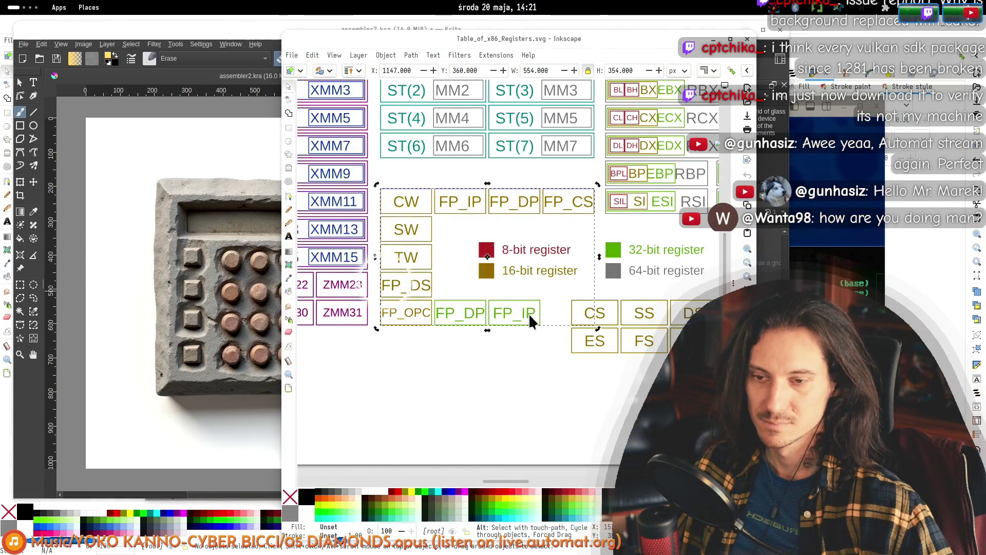
{"action": "key", "text": "alt+Tab"}
{"action": "key", "text": "alt+Tab"}
{"action": "key", "text": "Tab"}
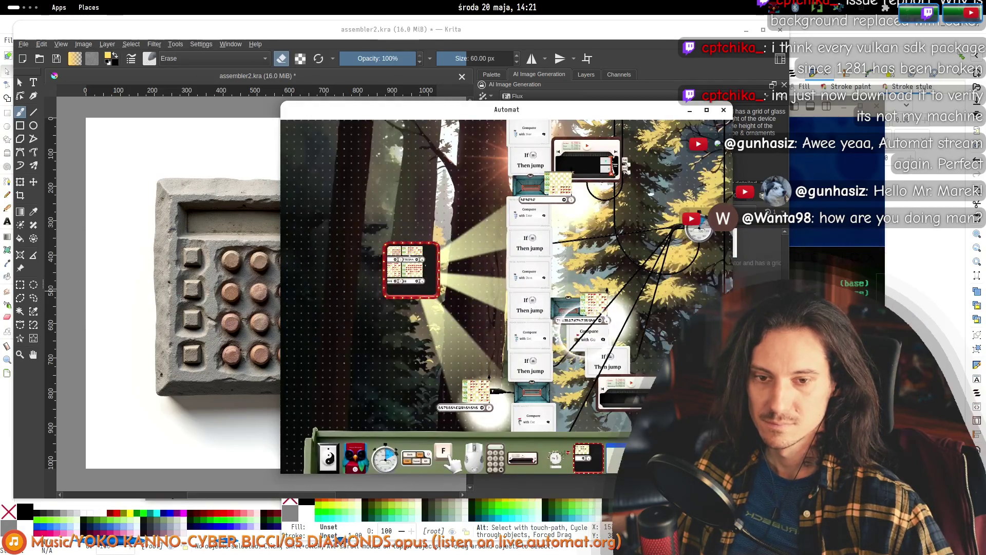
{"action": "scroll", "coordinate": [613, 335], "scroll_direction": "up", "scroll_amount": 8}
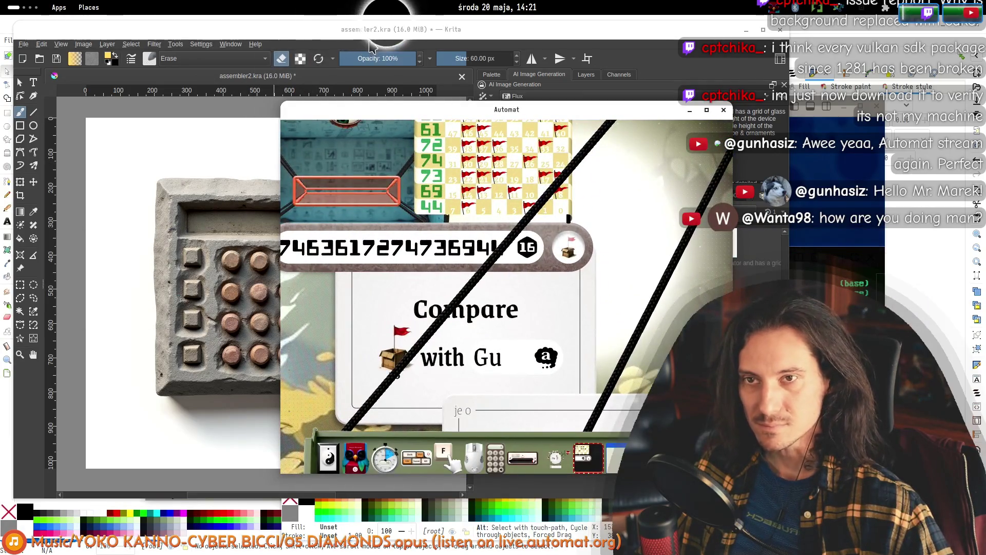
{"action": "key", "text": "alt+Tab"}
{"action": "left_click", "coordinate": [604, 294]}
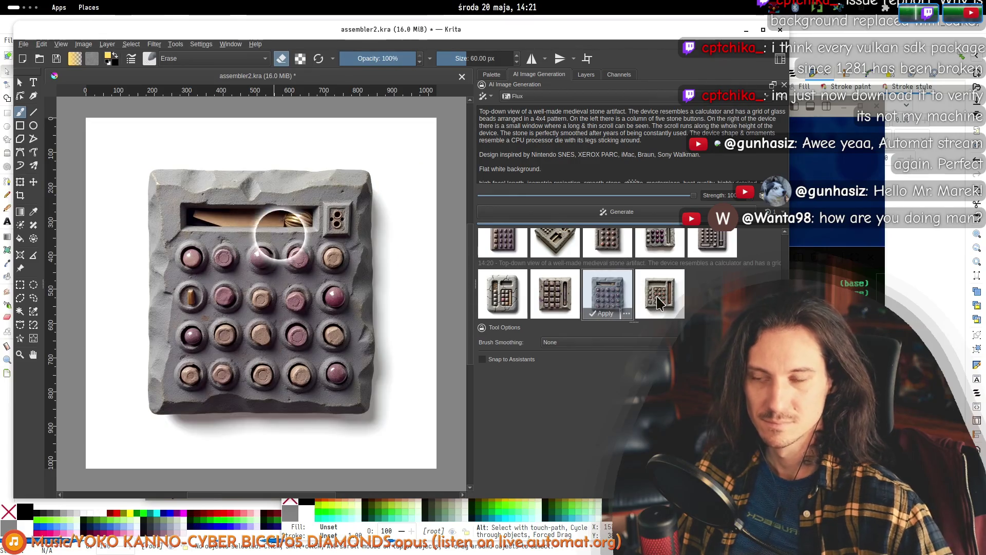
{"action": "key", "text": "alt+Tab"}
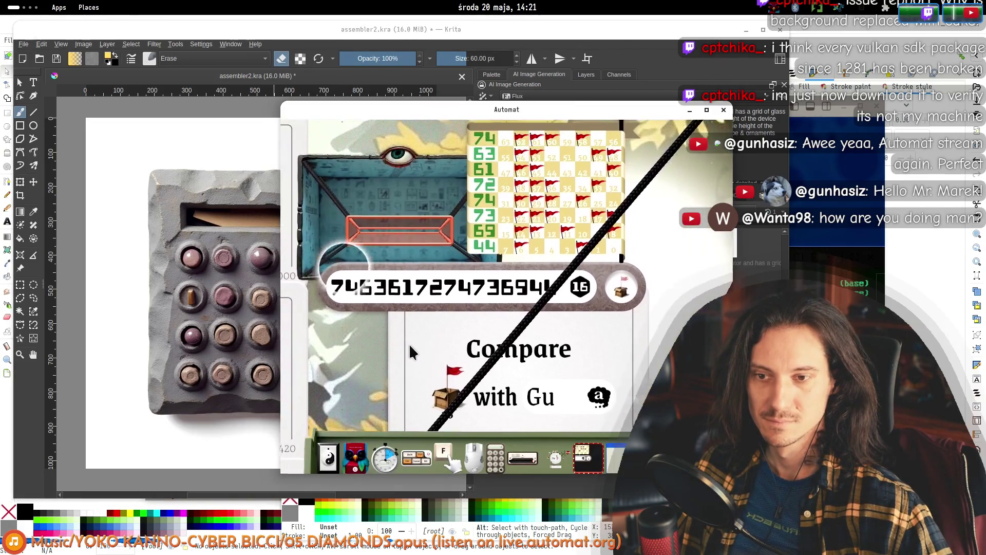
{"action": "key", "text": "alt+Tab"}
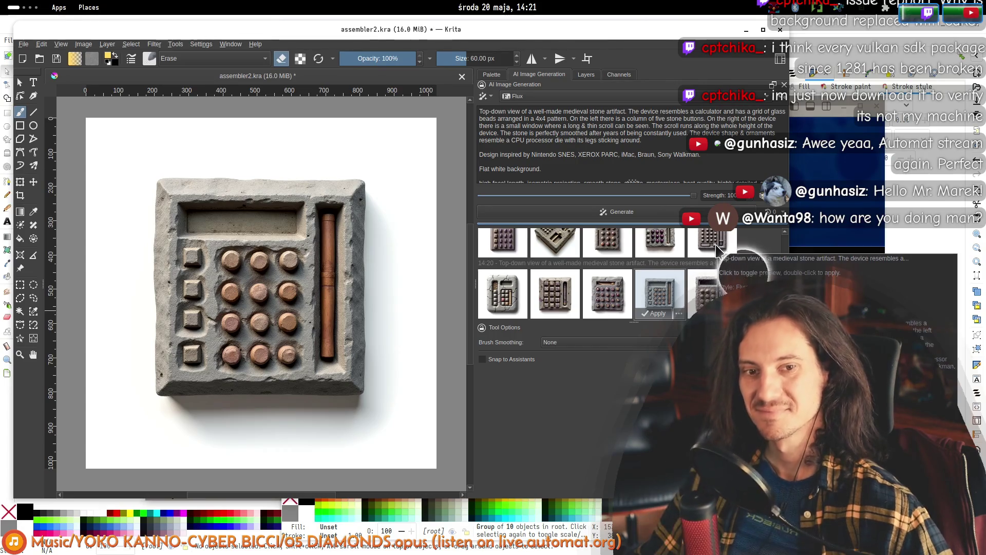
- Insert 'made out of smoothed & polished granite' after 'artifact' and generate a new 14:22 batch
{"action": "left_click", "coordinate": [705, 297]}
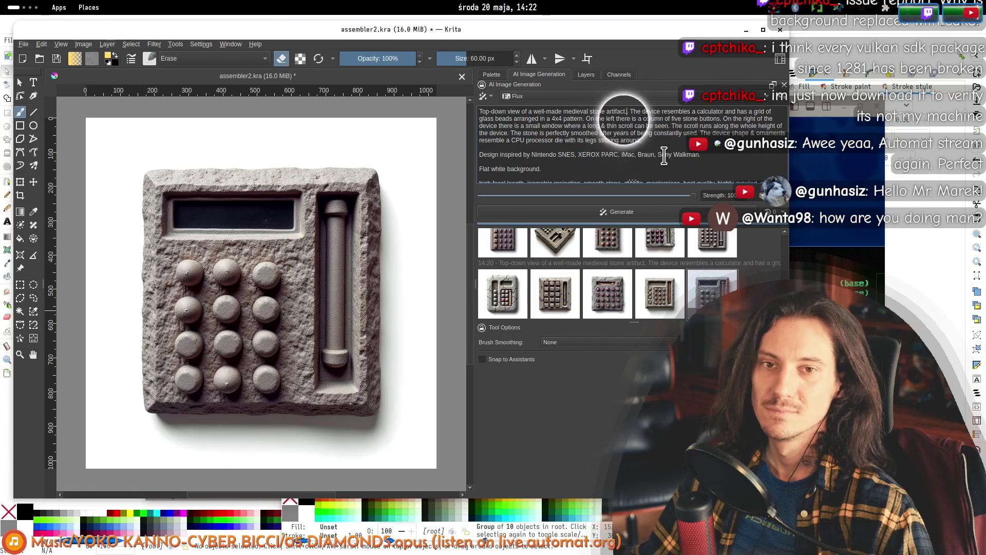
{"action": "type", "text": "e out of smoothed "}
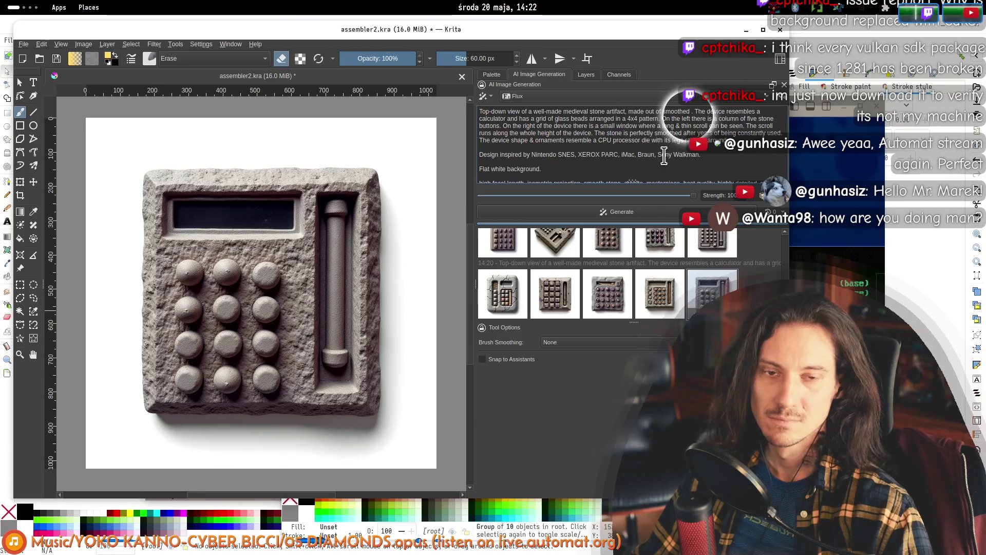
{"action": "type", "text": "ite"}
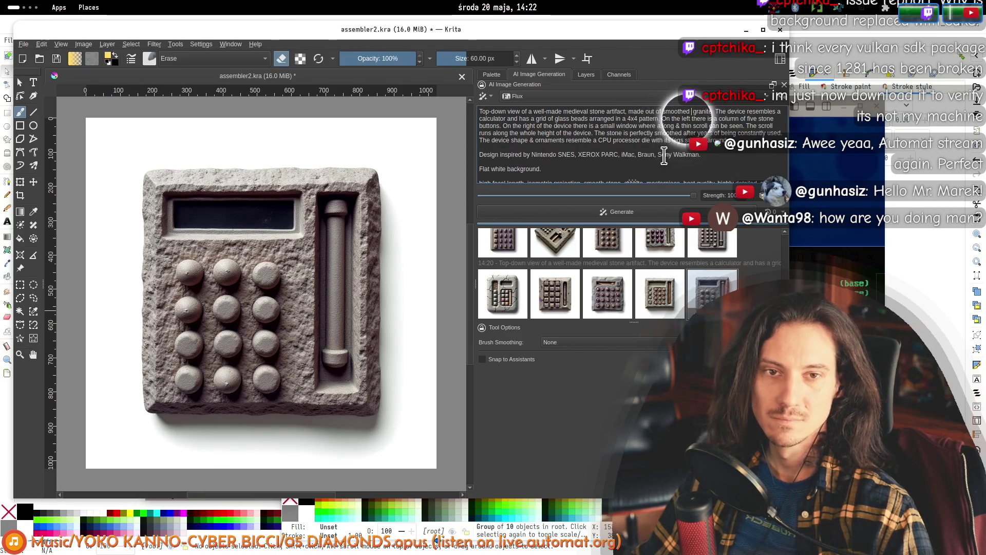
{"action": "type", "text": "polished"}
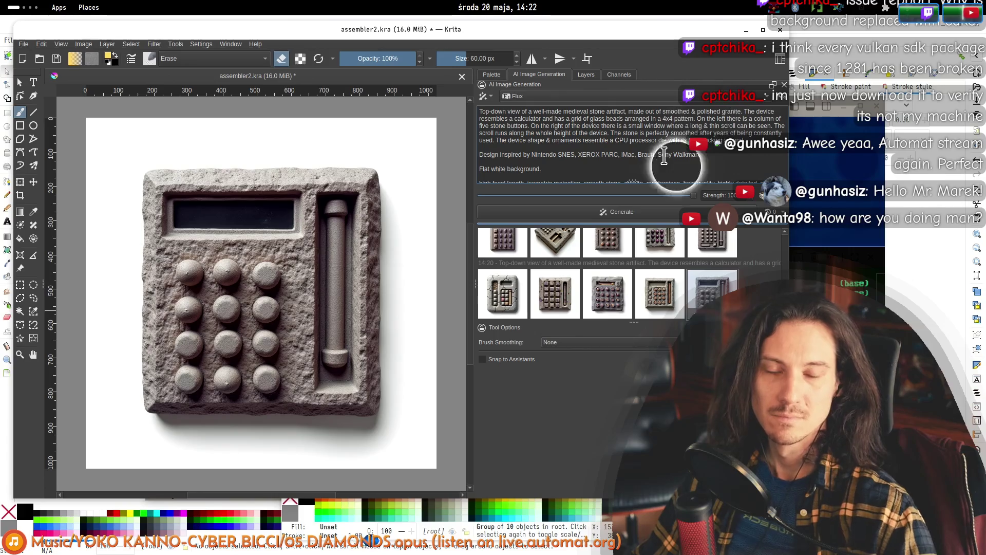
{"action": "scroll", "coordinate": [668, 162], "scroll_direction": "down", "scroll_amount": 1}
{"action": "left_click", "coordinate": [620, 219]}
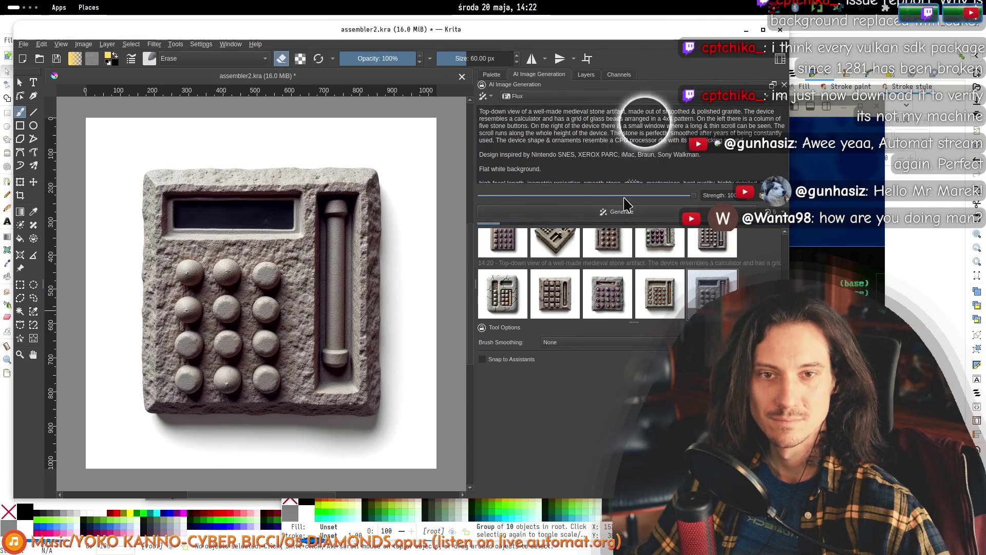
{"action": "scroll", "coordinate": [745, 140], "scroll_direction": "down", "scroll_amount": 1}
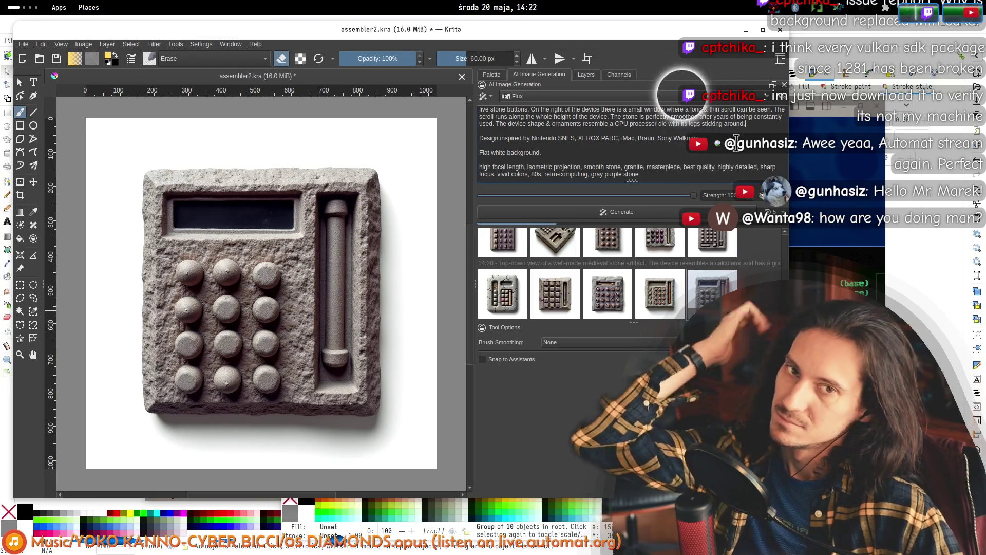
{"action": "scroll", "coordinate": [735, 138], "scroll_direction": "up", "scroll_amount": 1}
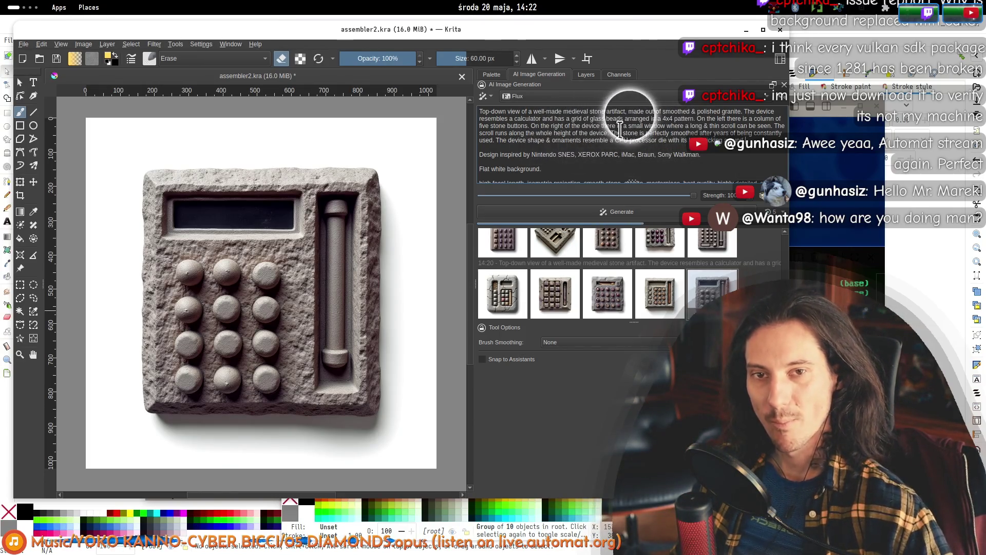
{"action": "scroll", "coordinate": [622, 133], "scroll_direction": "down", "scroll_amount": 1}
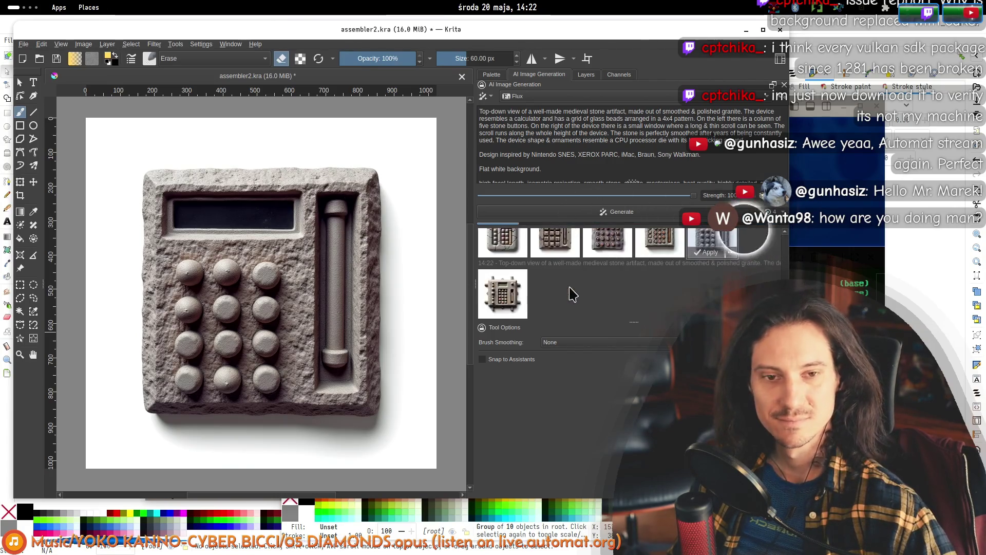
- Preview the three new 14:22 results, comparing the first two and ending on the third
{"action": "left_click", "coordinate": [500, 302]}
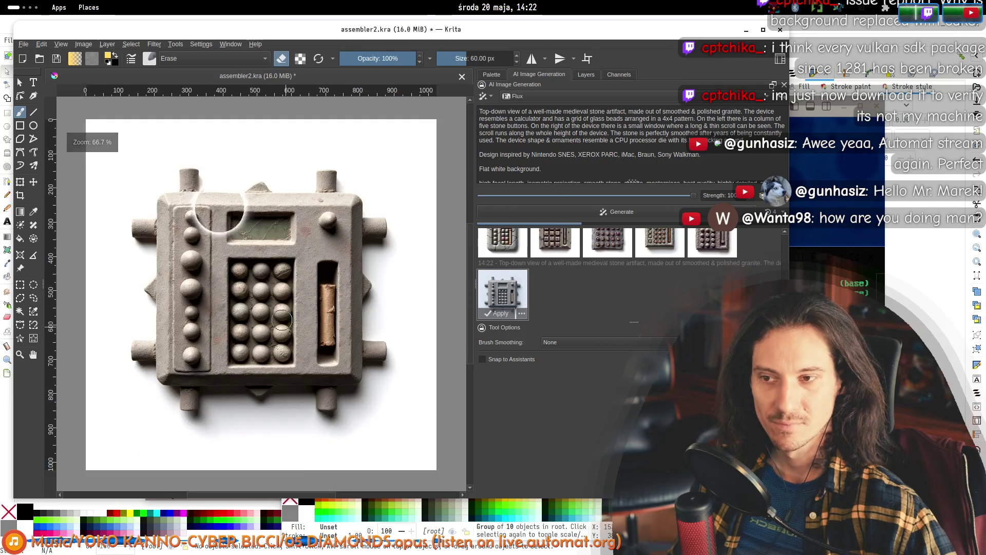
{"action": "left_click_drag", "start_coordinate": [275, 196], "coordinate": [263, 180]}
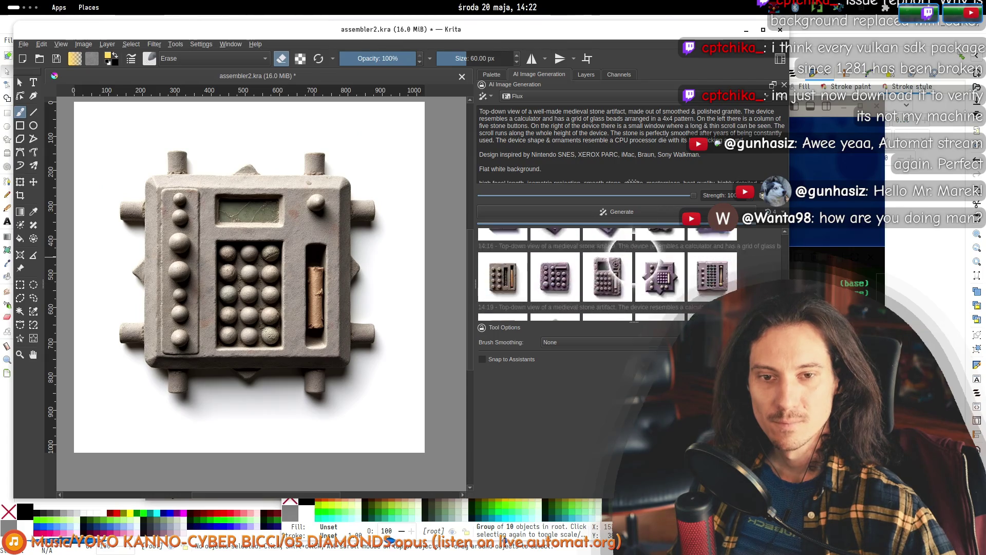
{"action": "scroll", "coordinate": [569, 262], "scroll_direction": "down", "scroll_amount": 2}
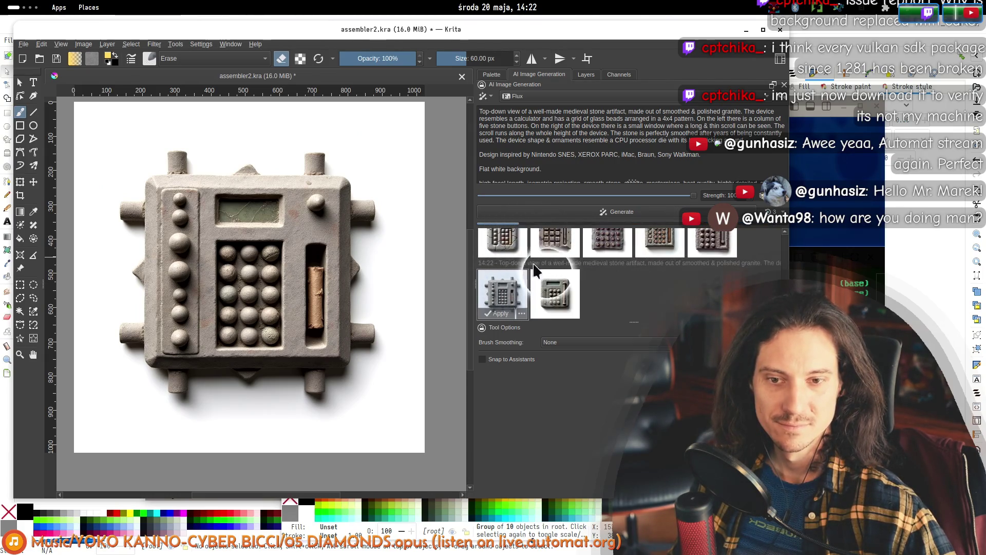
{"action": "left_click", "coordinate": [552, 302]}
{"action": "left_click", "coordinate": [521, 295]}
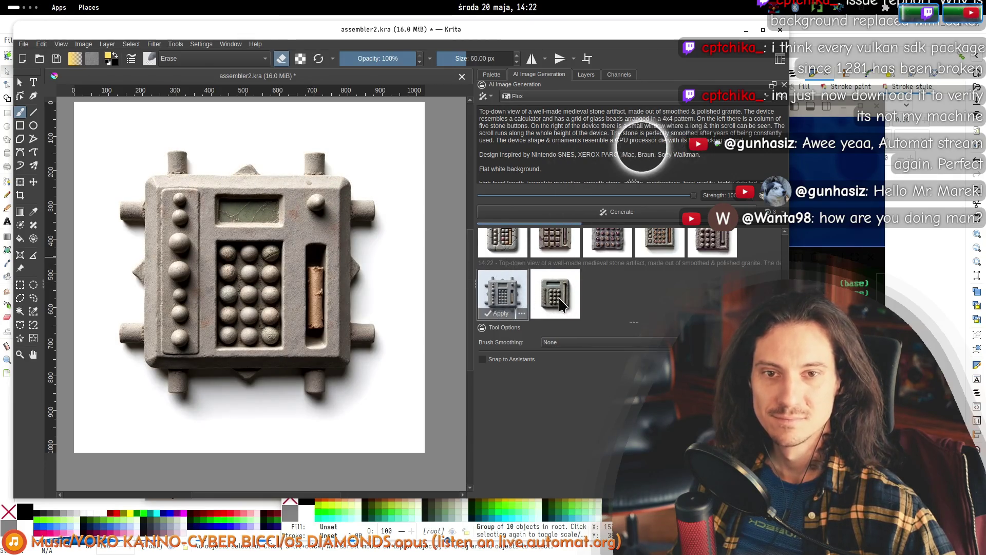
{"action": "mouse_move", "coordinate": [576, 301]}
{"action": "left_click", "coordinate": [565, 298]}
{"action": "left_click", "coordinate": [515, 296]}
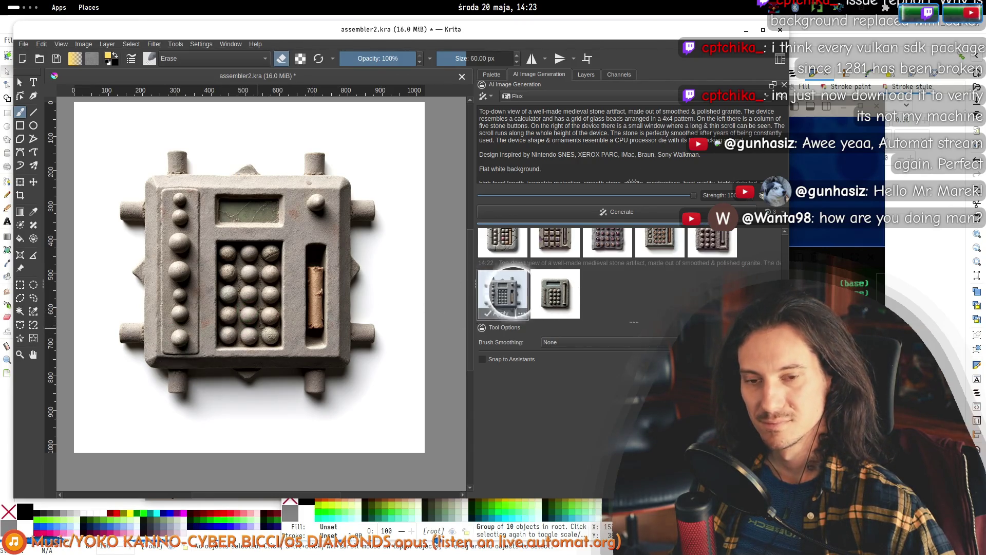
{"action": "left_click", "coordinate": [569, 306]}
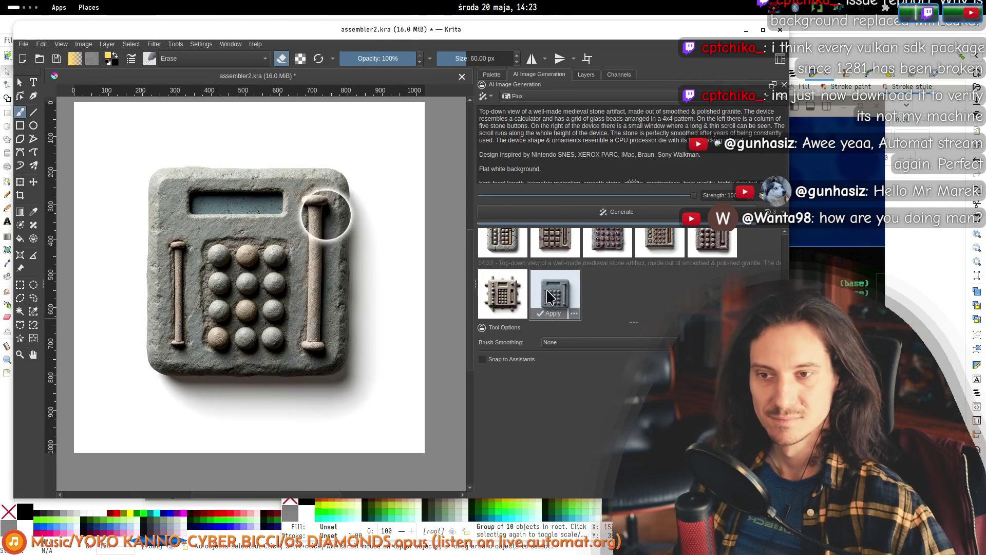
{"action": "scroll", "coordinate": [547, 296], "scroll_direction": "down", "scroll_amount": 8}
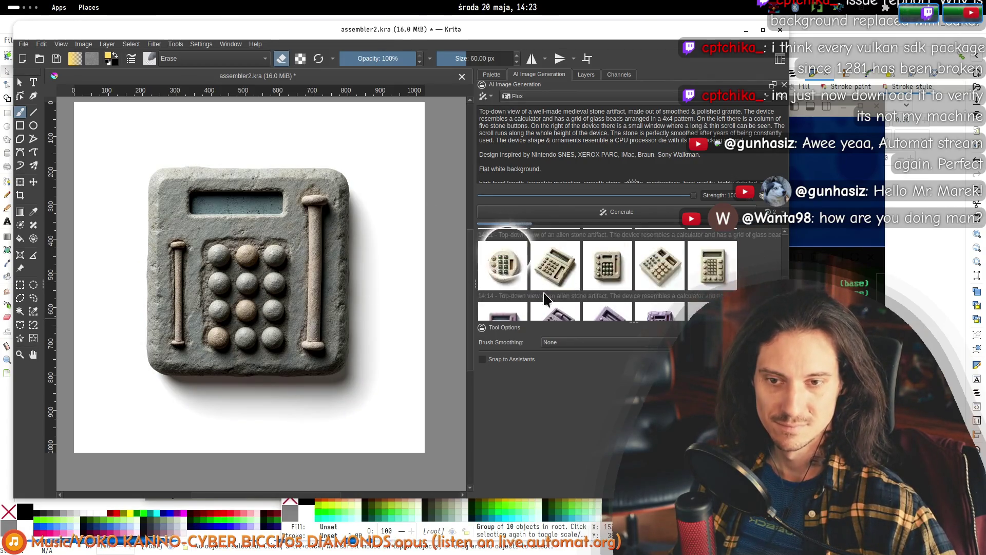
{"action": "scroll", "coordinate": [546, 307], "scroll_direction": "down", "scroll_amount": 5}
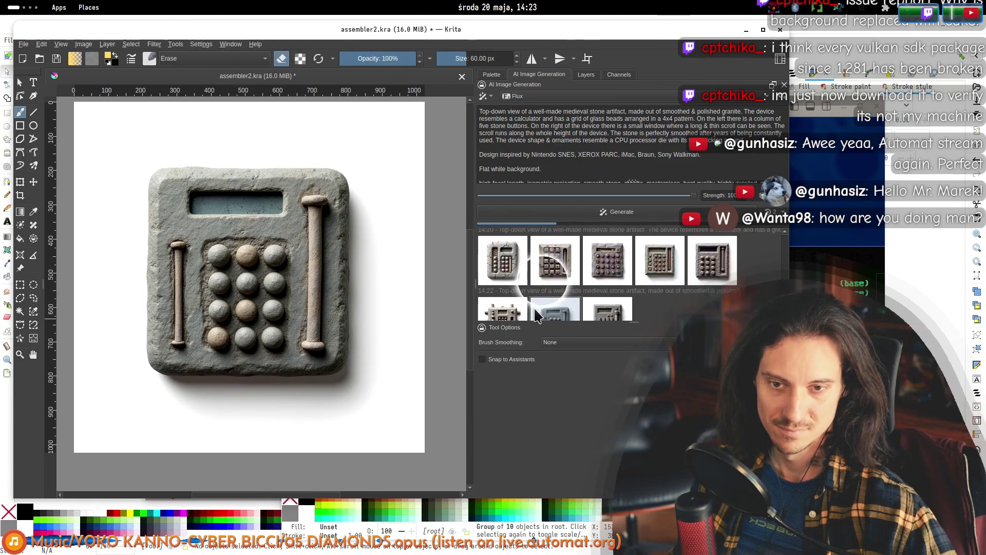
{"action": "left_click", "coordinate": [602, 294]}
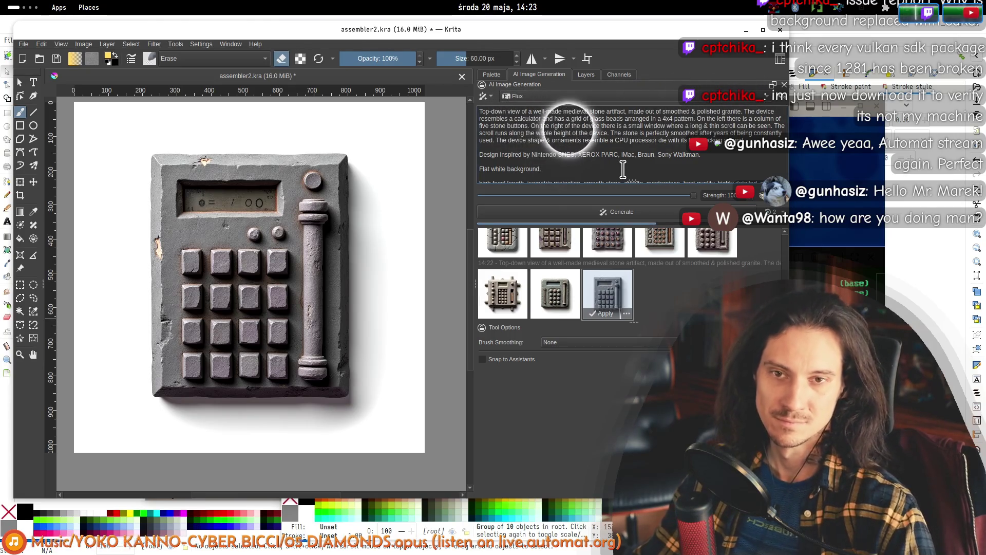
- Insert 'CPU / ' before 'calculator' in the prompt
{"action": "type", "text": "CPU /"}
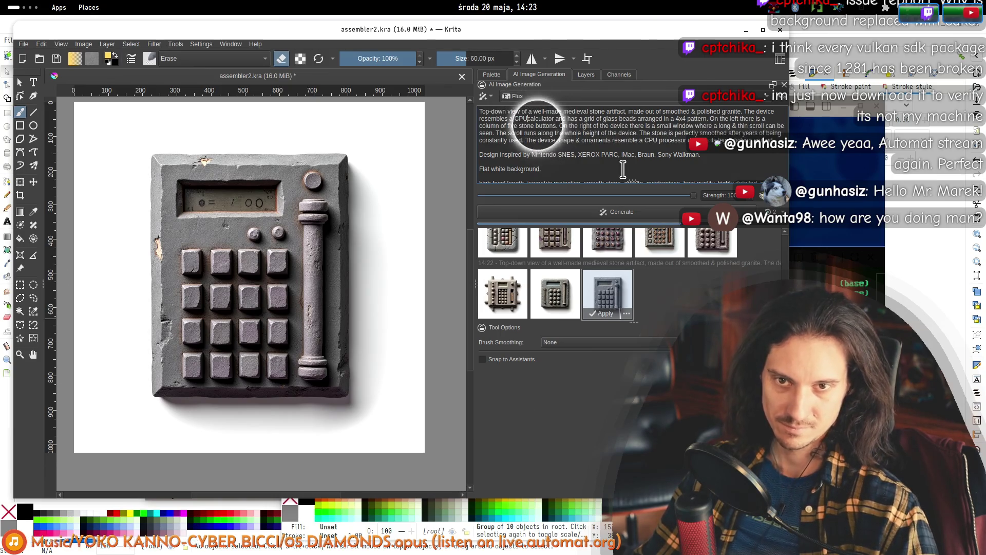
{"action": "left_click", "coordinate": [724, 148]}
{"action": "left_click_drag", "start_coordinate": [713, 118], "coordinate": [589, 111]}
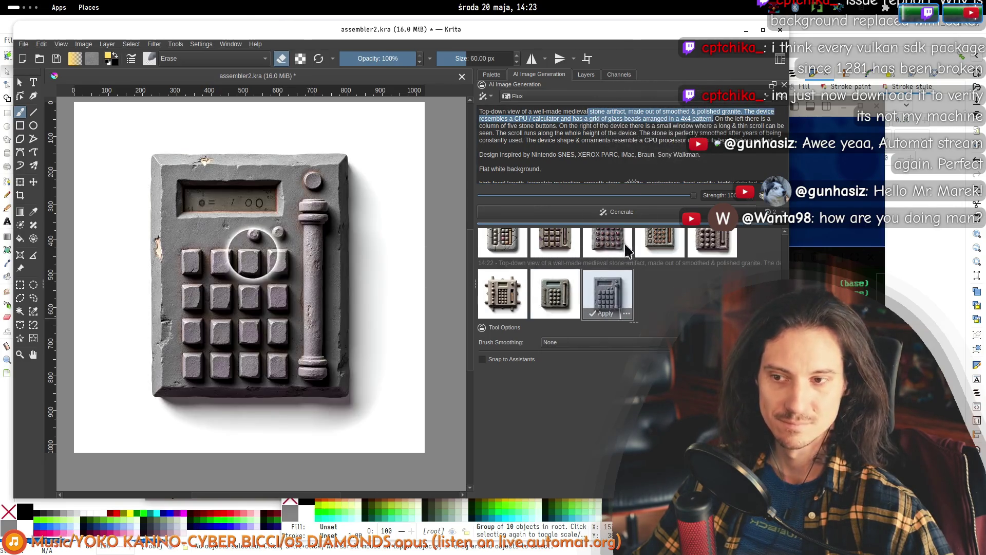
{"action": "left_click", "coordinate": [649, 121]}
- Compare the fourth, third, second and fifth results of the previous batch on the canvas
{"action": "left_click", "coordinate": [657, 288]}
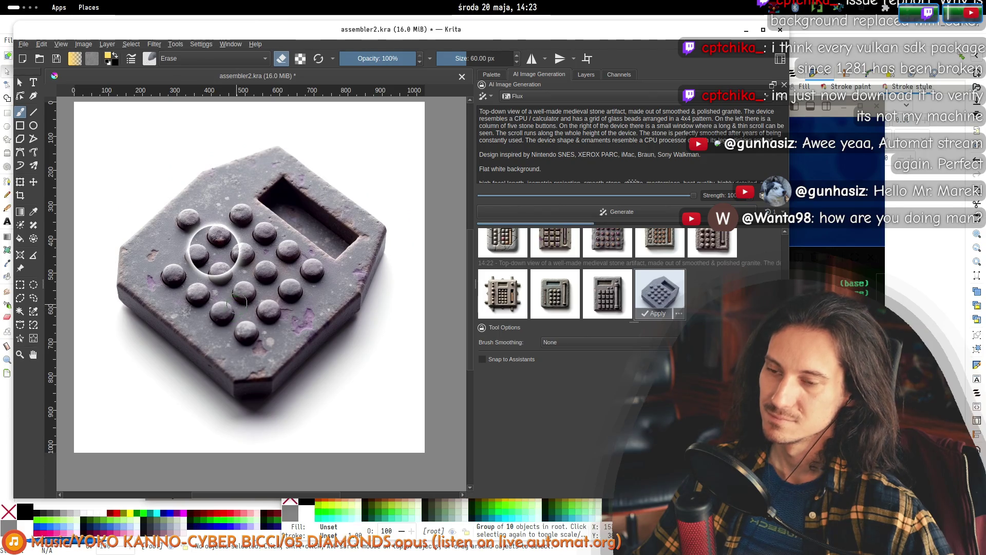
{"action": "left_click", "coordinate": [598, 303]}
{"action": "left_click", "coordinate": [658, 293]}
{"action": "left_click", "coordinate": [555, 293]}
{"action": "left_click", "coordinate": [596, 295]}
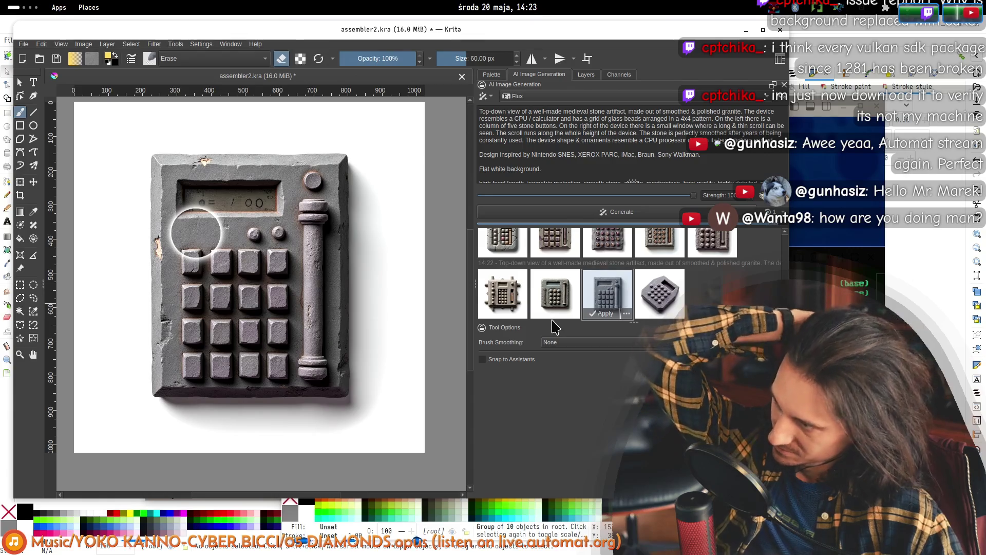
{"action": "left_click", "coordinate": [712, 293]}
- Generate a new 14:24 batch and preview its two results, ending on the bead-grid slab with slider
{"action": "left_click", "coordinate": [624, 167]}
{"action": "left_click", "coordinate": [614, 211]}
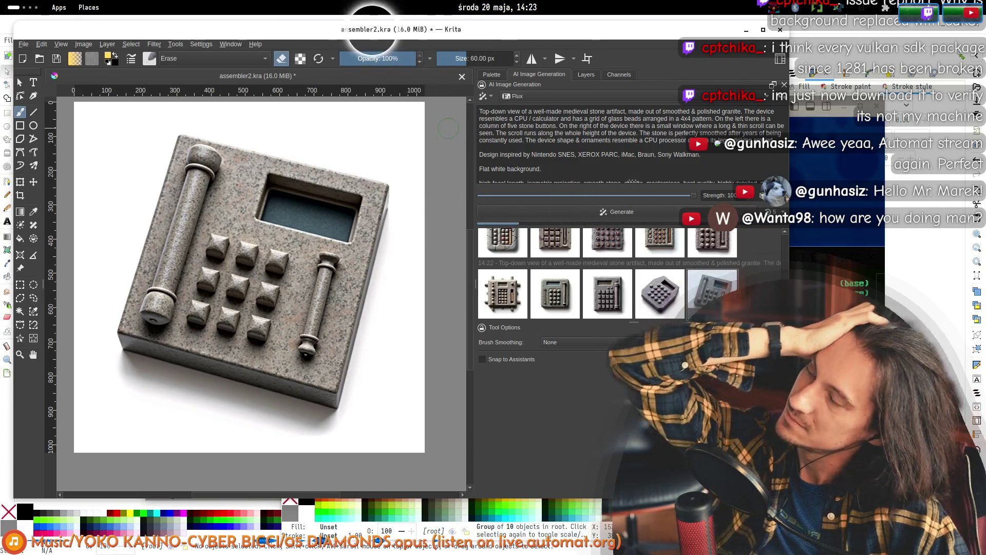
{"action": "mouse_move", "coordinate": [296, 30]}
{"action": "left_mouse_down"}
{"action": "mouse_move", "coordinate": [432, 286]}
{"action": "mouse_move", "coordinate": [341, 56]}
{"action": "mouse_move", "coordinate": [300, 58]}
{"action": "mouse_move", "coordinate": [295, 44]}
{"action": "left_mouse_up"}
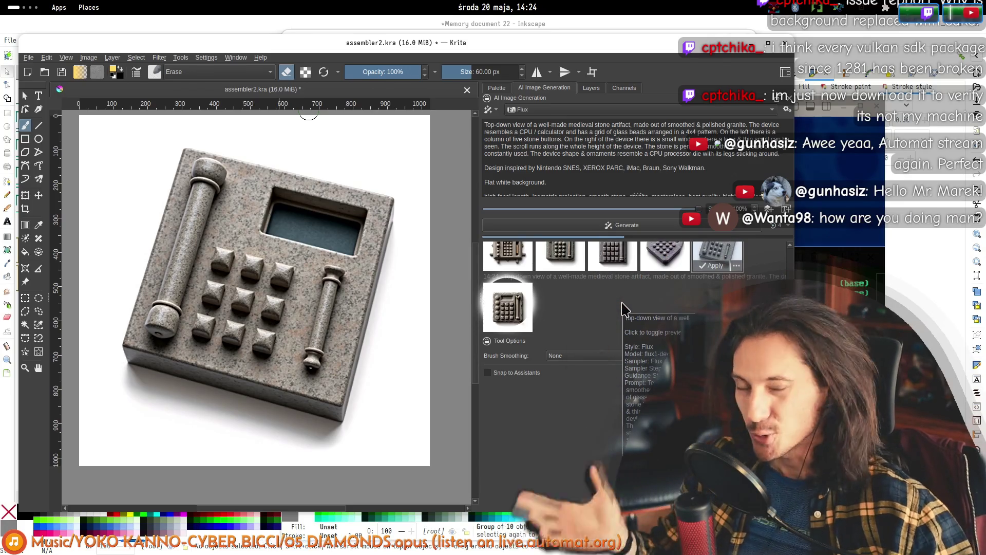
{"action": "left_click", "coordinate": [512, 316]}
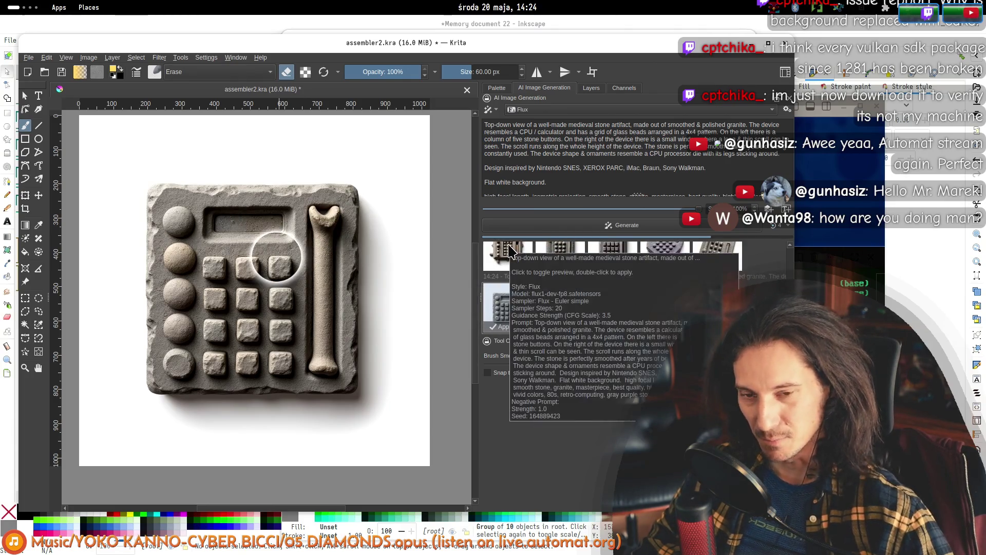
{"action": "scroll", "coordinate": [575, 319], "scroll_direction": "up", "scroll_amount": 1}
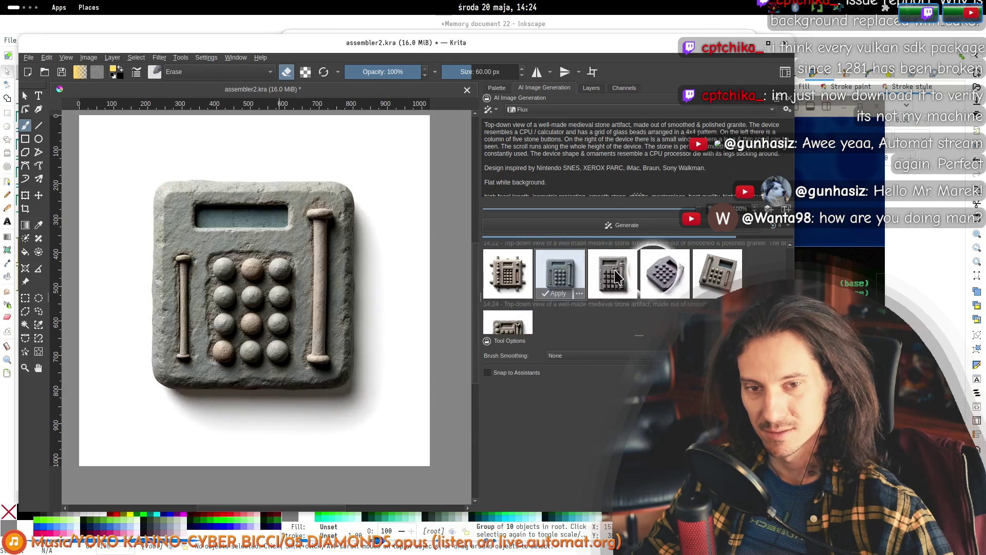
{"action": "mouse_move", "coordinate": [509, 284]}
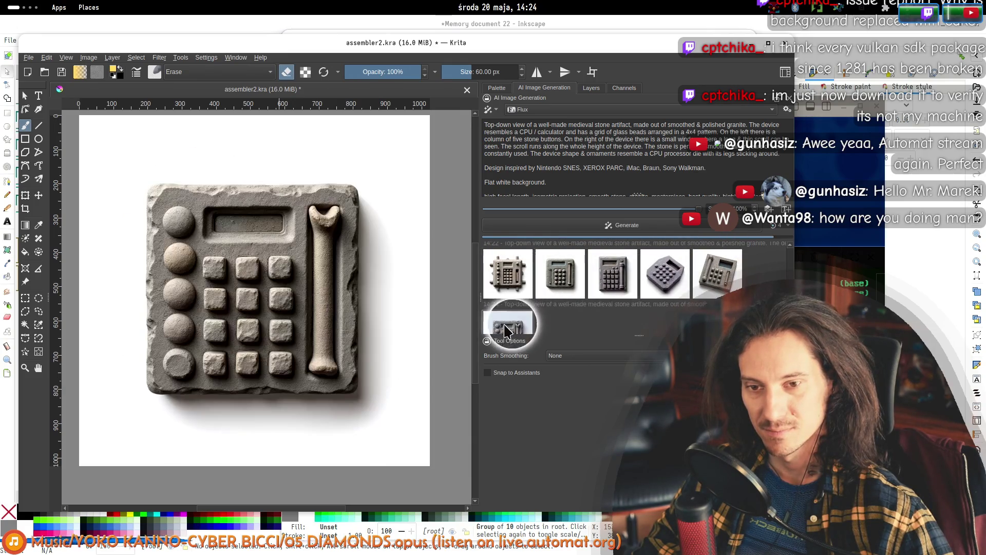
{"action": "left_click", "coordinate": [572, 318]}
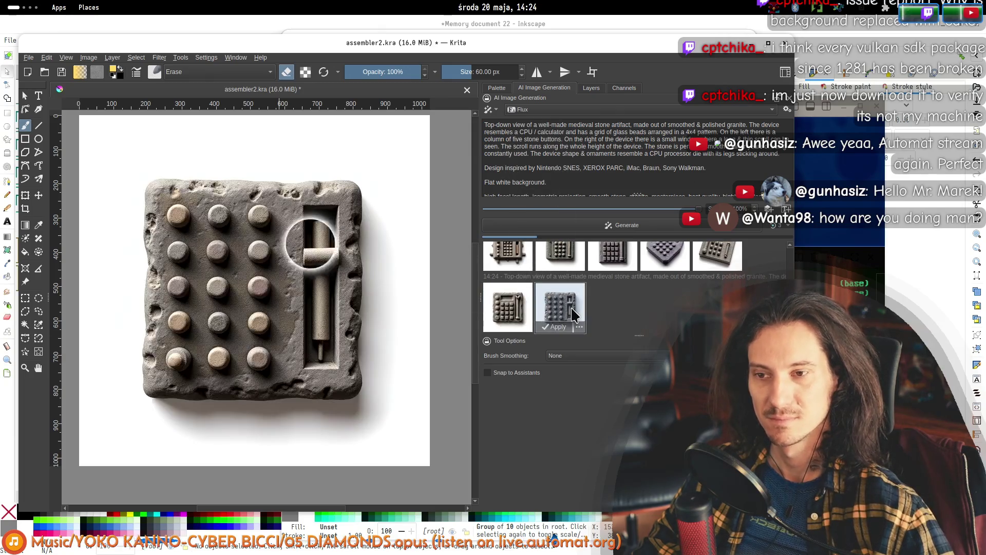
- Replace 'CPU / calculator' with 'computer chip' and preview the third 14:24 stone keypad result
{"action": "double_click", "coordinate": [526, 132]}
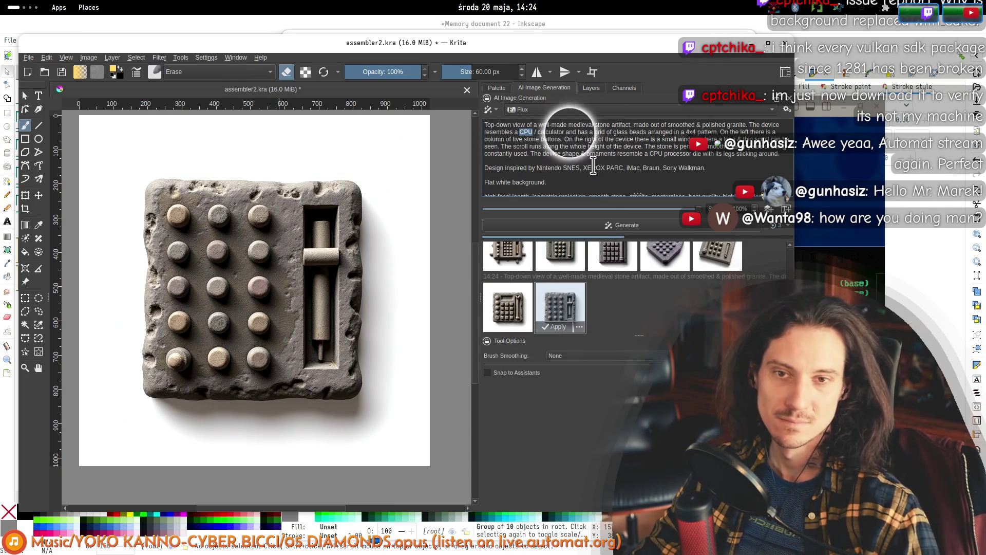
{"action": "left_click", "coordinate": [519, 127]}
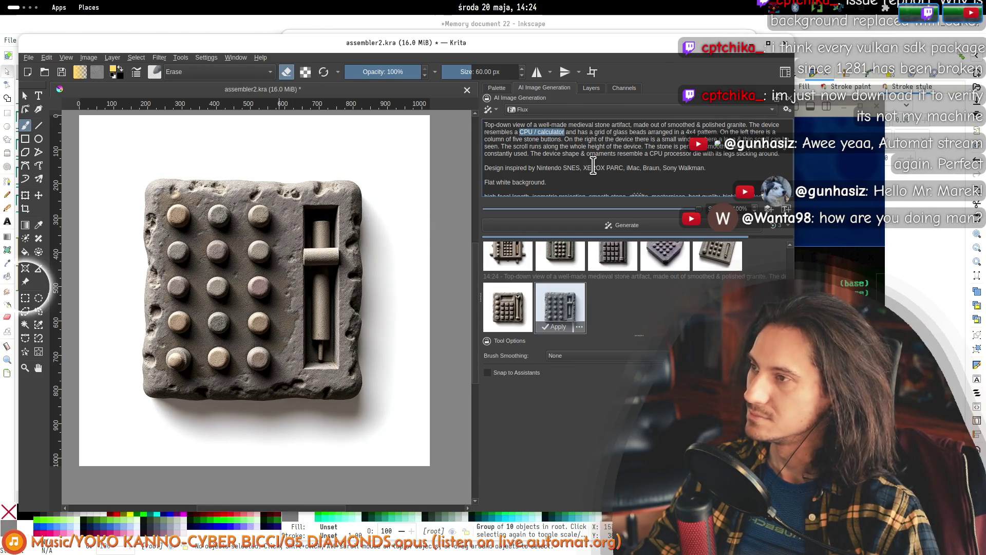
{"action": "type", "text": "computer chip"}
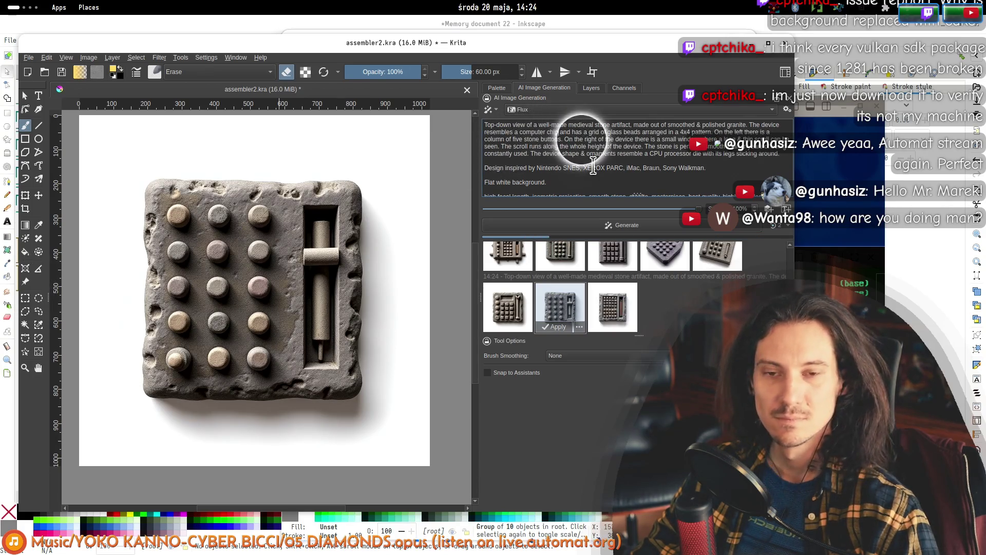
{"action": "left_click", "coordinate": [613, 321]}
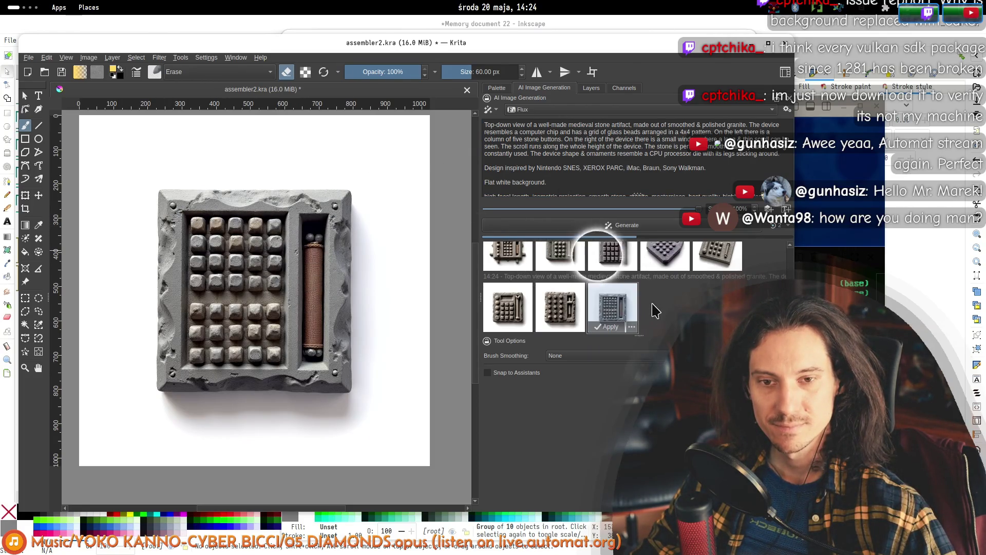
- Enlarge the results list and preview the green-button, cream, 5x5 stone-button, dark-button and 14:09 results
{"action": "scroll", "coordinate": [591, 257], "scroll_direction": "up", "scroll_amount": 5}
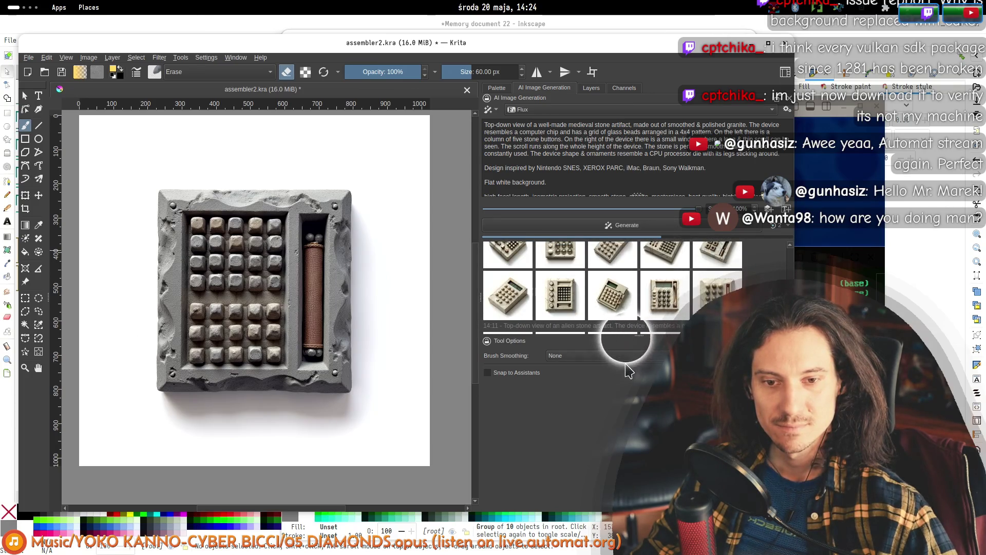
{"action": "left_click_drag", "start_coordinate": [638, 335], "coordinate": [638, 465]}
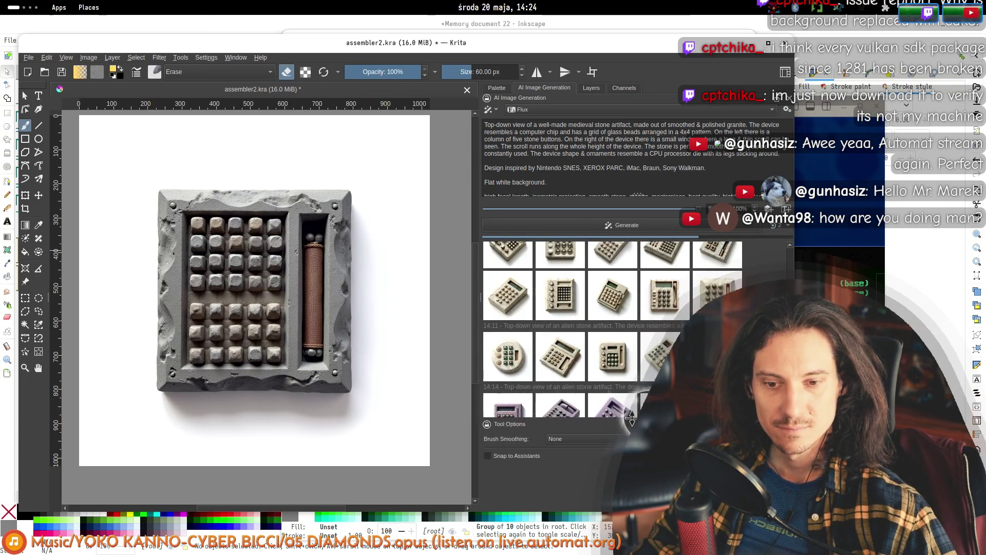
{"action": "scroll", "coordinate": [624, 387], "scroll_direction": "up", "scroll_amount": 10}
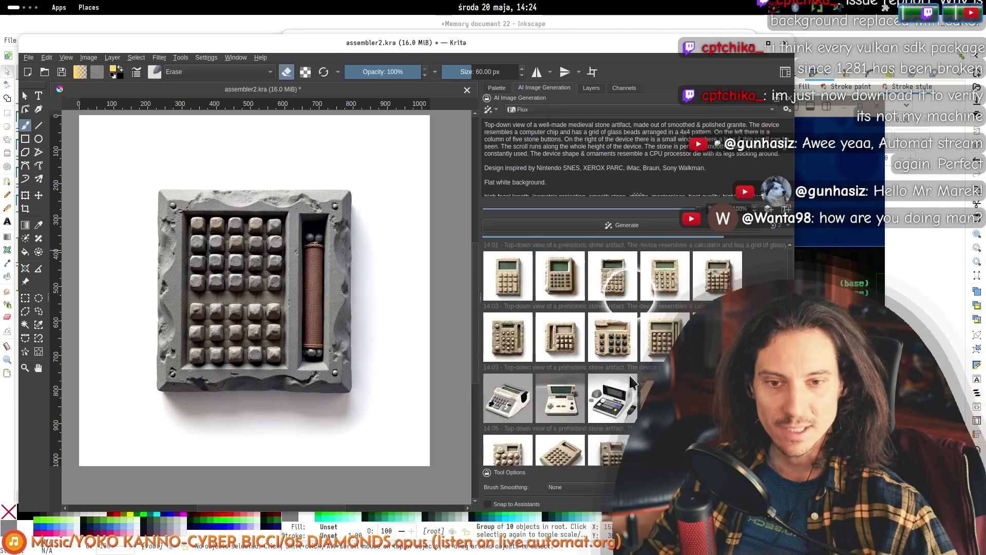
{"action": "scroll", "coordinate": [636, 358], "scroll_direction": "down", "scroll_amount": 2}
{"action": "left_click", "coordinate": [612, 390]}
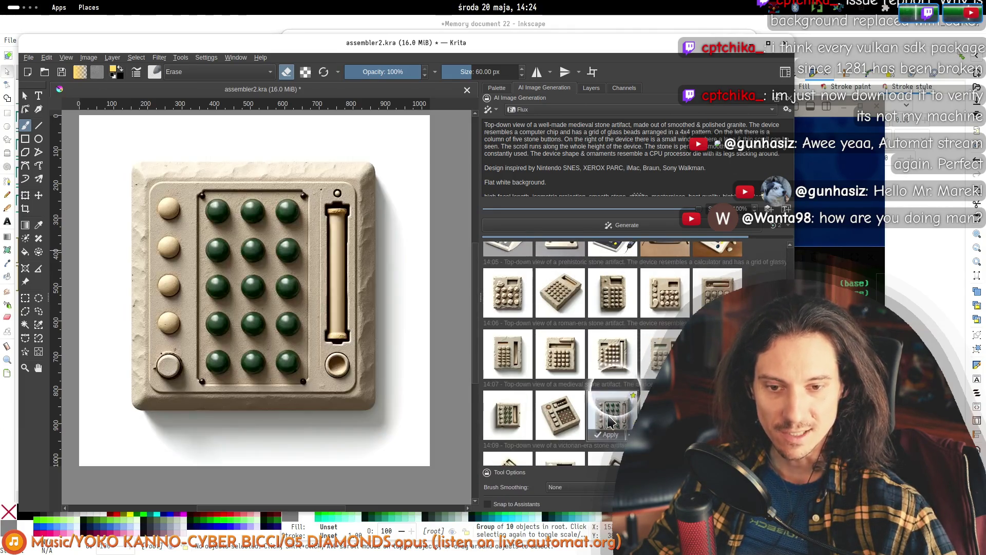
{"action": "scroll", "coordinate": [648, 366], "scroll_direction": "down", "scroll_amount": 1}
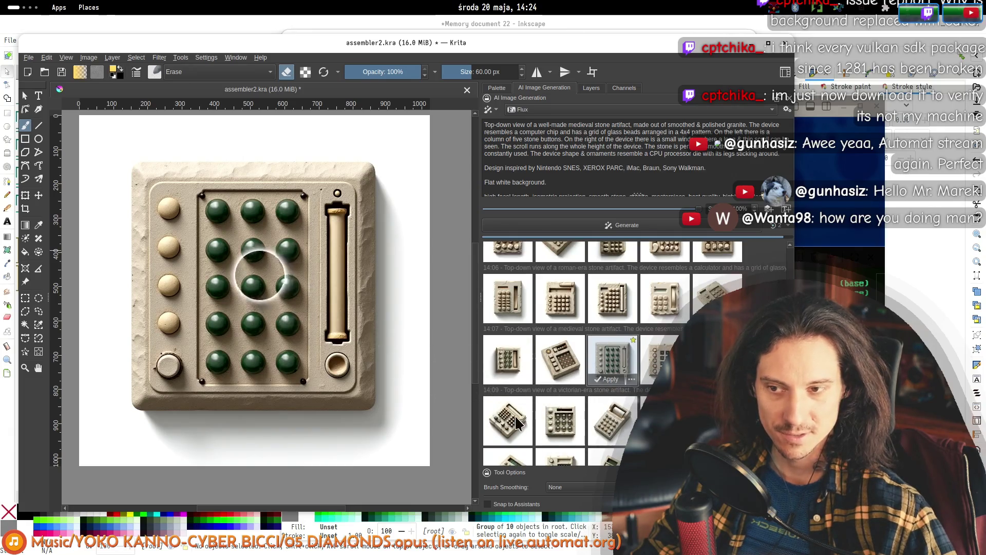
{"action": "key", "text": "Right"}
{"action": "key", "text": "Right"}
{"action": "key", "text": "Right"}
{"action": "key", "text": "Right"}
{"action": "key", "text": "Right"}
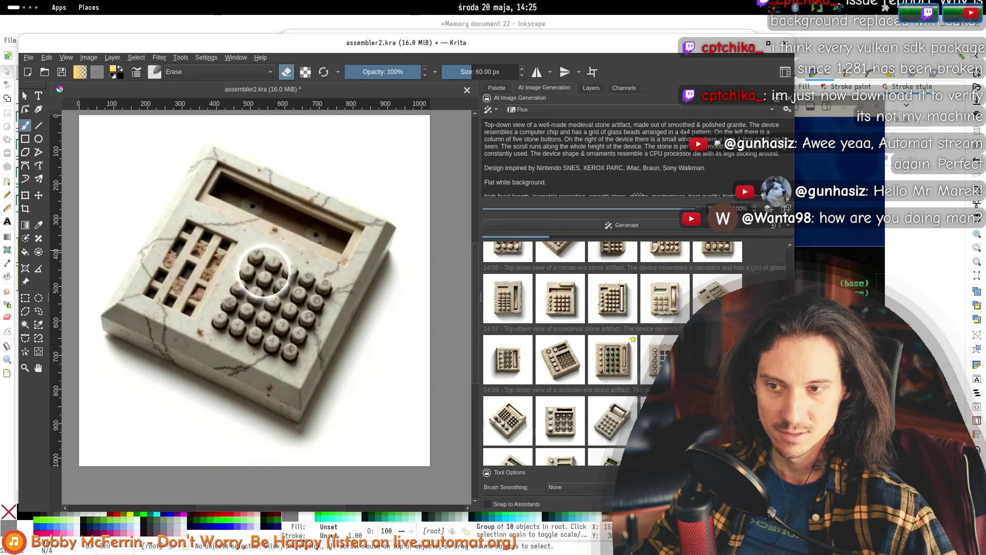
{"action": "left_click", "coordinate": [604, 360]}
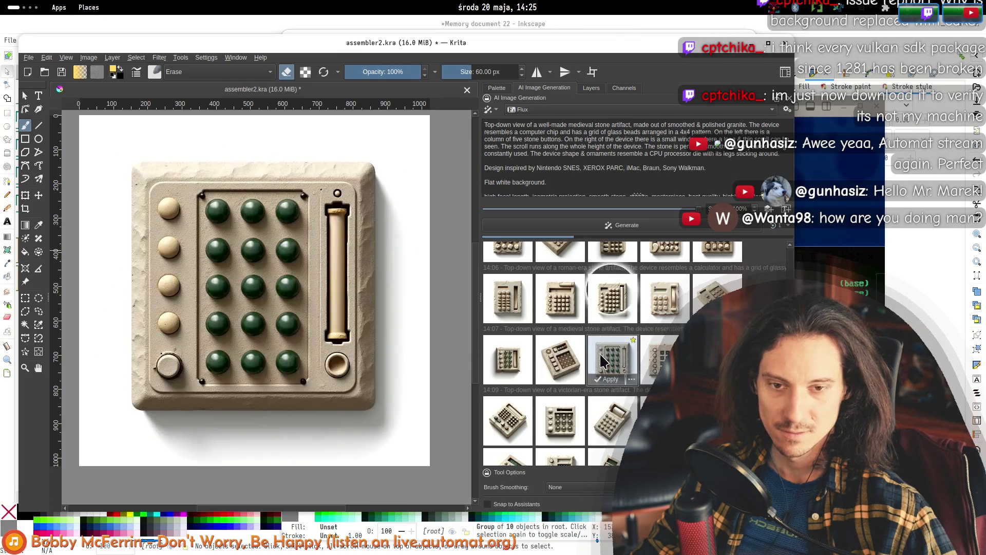
{"action": "left_click", "coordinate": [667, 306]}
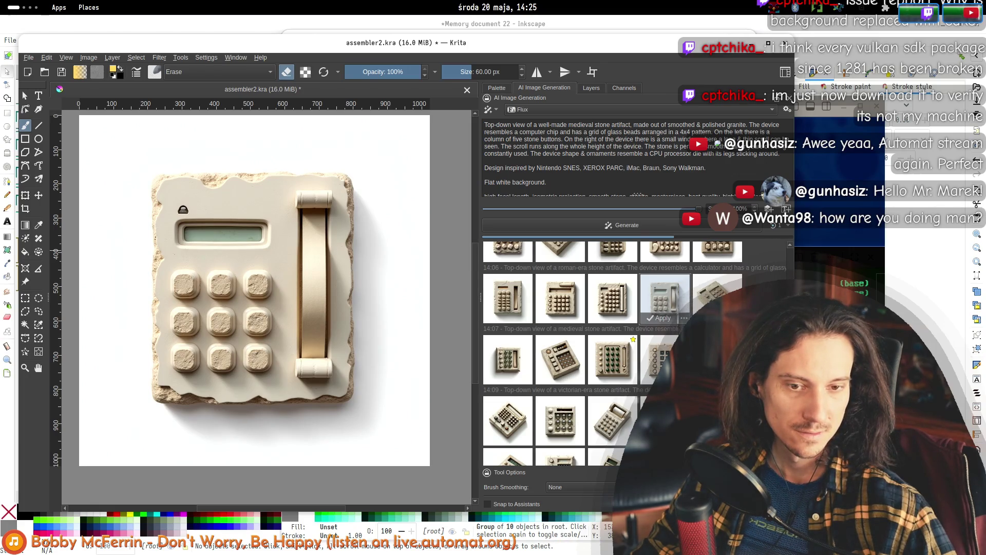
{"action": "left_click", "coordinate": [627, 300]}
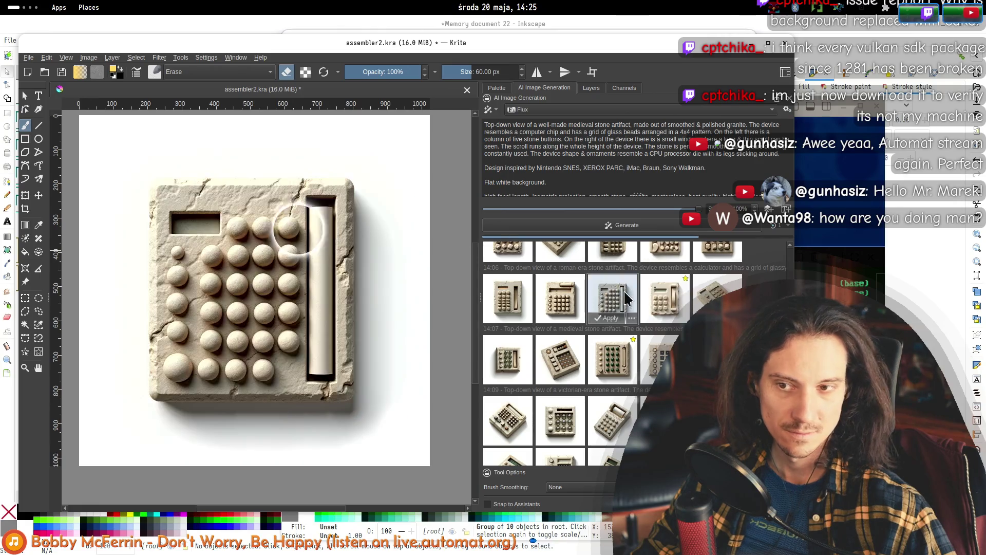
{"action": "left_click", "coordinate": [662, 354]}
{"action": "left_click", "coordinate": [562, 361]}
{"action": "left_click", "coordinate": [508, 365]}
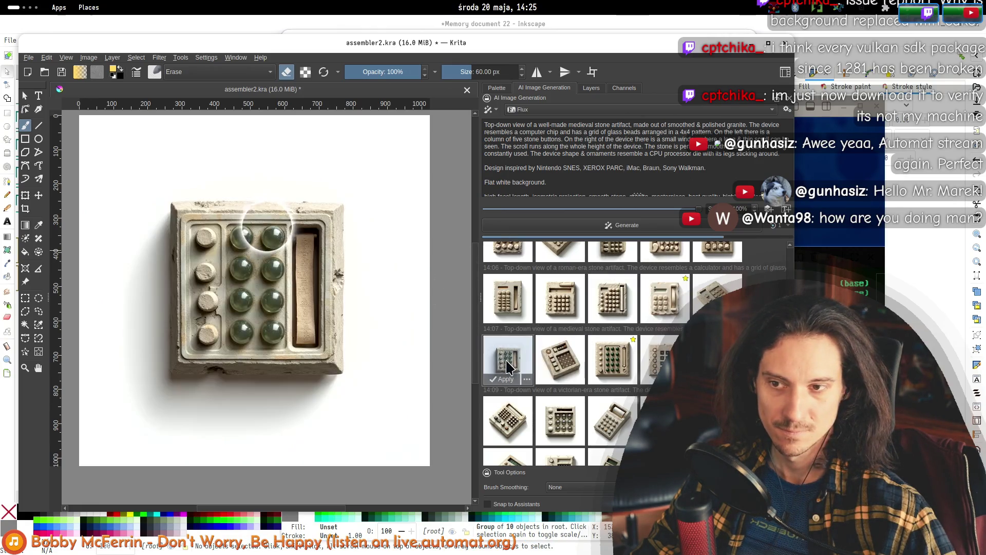
- Compare the 14:11 batch of stone calculators on the canvas one by one
{"action": "scroll", "coordinate": [509, 367], "scroll_direction": "down", "scroll_amount": 2}
{"action": "left_click", "coordinate": [563, 415]}
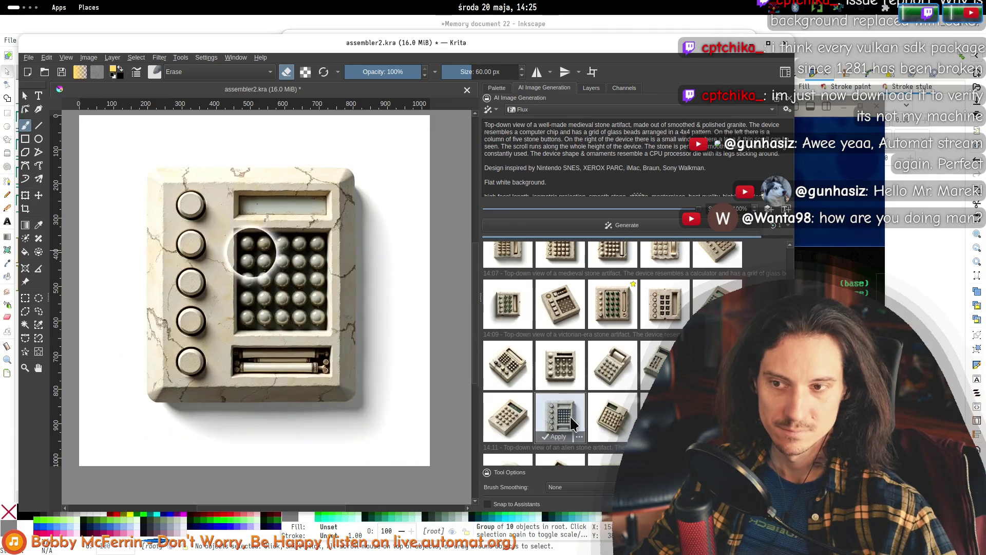
{"action": "left_click", "coordinate": [607, 421]}
{"action": "left_click", "coordinate": [665, 417]}
{"action": "left_click", "coordinate": [718, 417]}
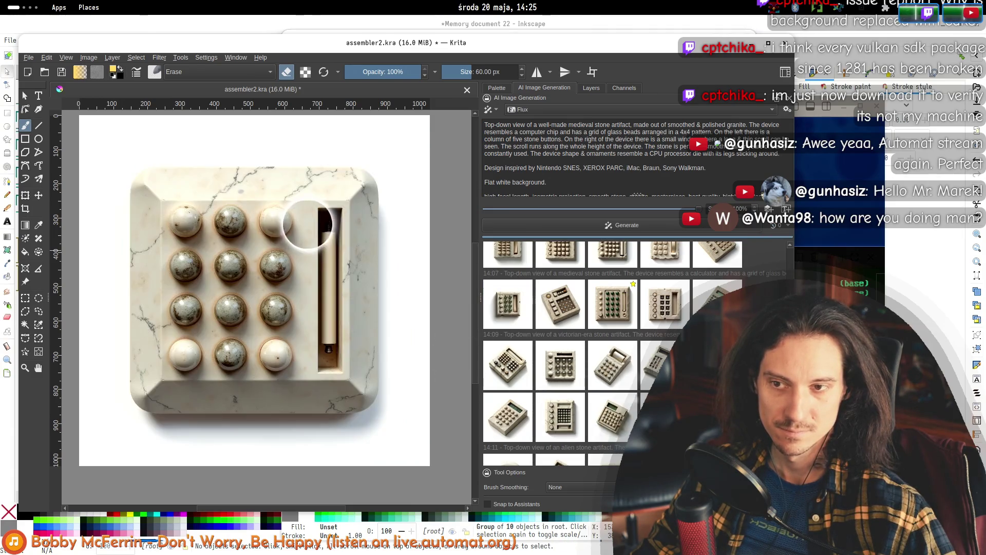
{"action": "left_click", "coordinate": [511, 411]}
{"action": "scroll", "coordinate": [510, 401], "scroll_direction": "down", "scroll_amount": 1}
{"action": "left_click", "coordinate": [508, 441]}
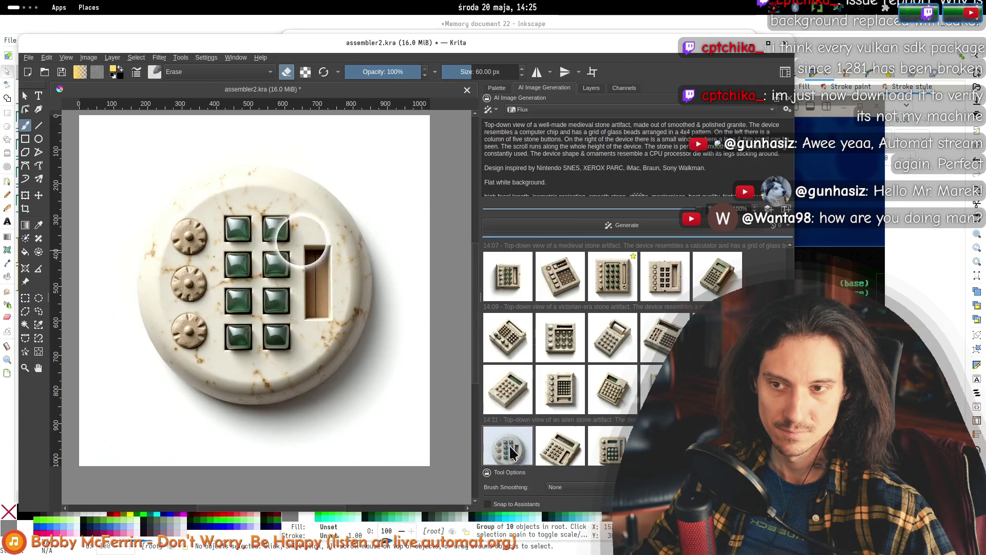
{"action": "left_click", "coordinate": [575, 451]}
{"action": "scroll", "coordinate": [575, 451], "scroll_direction": "down", "scroll_amount": 3}
{"action": "left_click", "coordinate": [612, 367]}
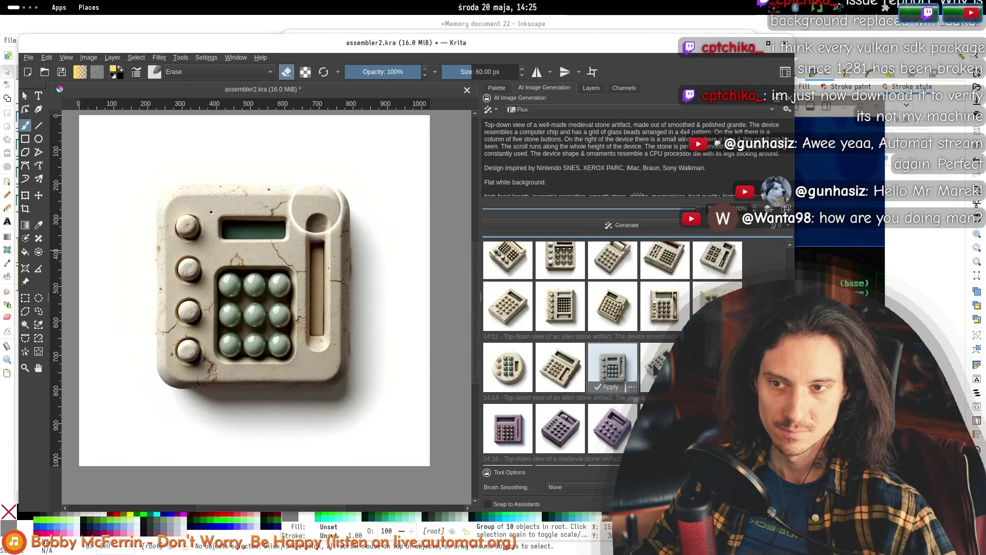
{"action": "left_click", "coordinate": [655, 366]}
{"action": "left_click", "coordinate": [717, 366]}
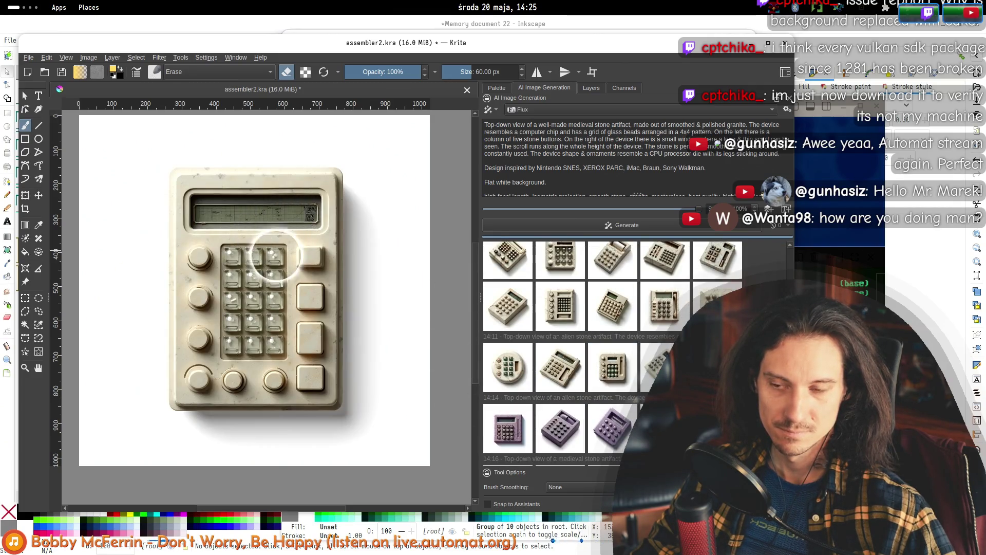
- Preview the 14:16 purple and light-purple stone calculators and the grey stone artifact
{"action": "left_click", "coordinate": [520, 427]}
{"action": "scroll", "coordinate": [538, 425], "scroll_direction": "down", "scroll_amount": 2}
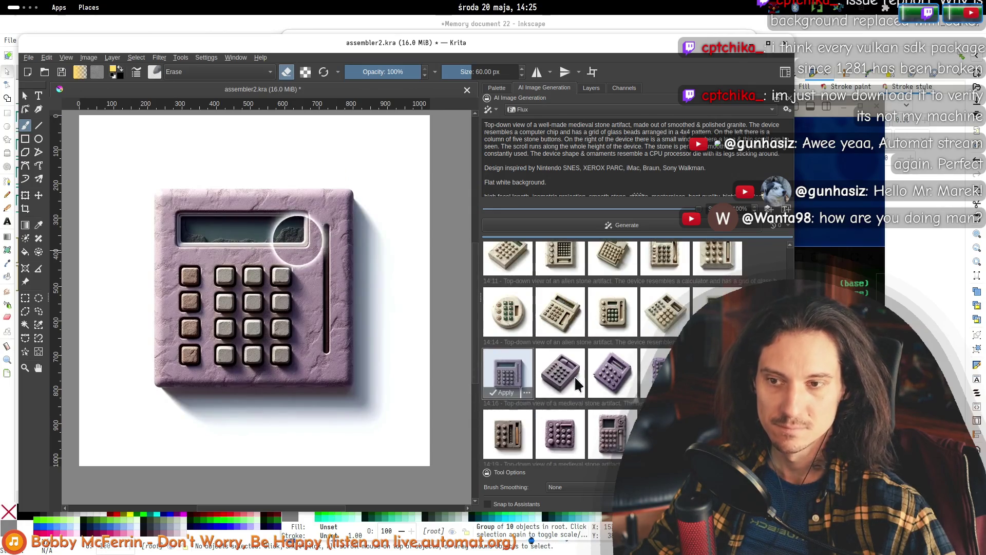
{"action": "left_click", "coordinate": [560, 373]}
{"action": "left_click", "coordinate": [612, 372]}
{"action": "left_click", "coordinate": [658, 372]}
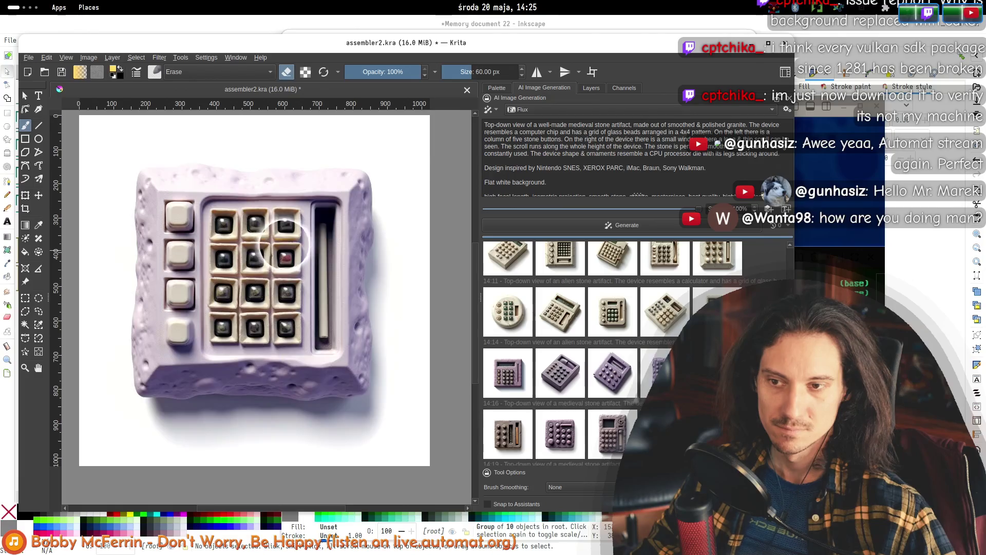
{"action": "scroll", "coordinate": [590, 370], "scroll_direction": "down", "scroll_amount": 1}
{"action": "left_click", "coordinate": [509, 415]}
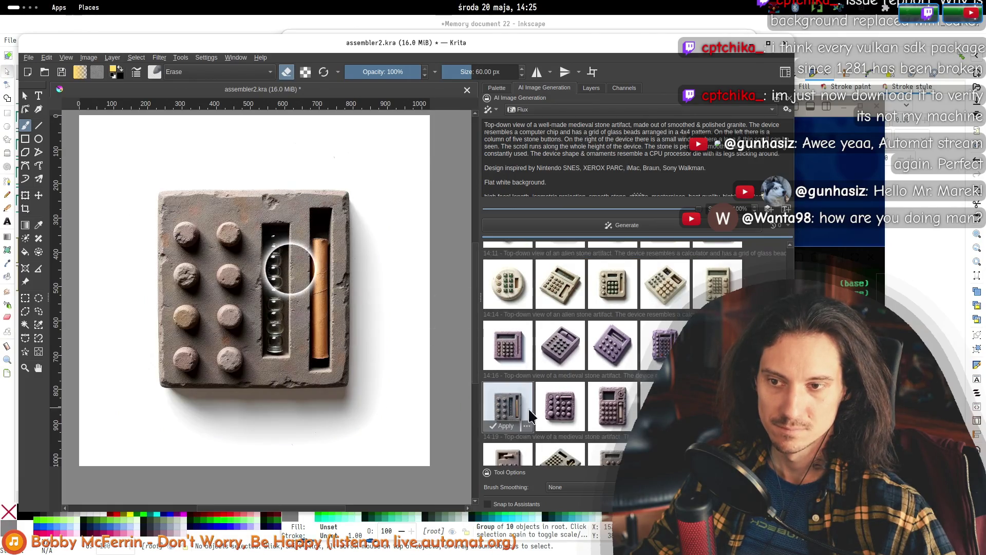
- Switch to Automat and back, then step through the 14:19 results further down the list
{"action": "key", "text": "alt+Tab"}
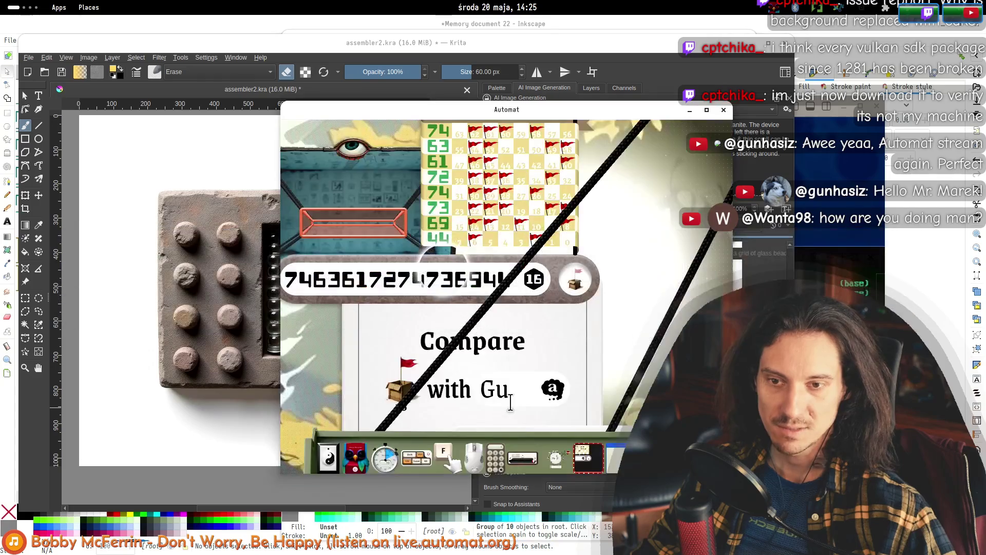
{"action": "key", "text": "alt+Tab"}
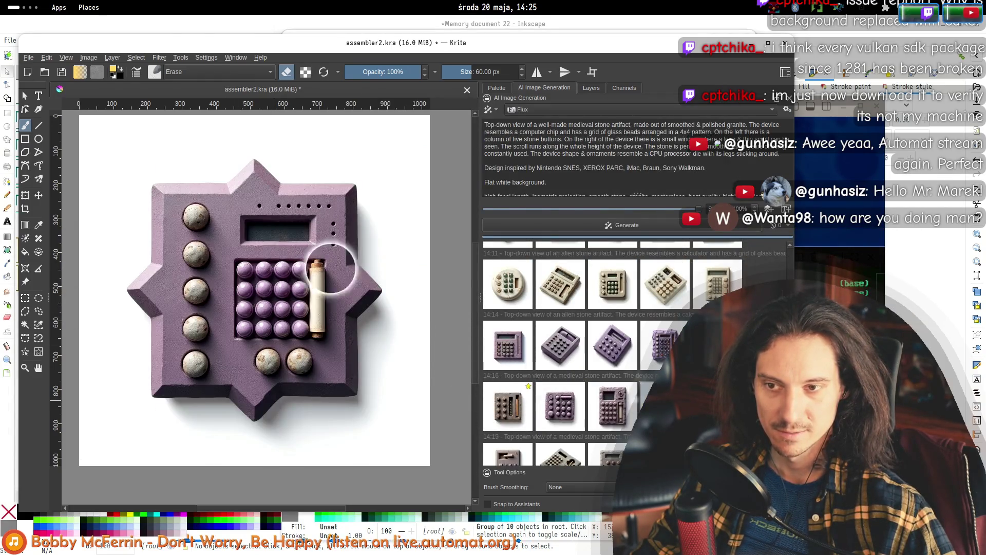
{"action": "scroll", "coordinate": [514, 411], "scroll_direction": "down", "scroll_amount": 2}
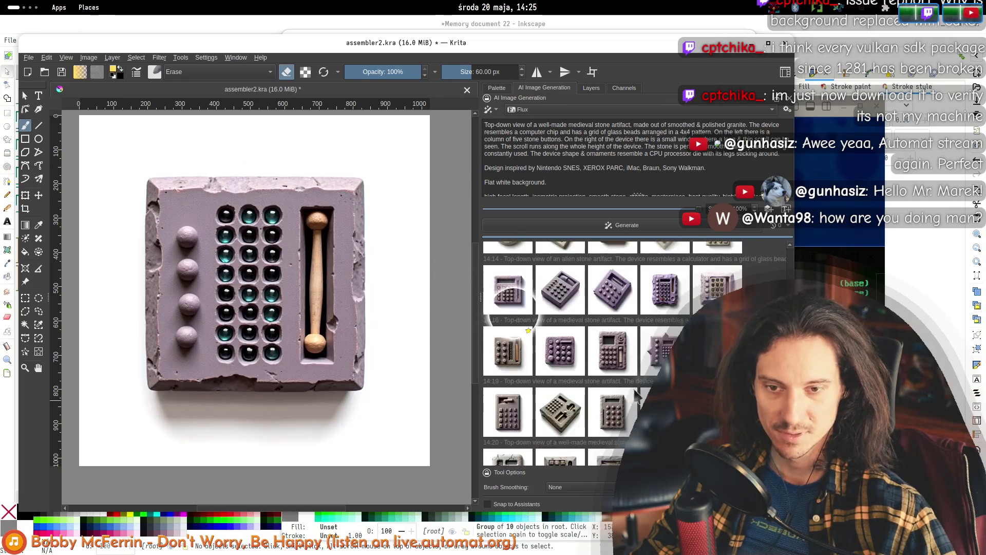
{"action": "key", "text": "Right"}
{"action": "key", "text": "Right"}
{"action": "key", "text": "Right"}
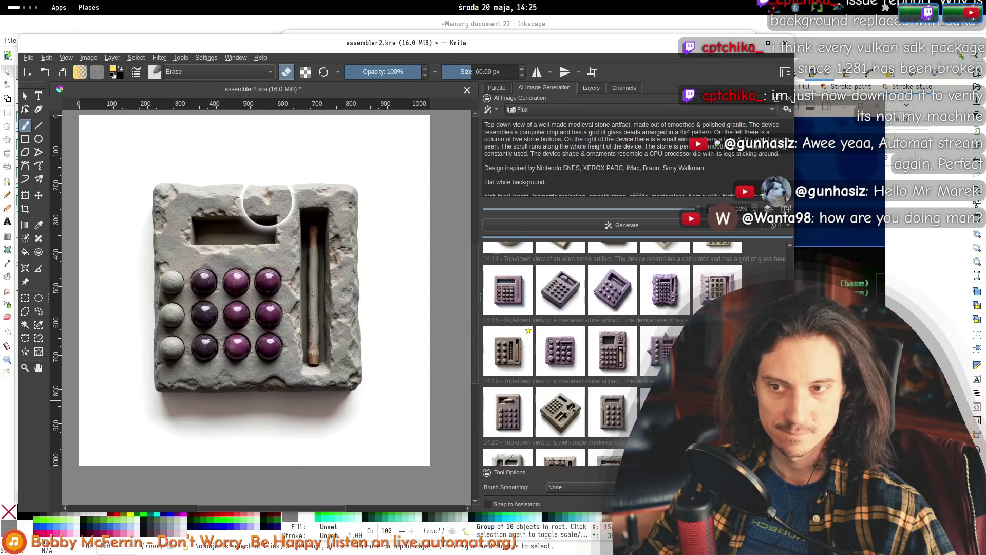
{"action": "scroll", "coordinate": [565, 359], "scroll_direction": "down", "scroll_amount": 2}
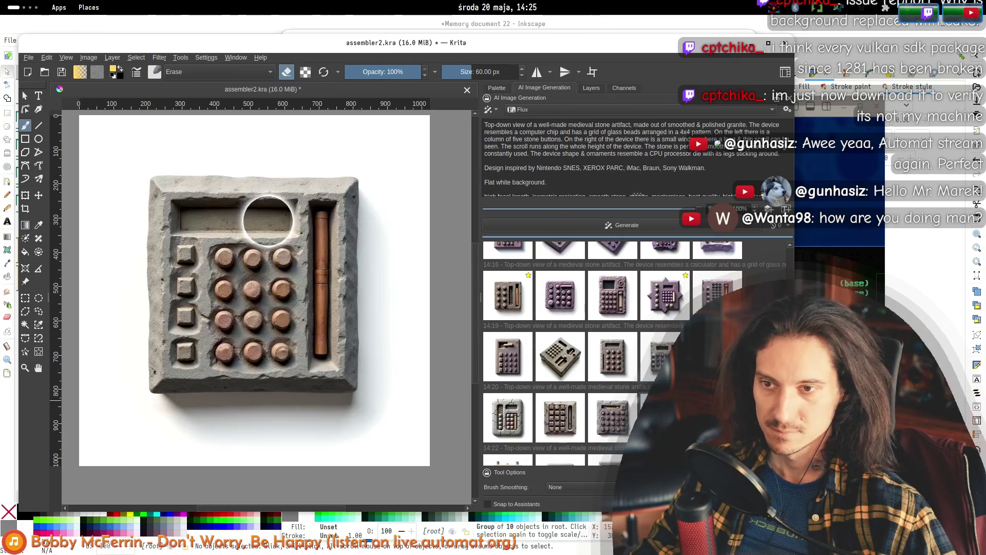
{"action": "scroll", "coordinate": [503, 380], "scroll_direction": "down", "scroll_amount": 1}
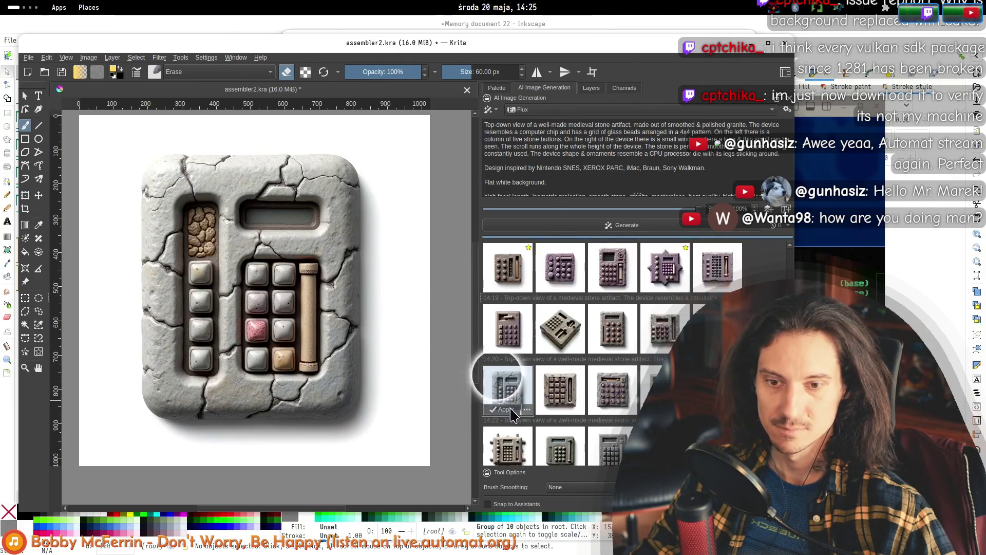
{"action": "scroll", "coordinate": [509, 447], "scroll_direction": "down", "scroll_amount": 1}
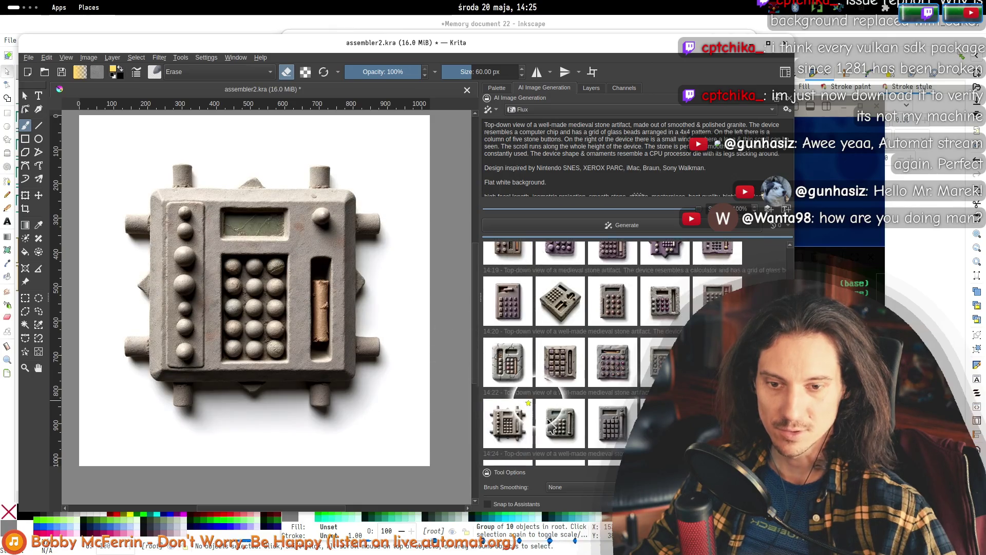
{"action": "scroll", "coordinate": [624, 408], "scroll_direction": "down", "scroll_amount": 1}
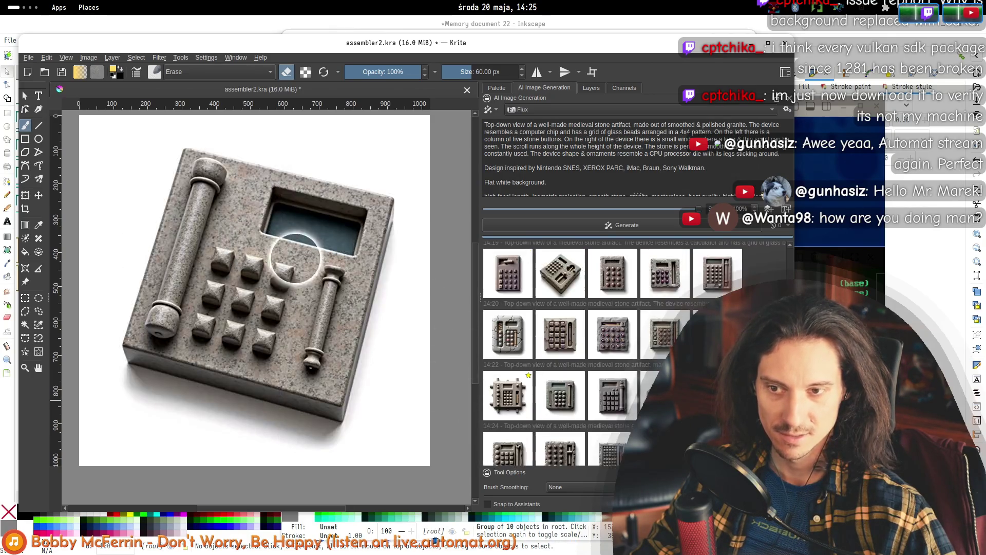
{"action": "scroll", "coordinate": [624, 408], "scroll_direction": "down", "scroll_amount": 1}
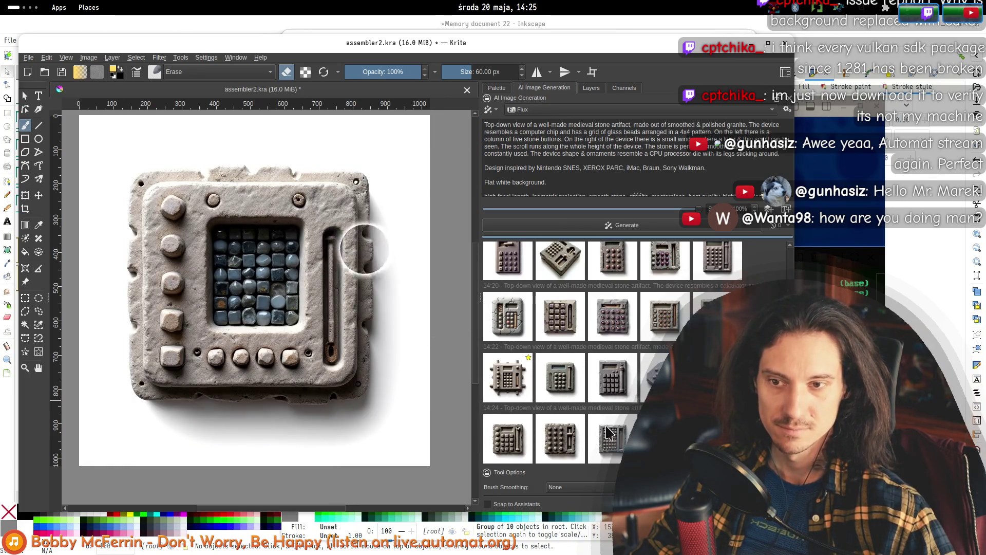
{"action": "mouse_move", "coordinate": [555, 425]}
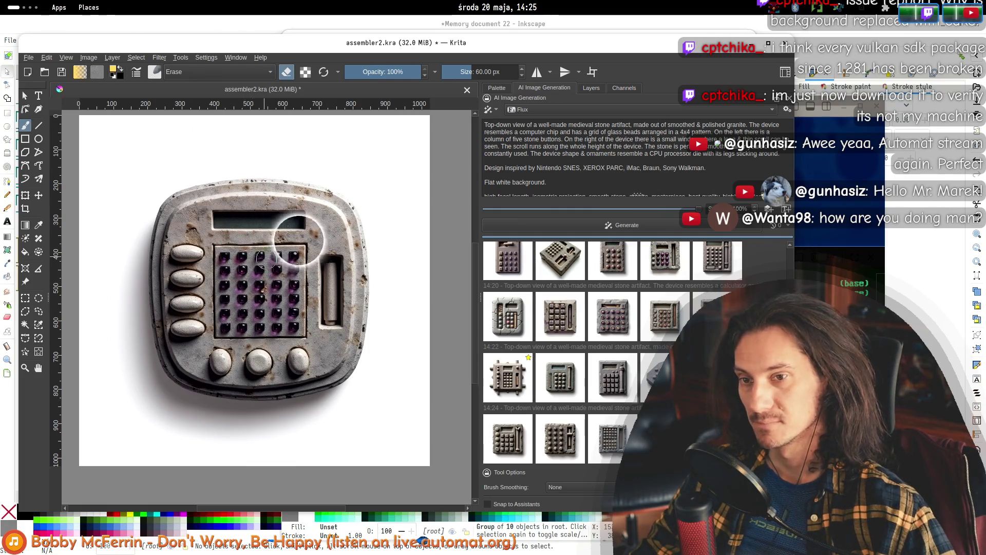
- Change 'a well-made medieval' to 'an alien' stone artifact in the prompt and generate
{"action": "double_click", "coordinate": [569, 125]}
{"action": "key", "text": "BackSpace"}
{"action": "type", "text": "lien"}
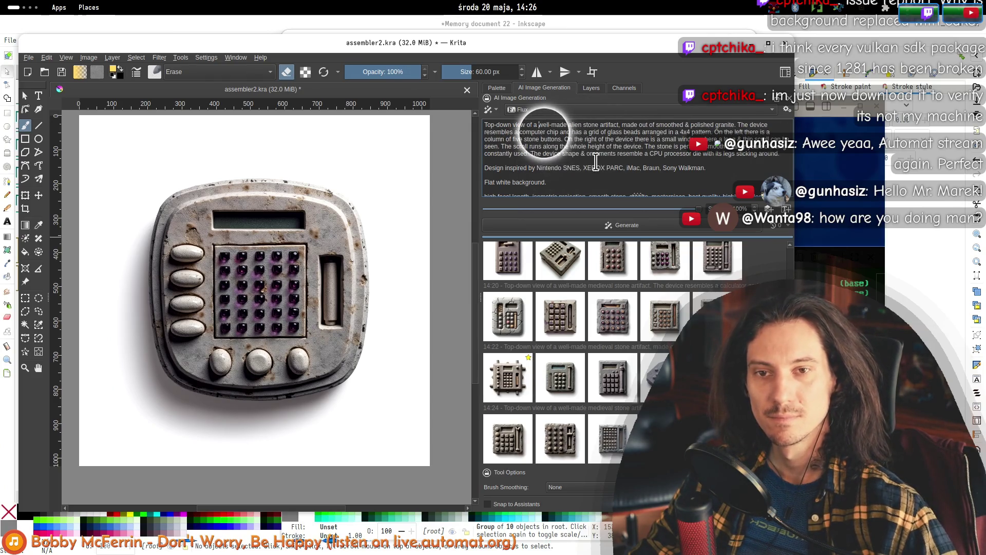
{"action": "key", "text": "BackSpace"}
{"action": "key", "text": "BackSpace"}
{"action": "key", "text": "Delete"}
{"action": "key", "text": "Delete"}
{"action": "key", "text": "Delete"}
{"action": "type", "text": "an"}
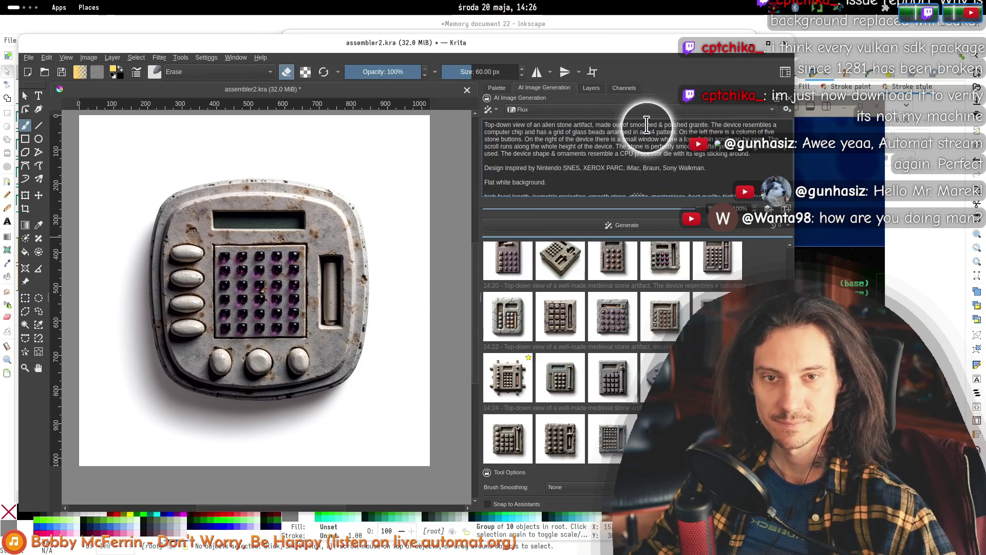
{"action": "left_click", "coordinate": [641, 230]}
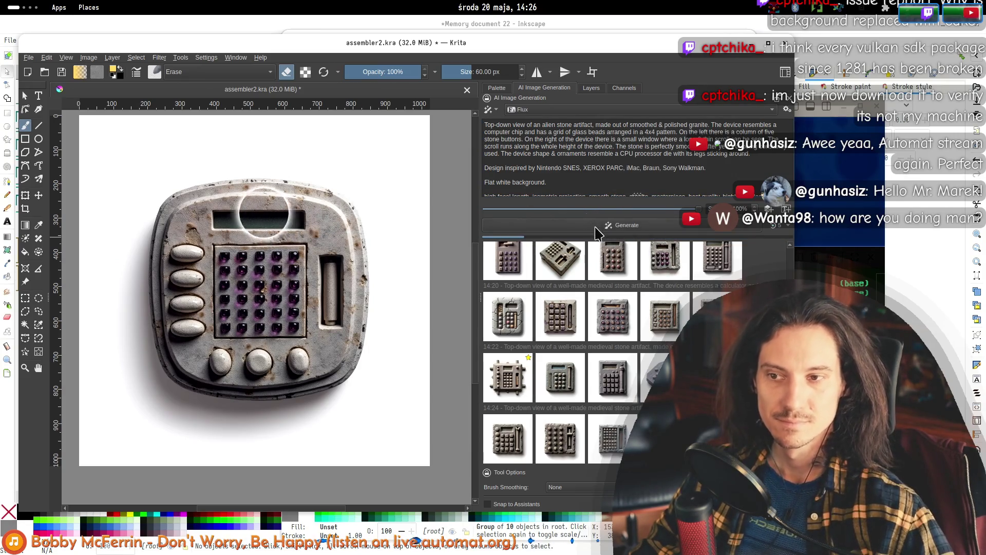
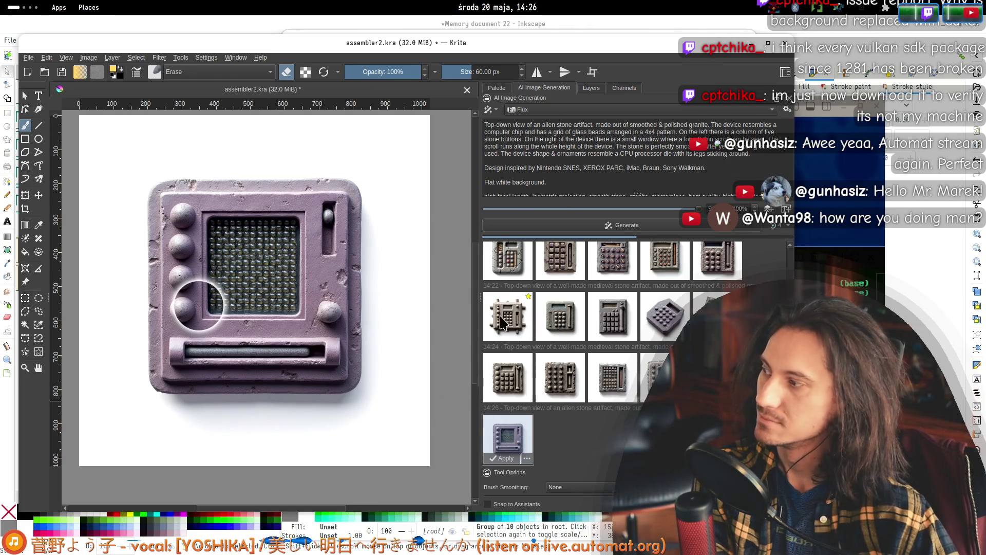
- Widen the AI generation panel and compare the newest stone device previews, ending on the purple-bead variant
{"action": "left_click_drag", "start_coordinate": [479, 336], "coordinate": [459, 336]}
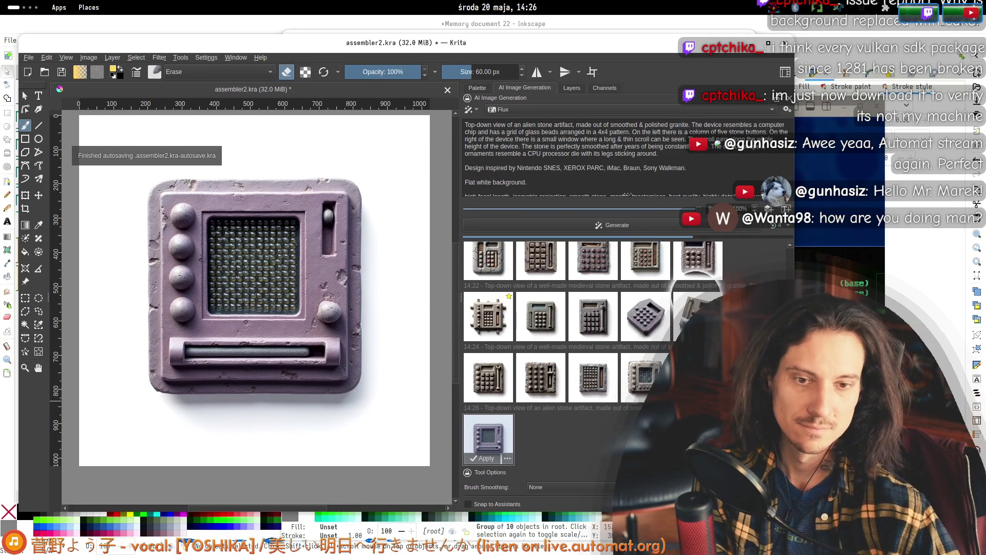
{"action": "left_click", "coordinate": [483, 448]}
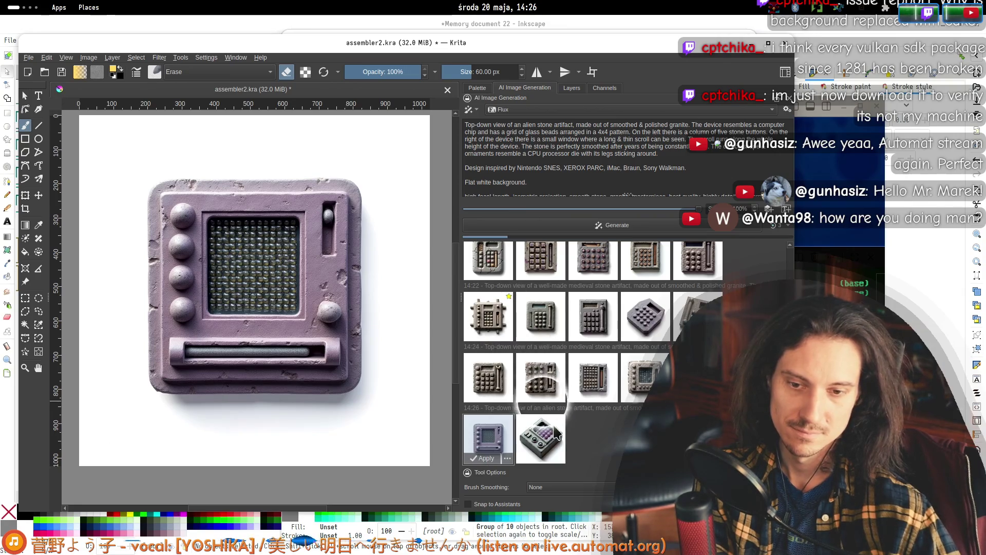
{"action": "left_click", "coordinate": [558, 436]}
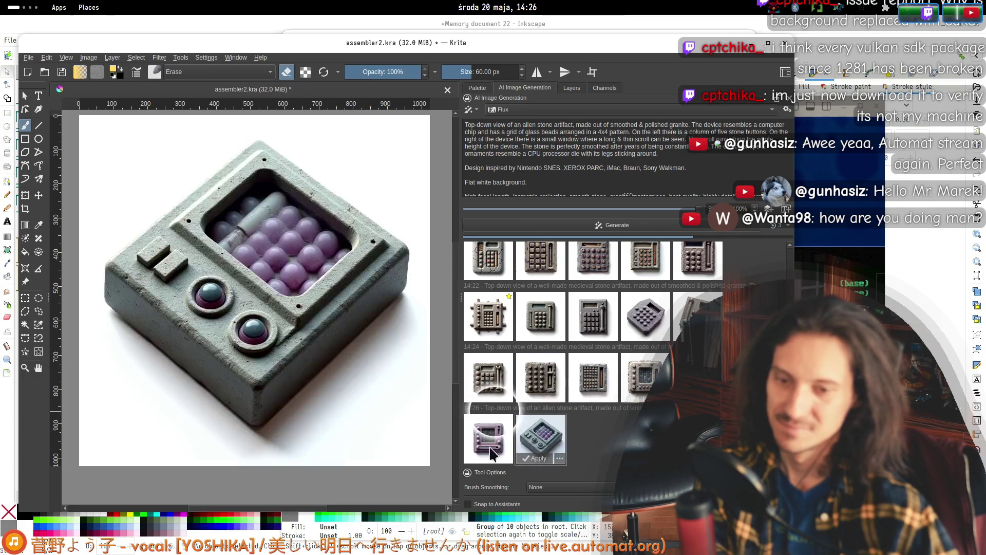
{"action": "left_click", "coordinate": [488, 437]}
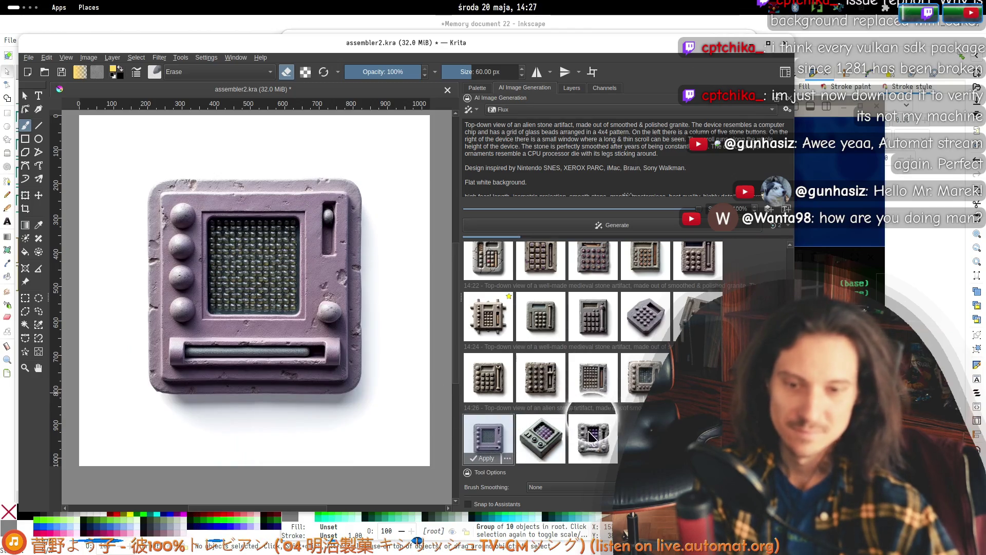
{"action": "left_click", "coordinate": [593, 436]}
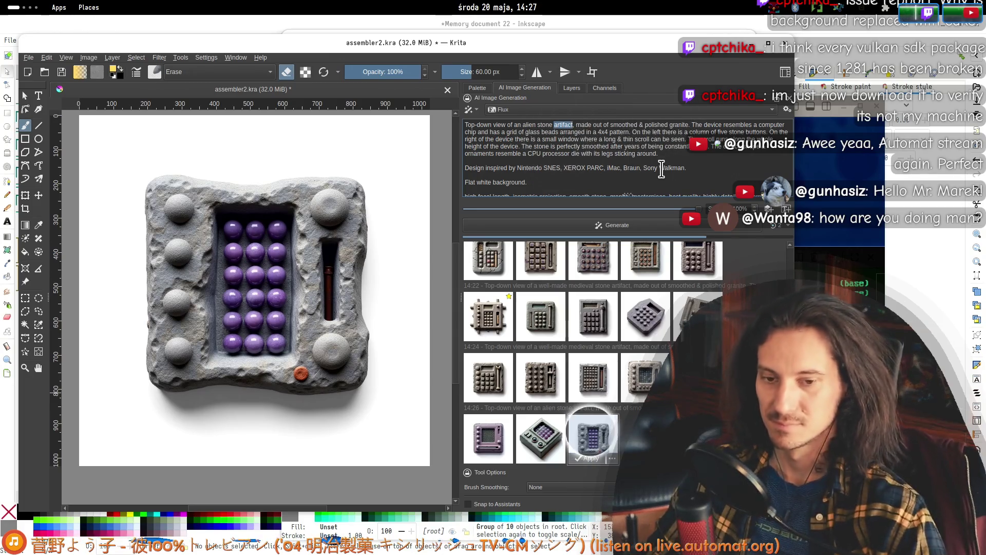
- Edit the prompt to 'an alien device' without 'stone', then preview the square frame with purple grid
{"action": "type", "text": "device"}
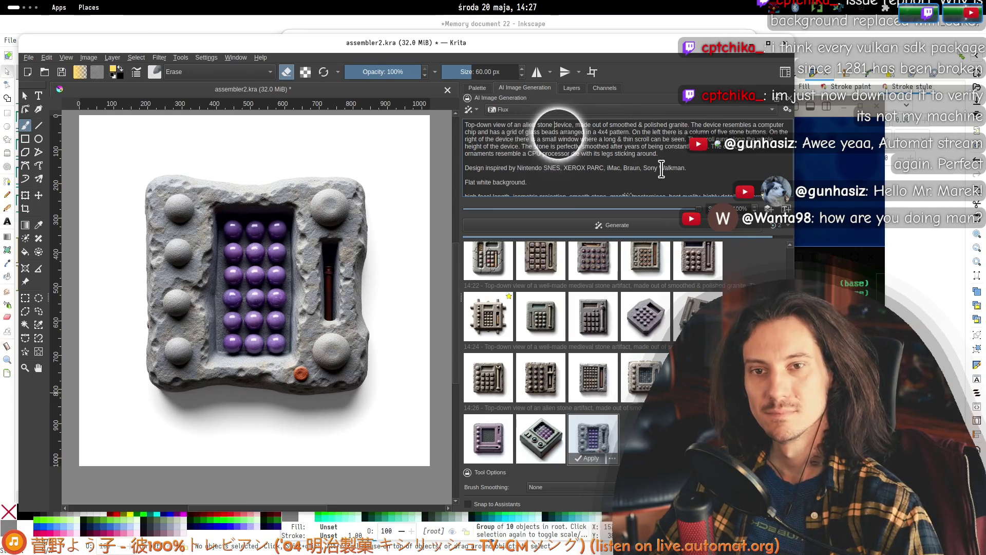
{"action": "key", "text": "BackSpace"}
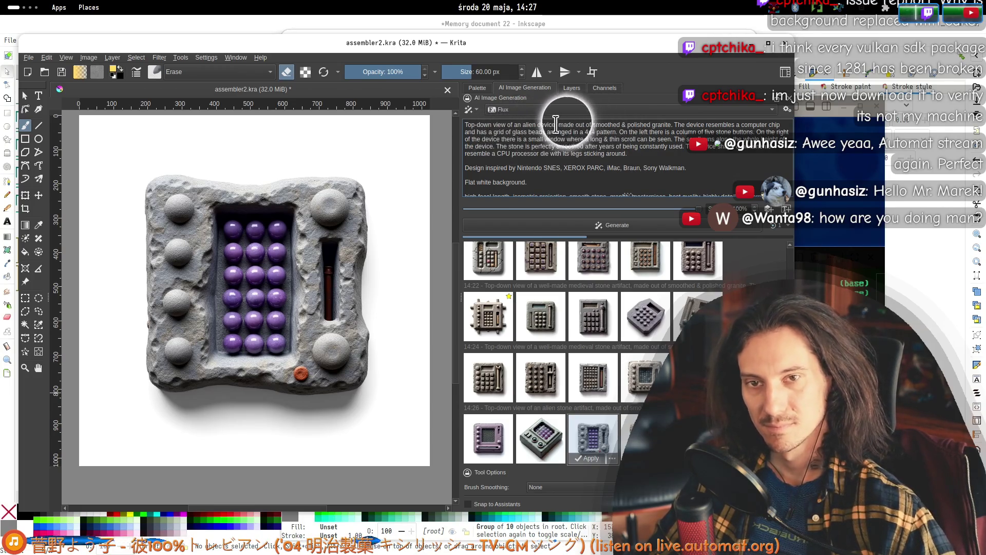
{"action": "key", "text": "BackSpace"}
{"action": "key", "text": "BackSpace"}
{"action": "key", "text": "BackSpace"}
{"action": "type", "text": "m"}
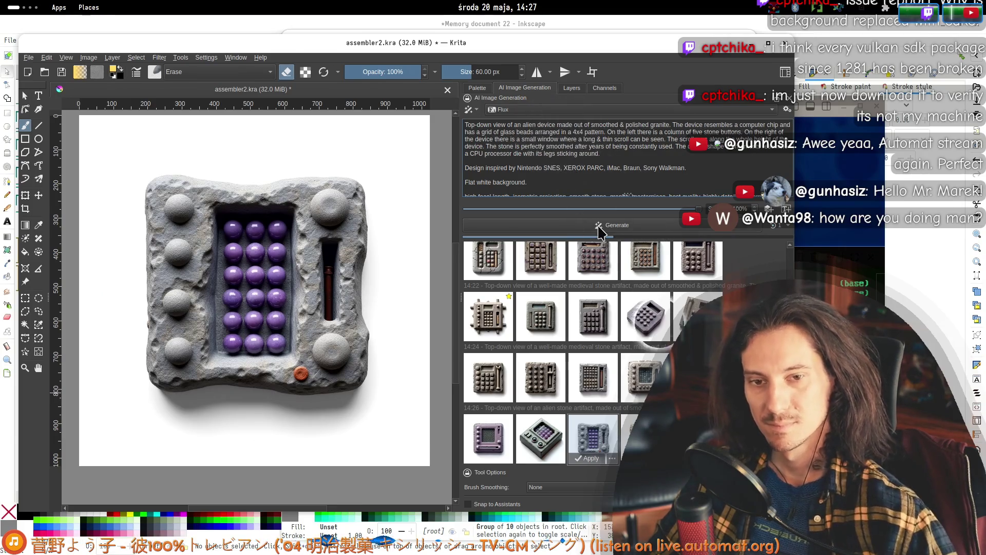
{"action": "left_click", "coordinate": [642, 438]}
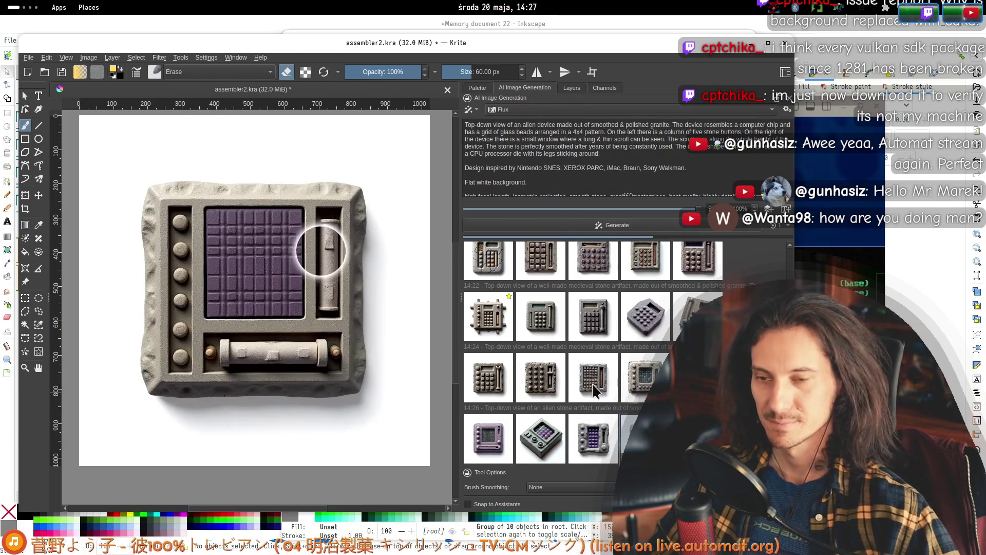
{"action": "scroll", "coordinate": [616, 175], "scroll_direction": "down", "scroll_amount": 1}
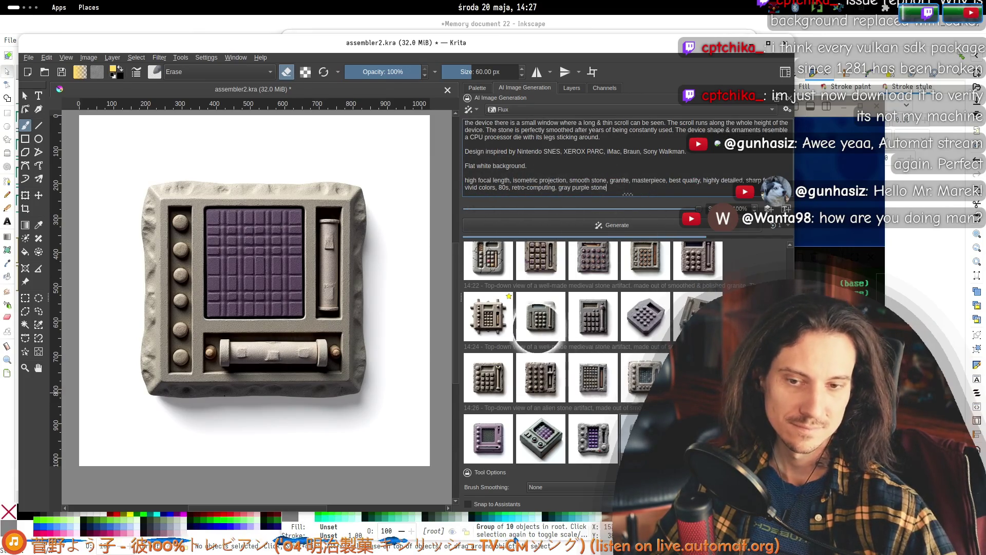
- Compare the older calculator results: marble, tilted, cracked cream and paper-roll
{"action": "scroll", "coordinate": [549, 257], "scroll_direction": "up", "scroll_amount": 5}
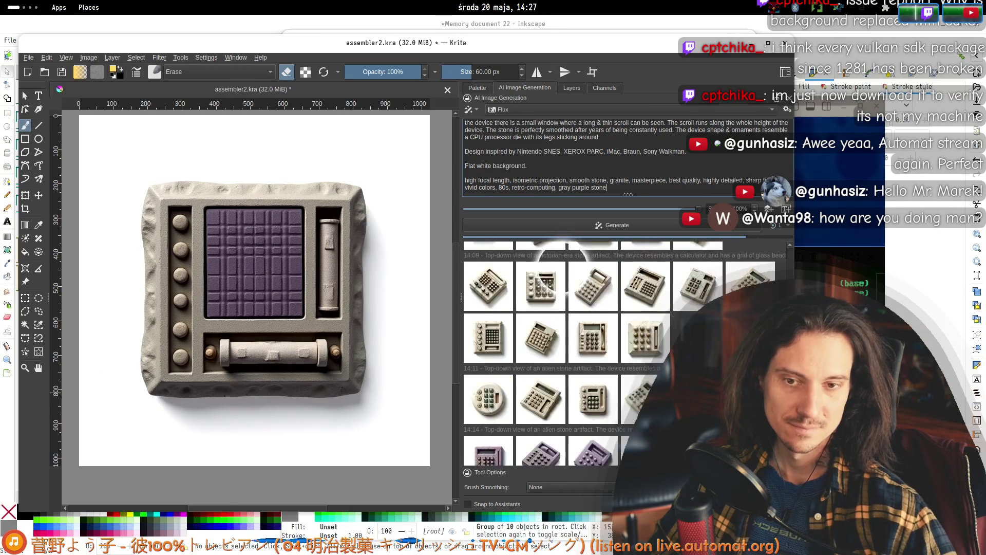
{"action": "scroll", "coordinate": [565, 308], "scroll_direction": "up", "scroll_amount": 1}
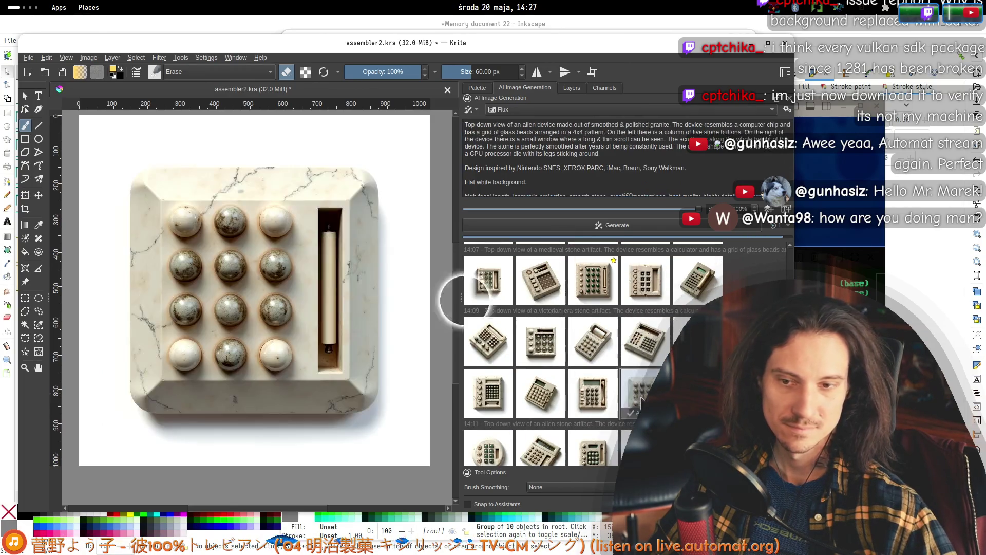
{"action": "left_click", "coordinate": [485, 283]}
{"action": "left_click", "coordinate": [591, 399]}
{"action": "left_click", "coordinate": [540, 396]}
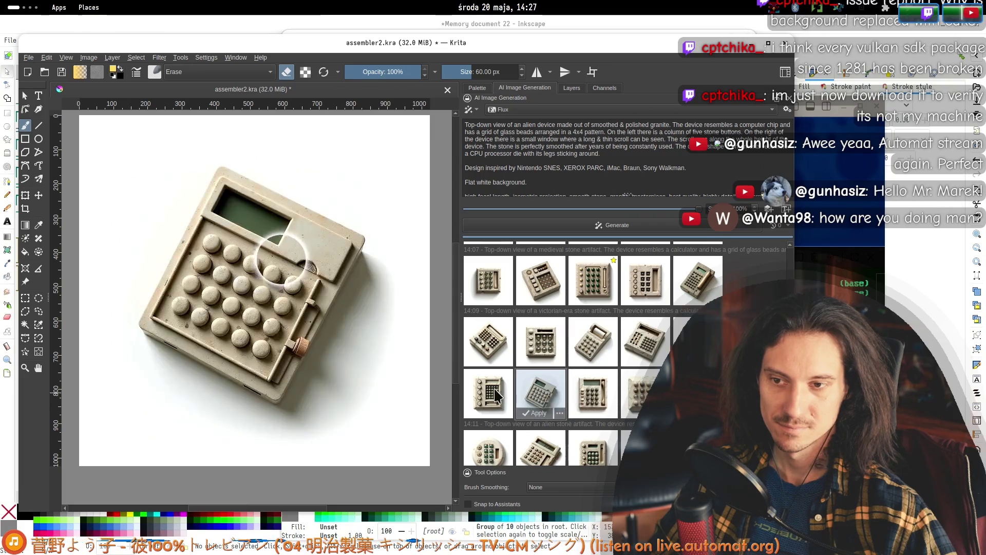
{"action": "left_click", "coordinate": [489, 382]}
{"action": "left_click", "coordinate": [490, 360]}
{"action": "left_click", "coordinate": [540, 346]}
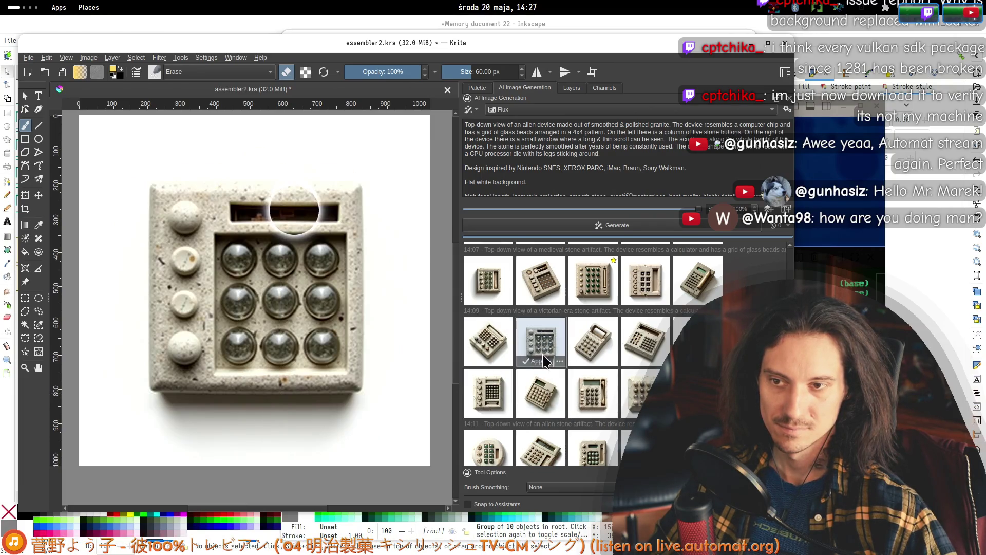
{"action": "left_click", "coordinate": [593, 344]}
{"action": "left_click", "coordinate": [593, 344]}
- Compare the stone and purple device previews, then start a new generation from the edited prompt
{"action": "scroll", "coordinate": [514, 339], "scroll_direction": "down", "scroll_amount": 2}
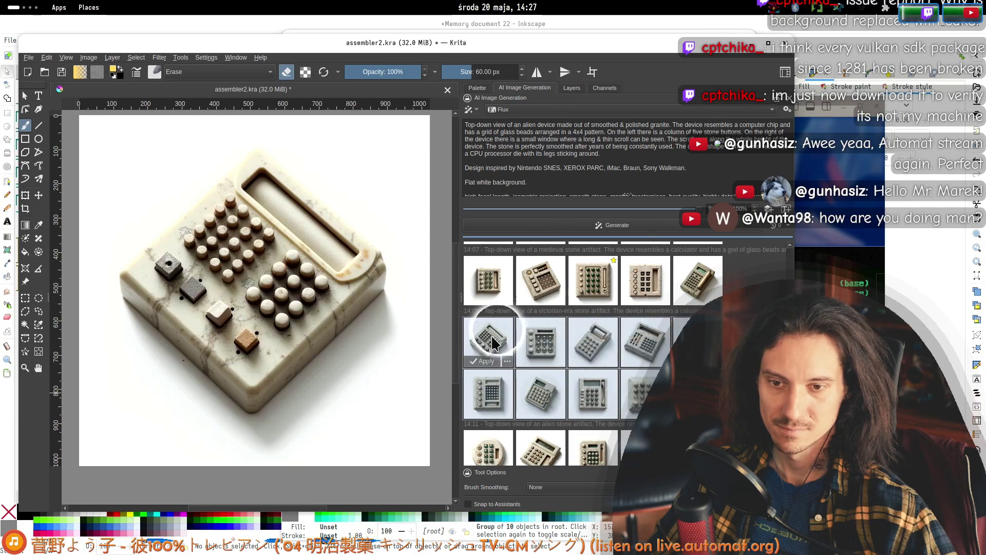
{"action": "left_click", "coordinate": [497, 340]}
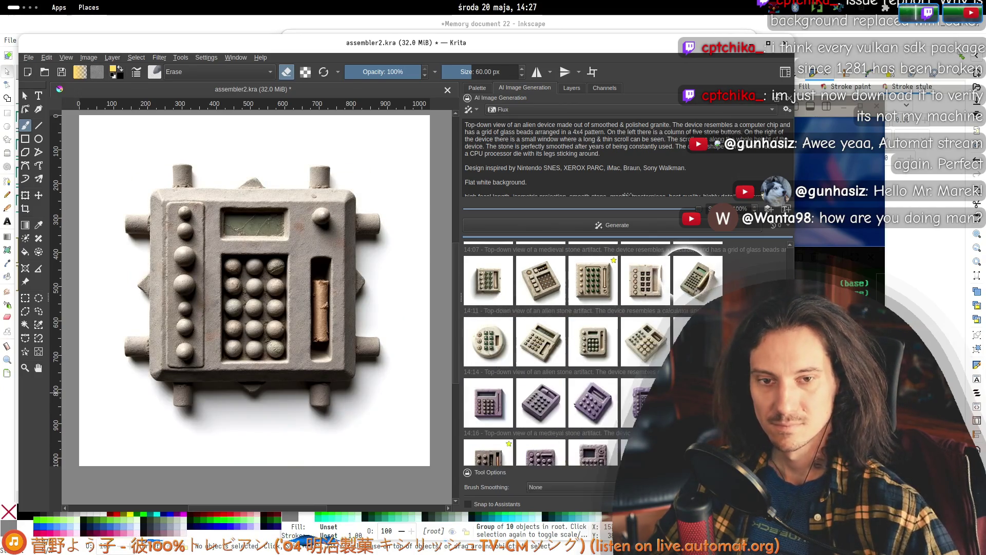
{"action": "scroll", "coordinate": [497, 340], "scroll_direction": "up", "scroll_amount": 2}
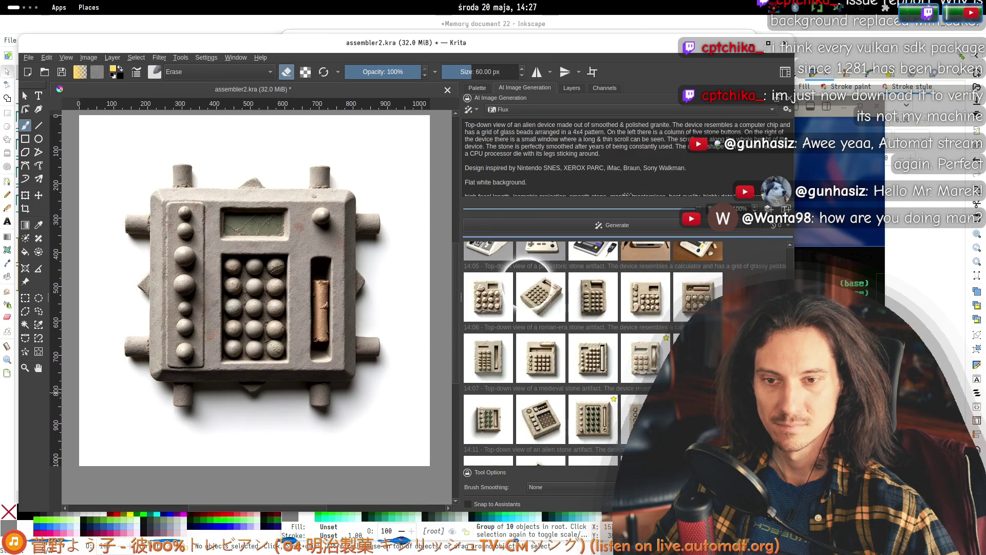
{"action": "left_click", "coordinate": [508, 290]}
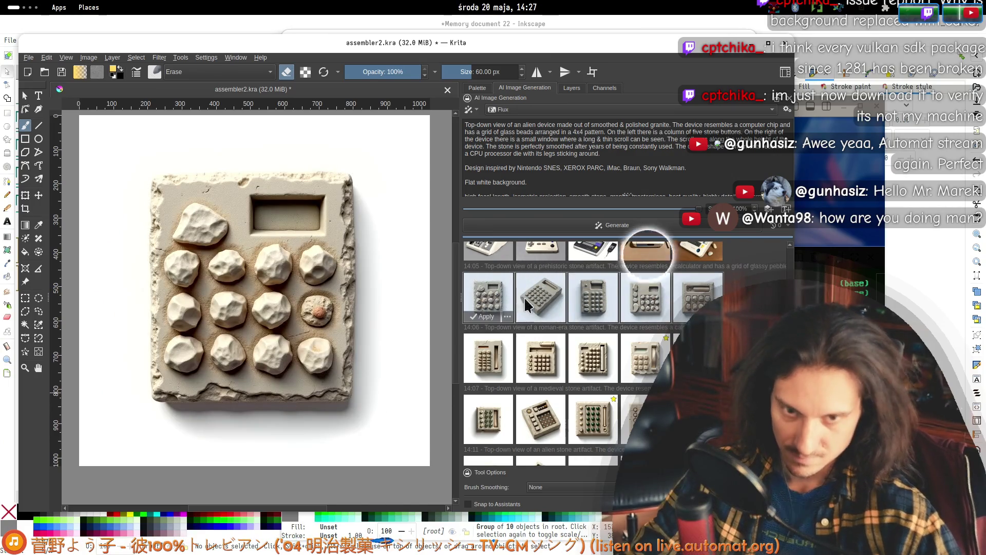
{"action": "left_click", "coordinate": [649, 249]}
{"action": "scroll", "coordinate": [591, 334], "scroll_direction": "down", "scroll_amount": 5}
{"action": "scroll", "coordinate": [590, 352], "scroll_direction": "down", "scroll_amount": 2}
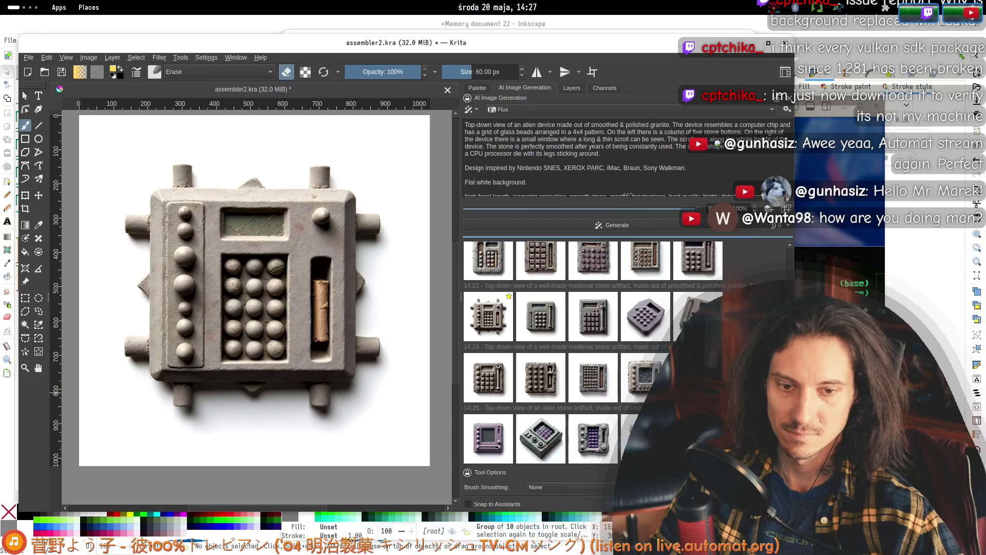
{"action": "left_click", "coordinate": [541, 438]}
{"action": "left_click", "coordinate": [629, 439]}
{"action": "left_click", "coordinate": [625, 211]}
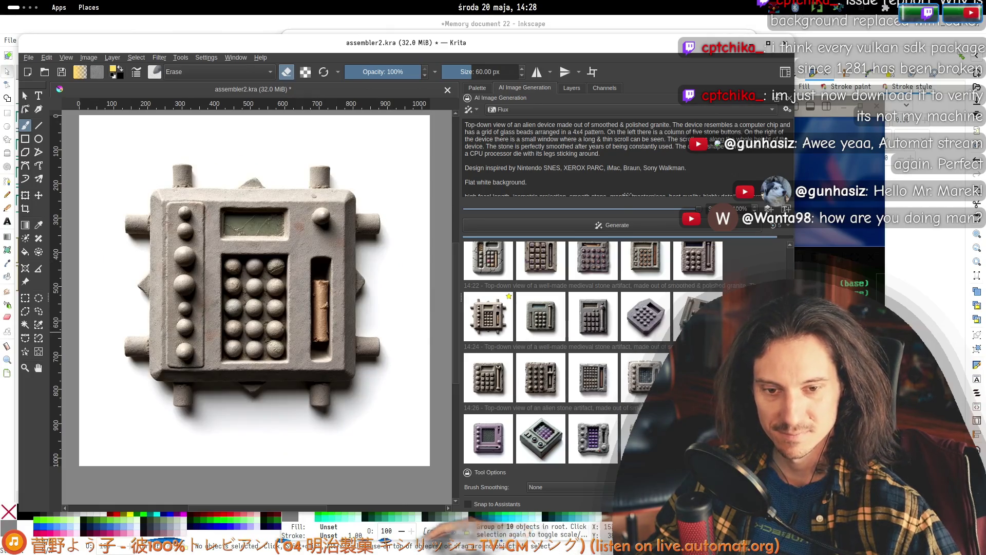
- Preview the new 14:28 results, including the purple radio-like and keypad devices
{"action": "left_click", "coordinate": [645, 377]}
{"action": "left_click", "coordinate": [487, 435]}
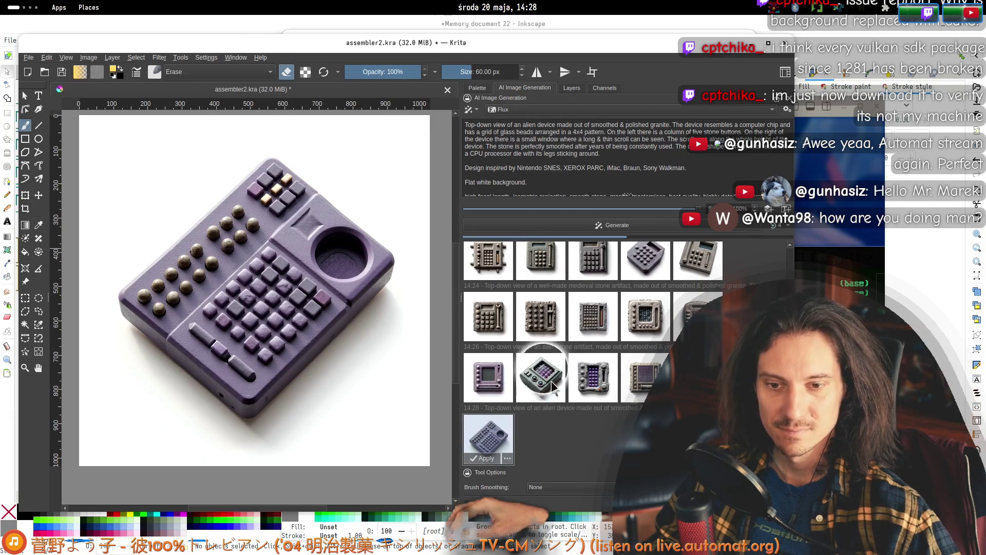
{"action": "left_click", "coordinate": [495, 385]}
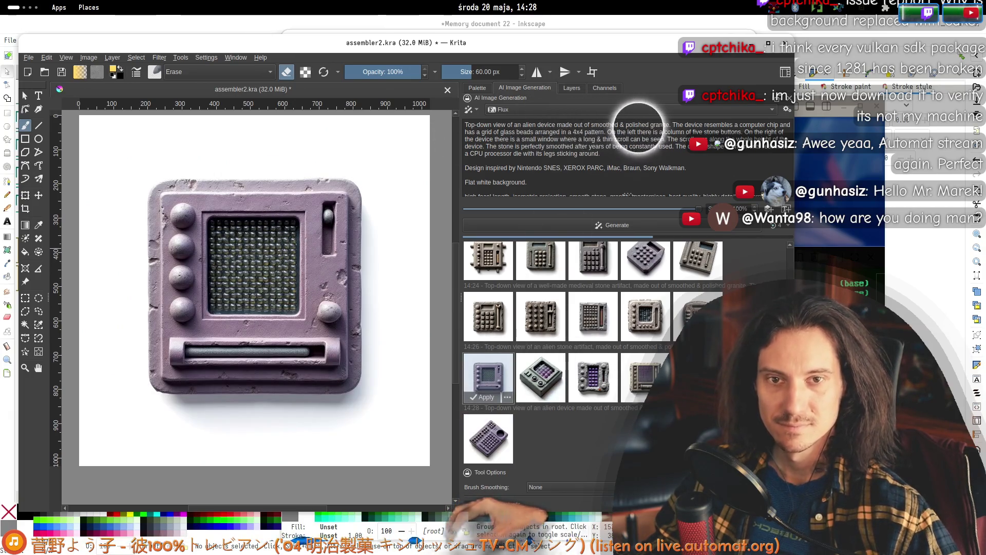
{"action": "left_click", "coordinate": [491, 434]}
- Compare the 14:26 row results, including the speckled granite device with two pillars
{"action": "left_click", "coordinate": [482, 310]}
{"action": "left_click", "coordinate": [539, 316]}
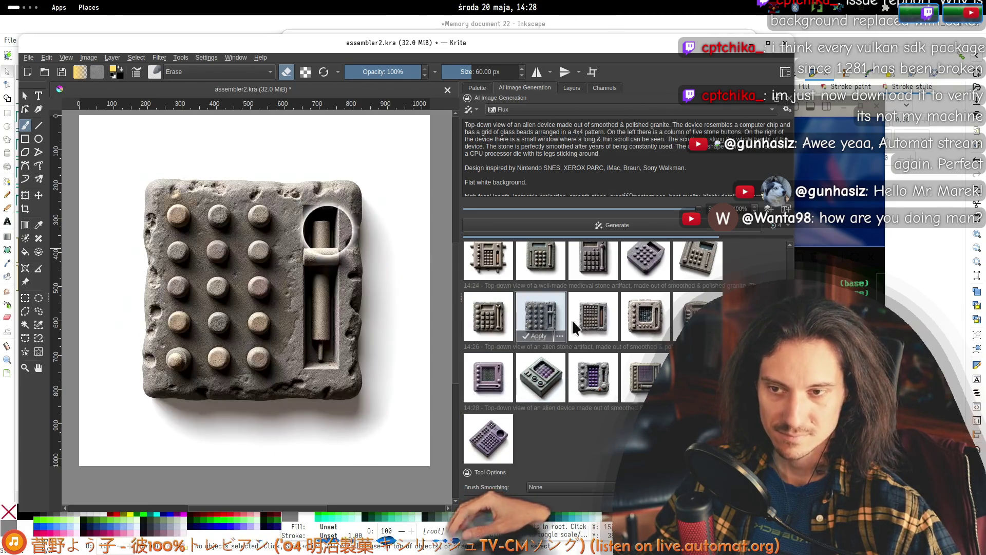
{"action": "left_click", "coordinate": [596, 319]}
{"action": "left_click", "coordinate": [657, 321]}
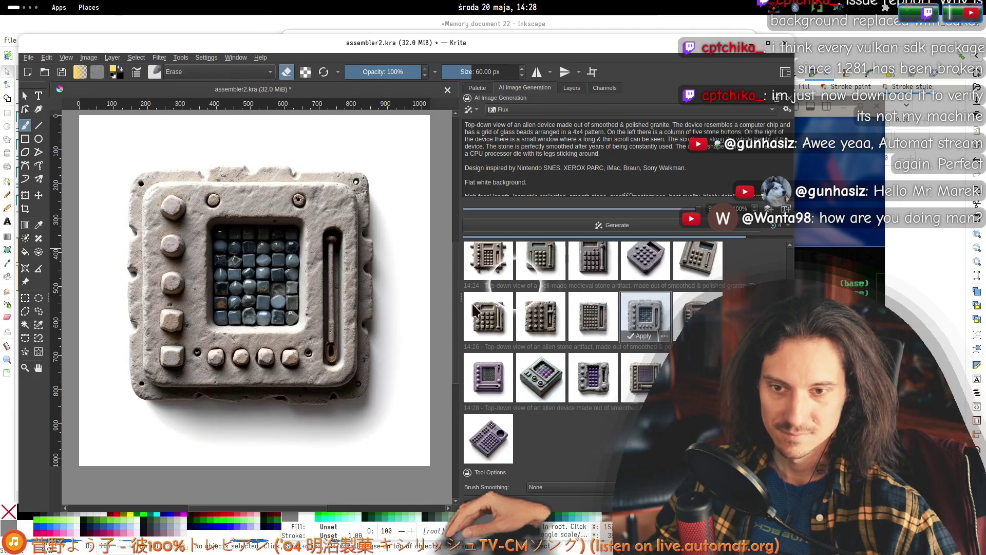
{"action": "left_click", "coordinate": [594, 316]}
{"action": "left_click", "coordinate": [485, 324]}
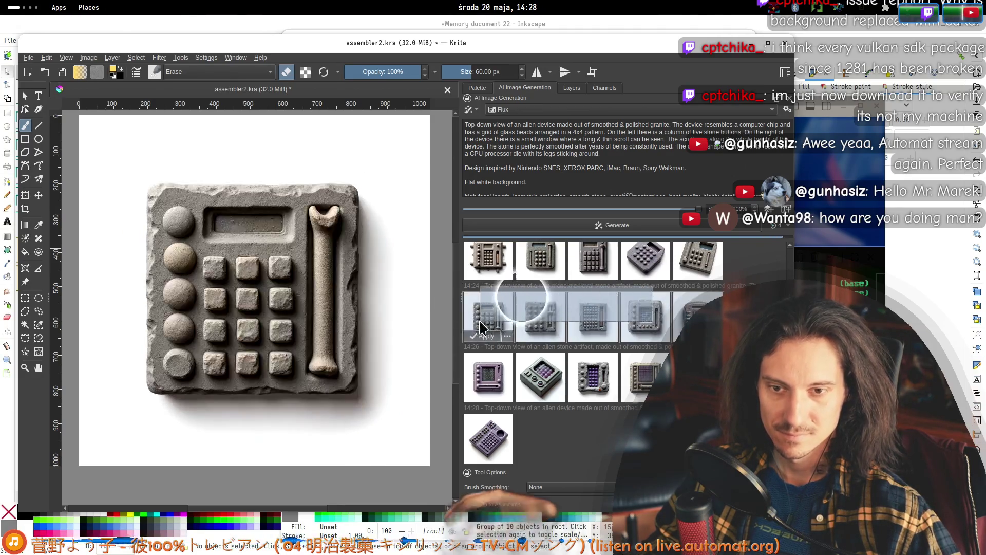
{"action": "left_click", "coordinate": [593, 316]}
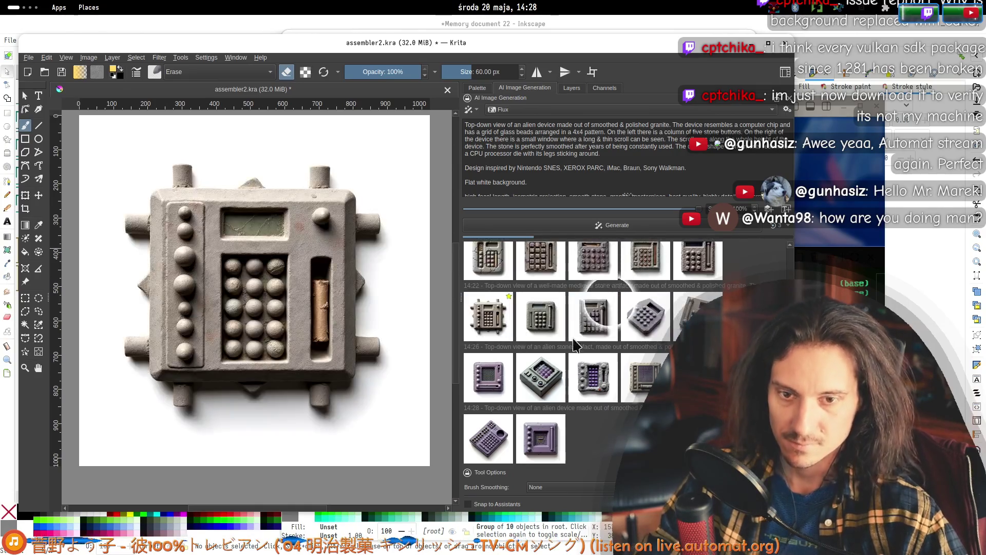
{"action": "left_click", "coordinate": [688, 318]}
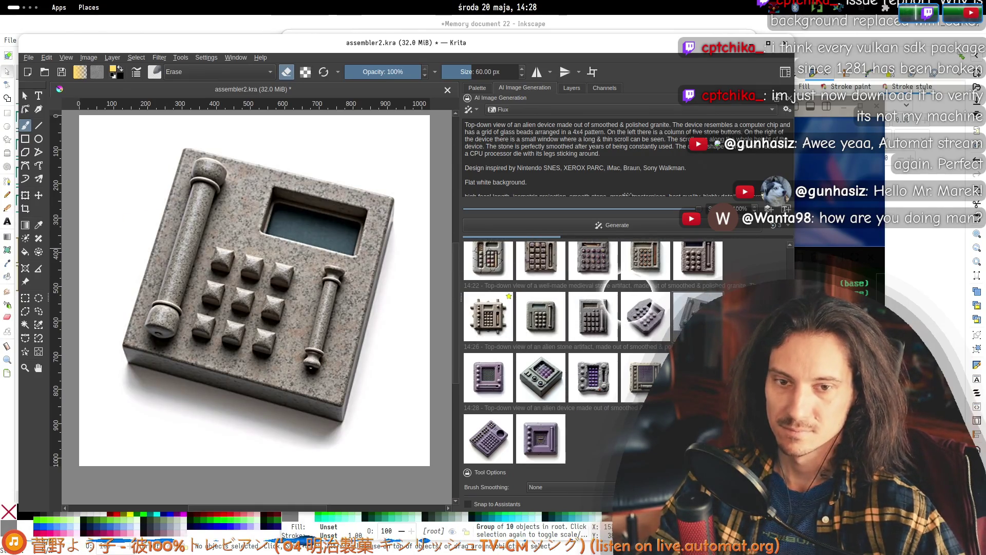
{"action": "left_click", "coordinate": [591, 332]}
- Delete two 14:26 results and the rejected purple, grey, purple-grid and keypad 14:28 variants
{"action": "key", "text": "Delete"}
{"action": "left_click", "coordinate": [553, 329]}
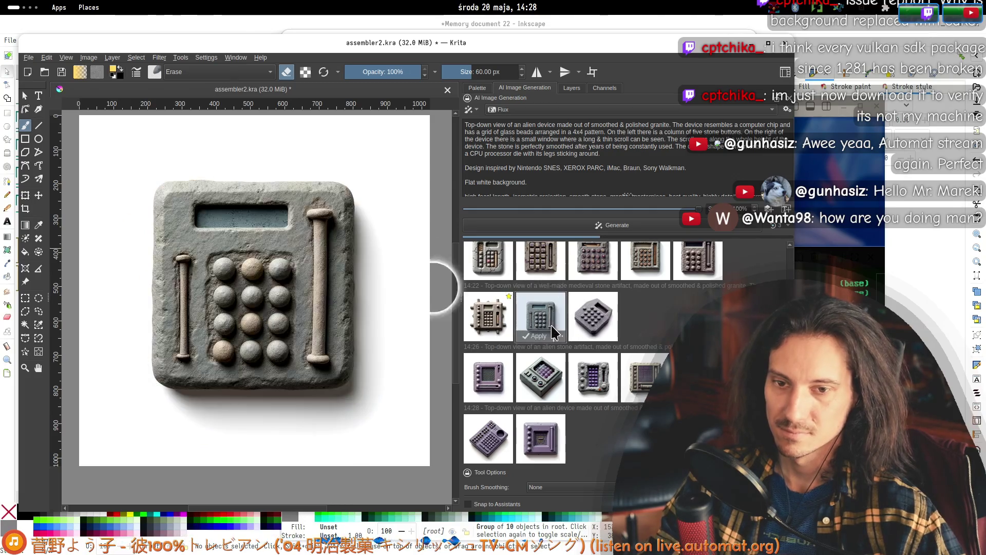
{"action": "key", "text": "Delete"}
{"action": "left_click", "coordinate": [495, 384]}
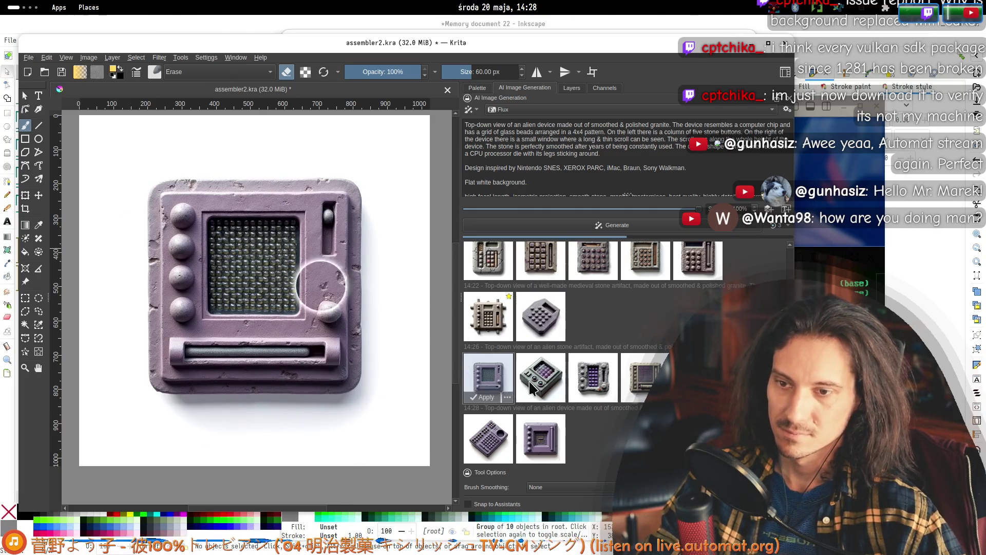
{"action": "key", "text": "Delete"}
{"action": "left_click", "coordinate": [502, 389]}
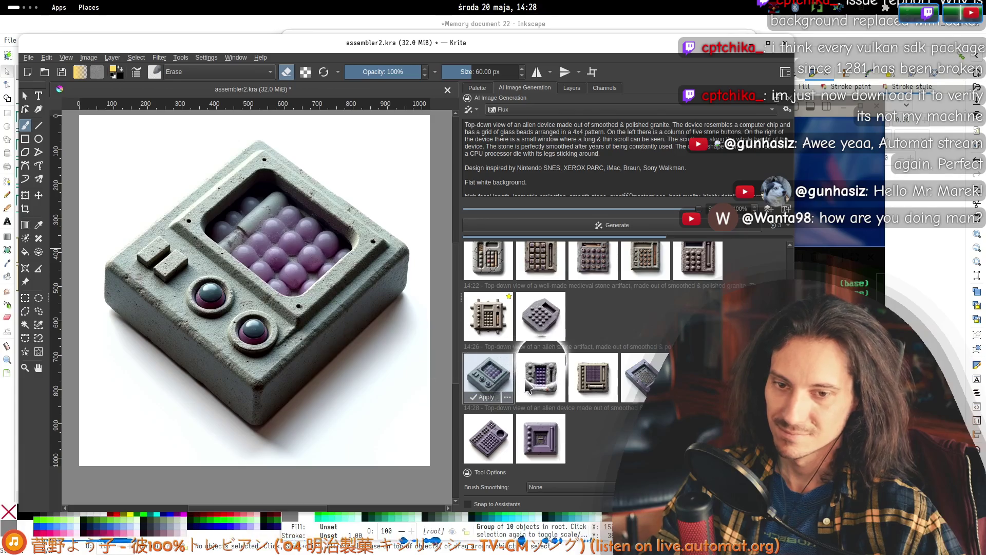
{"action": "left_click", "coordinate": [527, 385]}
{"action": "key", "text": "Delete"}
{"action": "left_click", "coordinate": [539, 381]}
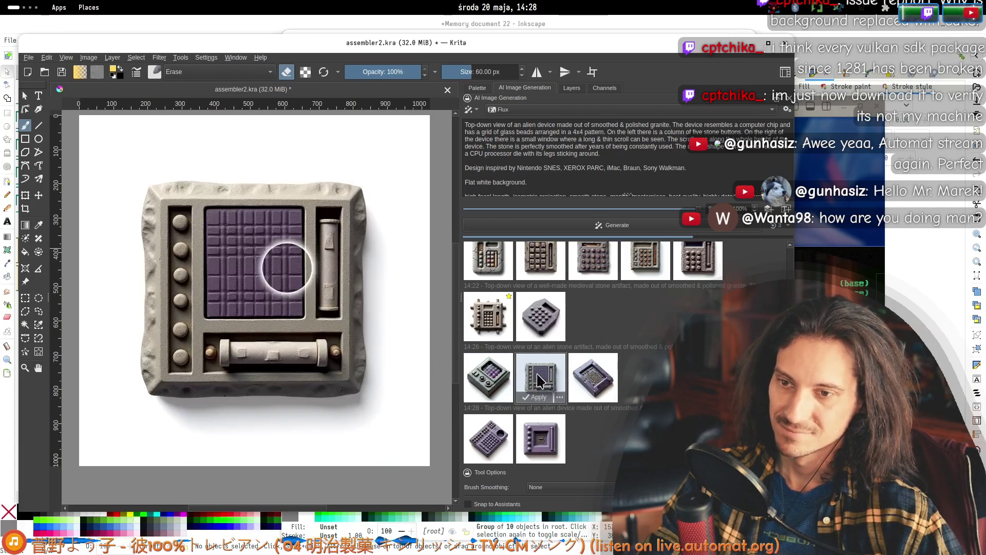
{"action": "key", "text": "Delete"}
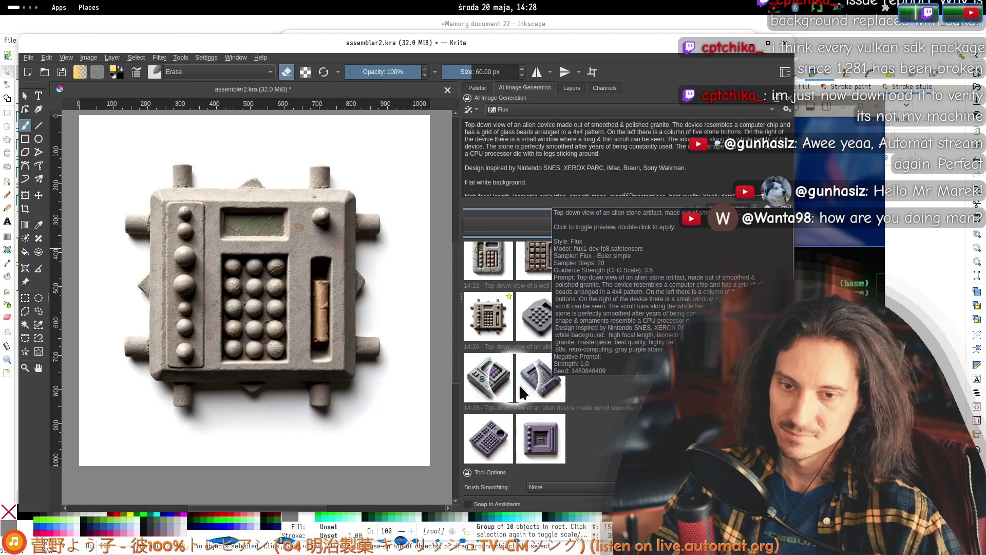
{"action": "left_click", "coordinate": [496, 446]}
{"action": "key", "text": "Delete"}
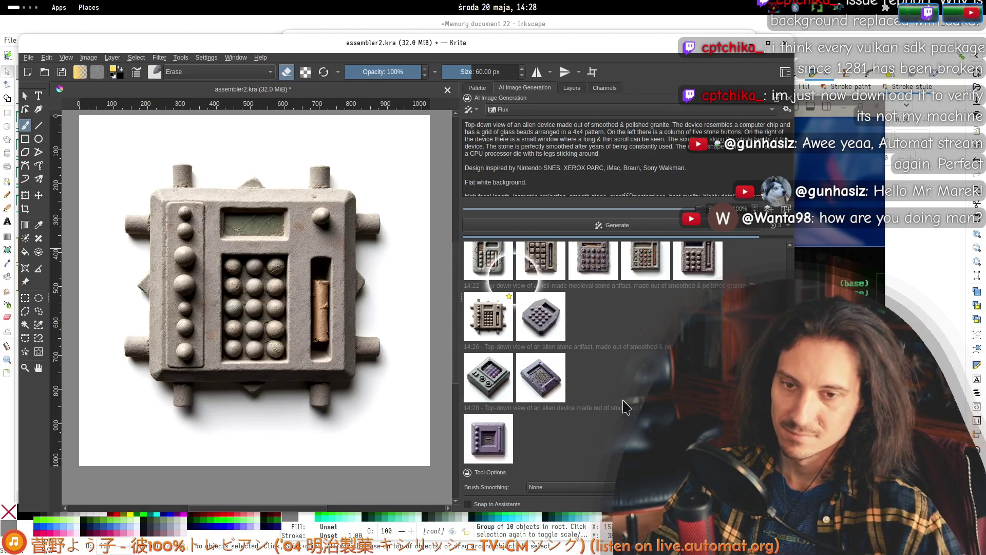
- Delete all five 14:19 results from the generation history
{"action": "left_click", "coordinate": [492, 286]}
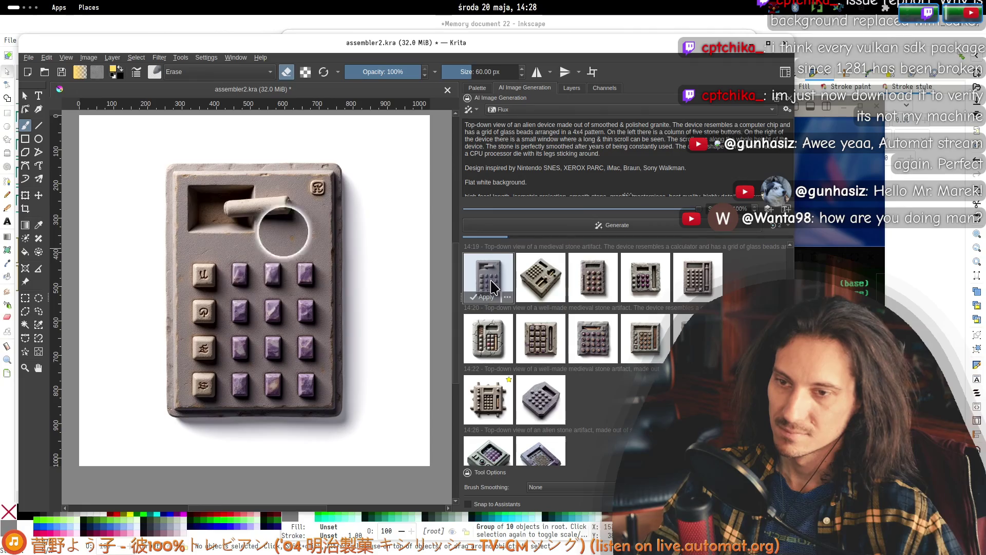
{"action": "key", "text": "Delete"}
{"action": "left_click", "coordinate": [485, 280]}
{"action": "key", "text": "Delete"}
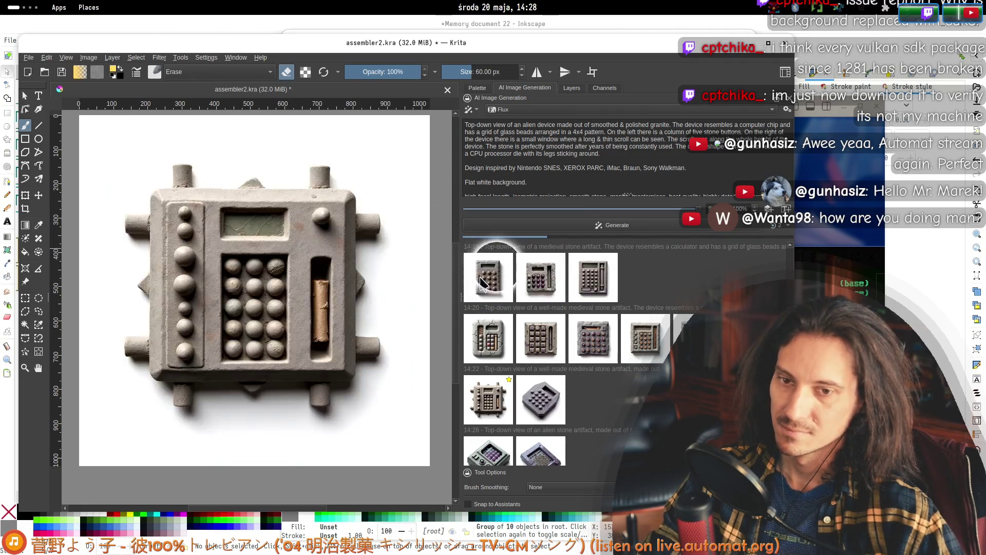
{"action": "left_click", "coordinate": [483, 283]}
{"action": "key", "text": "Delete"}
{"action": "left_click", "coordinate": [486, 282]}
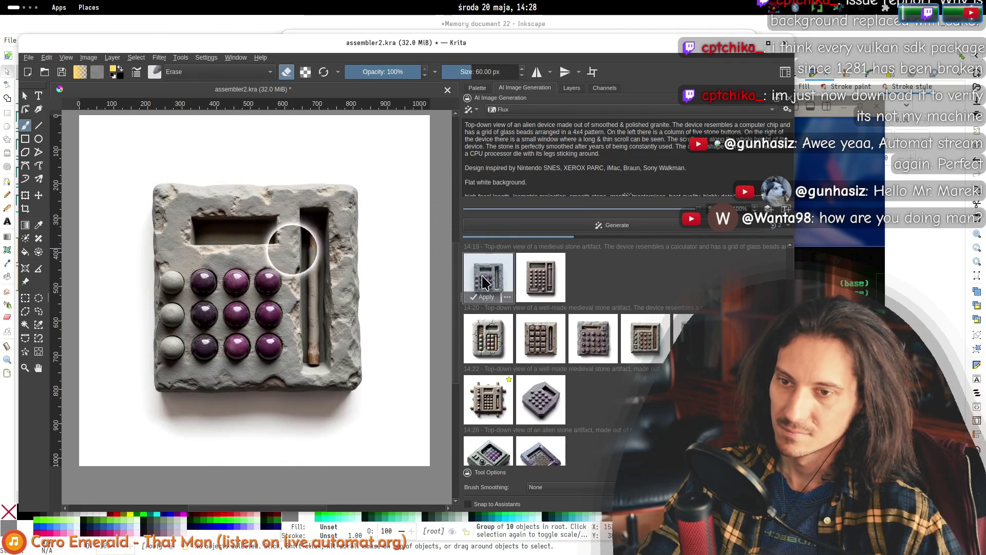
{"action": "key", "text": "Delete"}
{"action": "left_click", "coordinate": [488, 280]}
{"action": "key", "text": "Delete"}
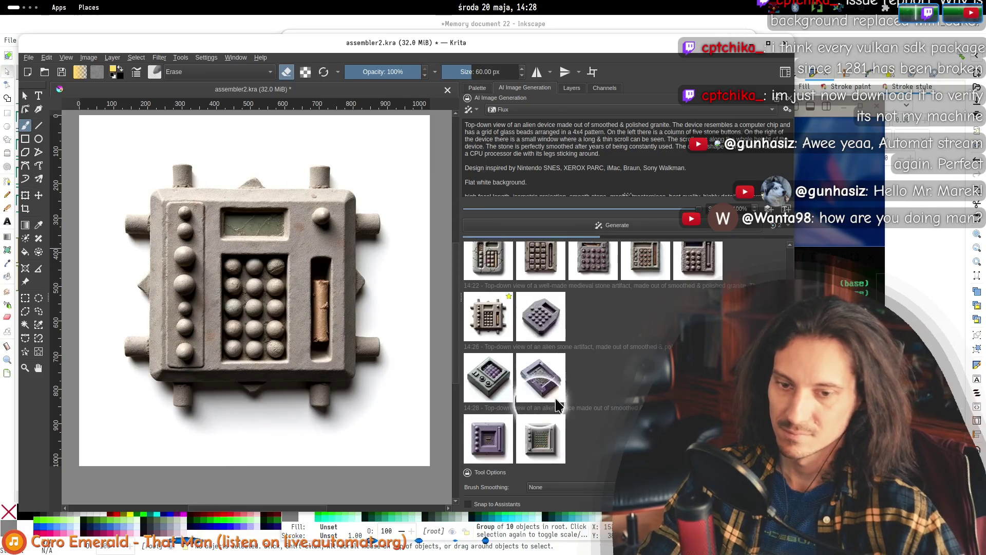
- Compare the remaining devices on the canvas, ending on the grey keypad 14:28 device
{"action": "left_click", "coordinate": [540, 437]}
{"action": "left_click", "coordinate": [489, 437]}
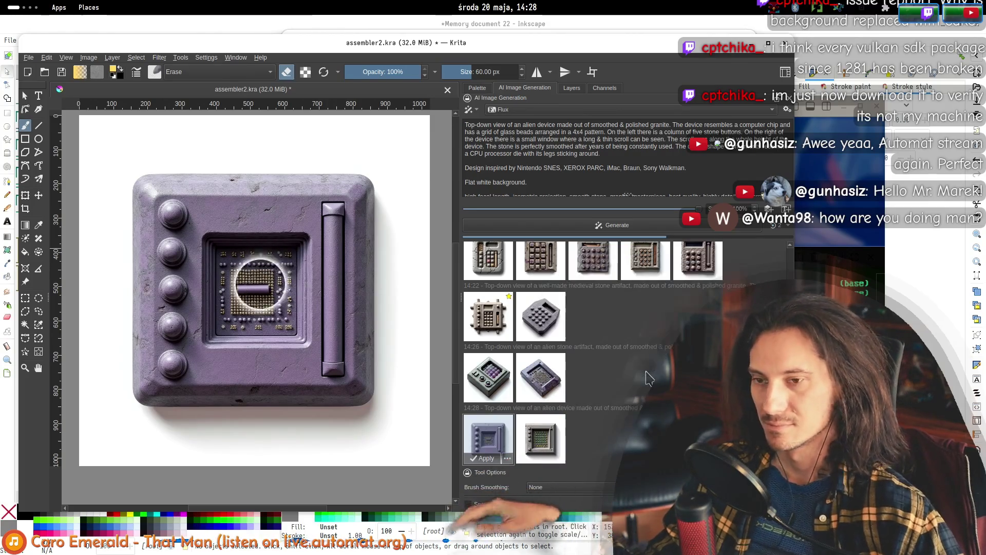
{"action": "left_click", "coordinate": [489, 378]}
{"action": "left_click", "coordinate": [527, 377]}
{"action": "left_click", "coordinate": [540, 437]}
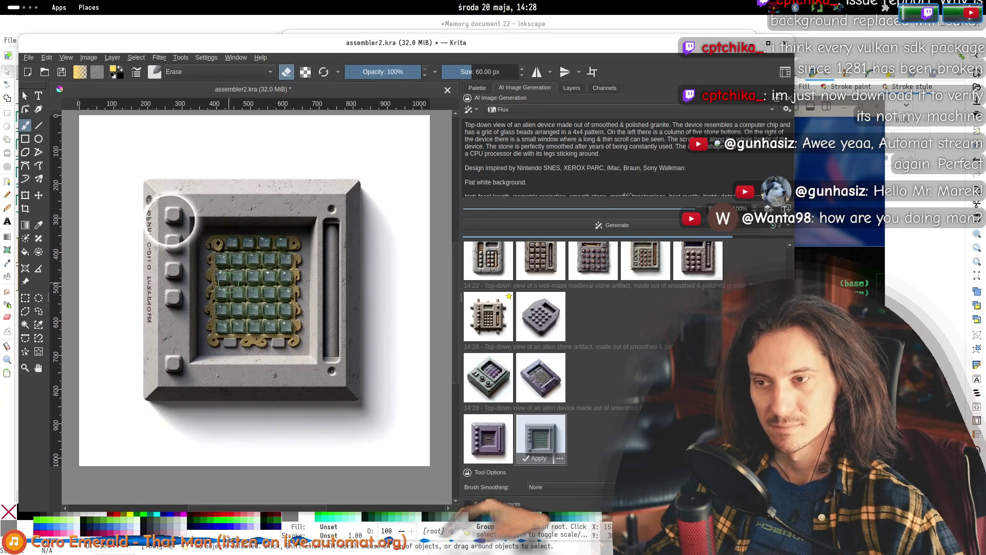
{"action": "left_click", "coordinate": [488, 437]}
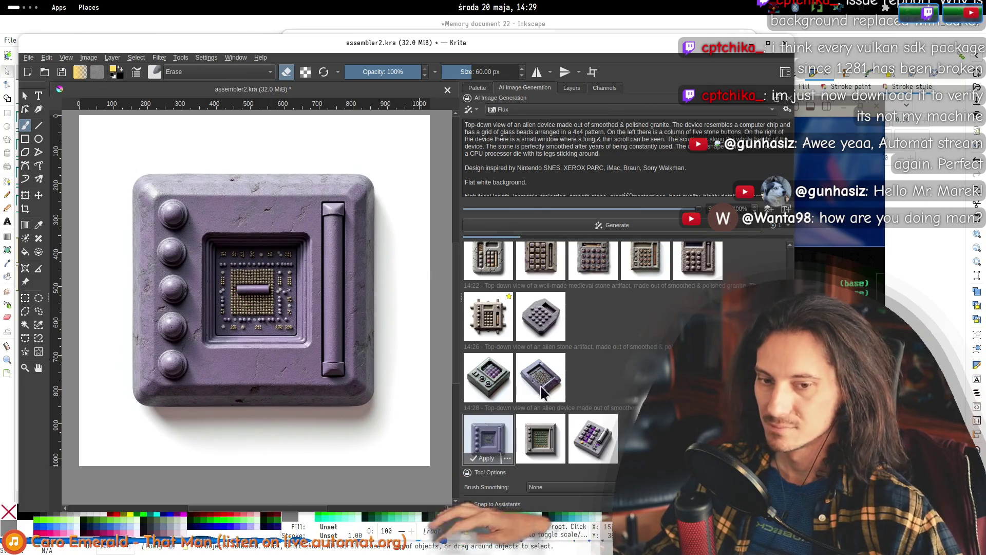
{"action": "left_click", "coordinate": [595, 443]}
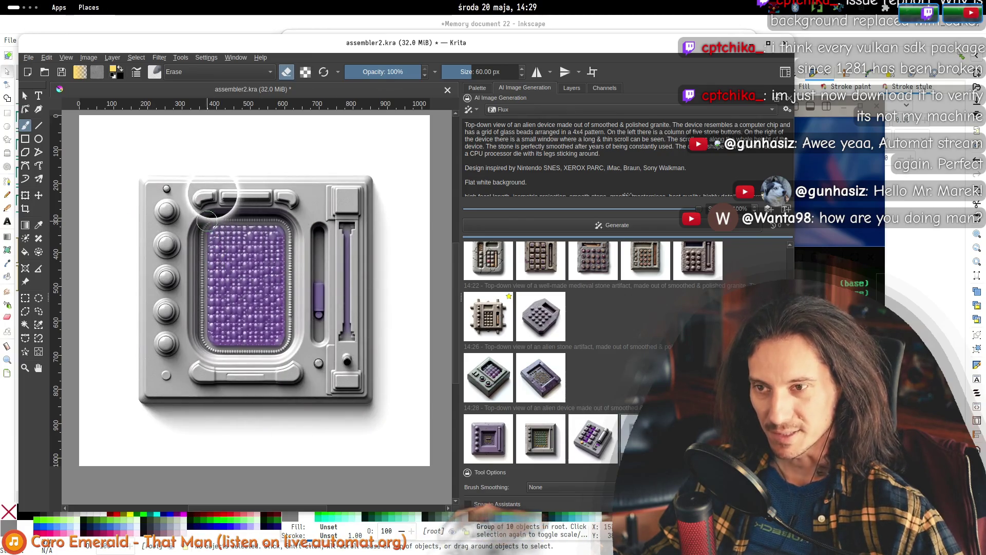
- Delete the purple stone chip variant and preview the purple keypad variant next
{"action": "left_click", "coordinate": [486, 445]}
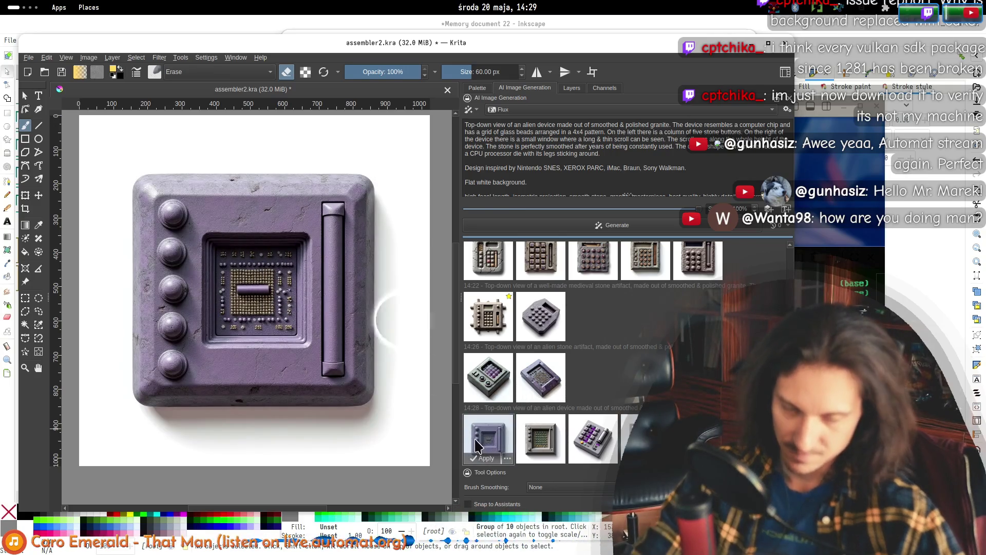
{"action": "key", "text": "Delete"}
{"action": "key", "text": "Delete"}
{"action": "left_click", "coordinate": [485, 444]}
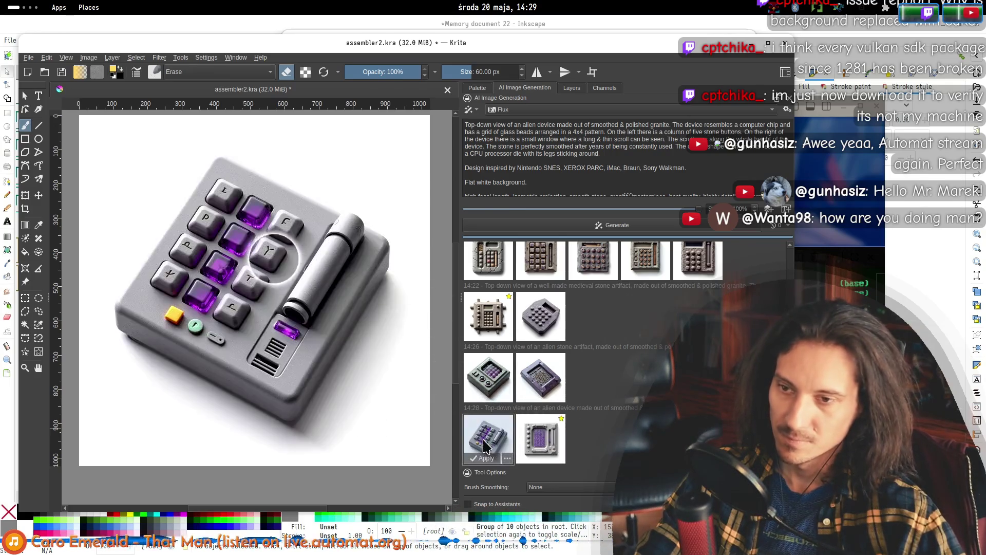
- Delete the purple keypad variant, change the prompt to 'a victorian device' and generate
{"action": "key", "text": "Delete"}
{"action": "key", "text": "Left"}
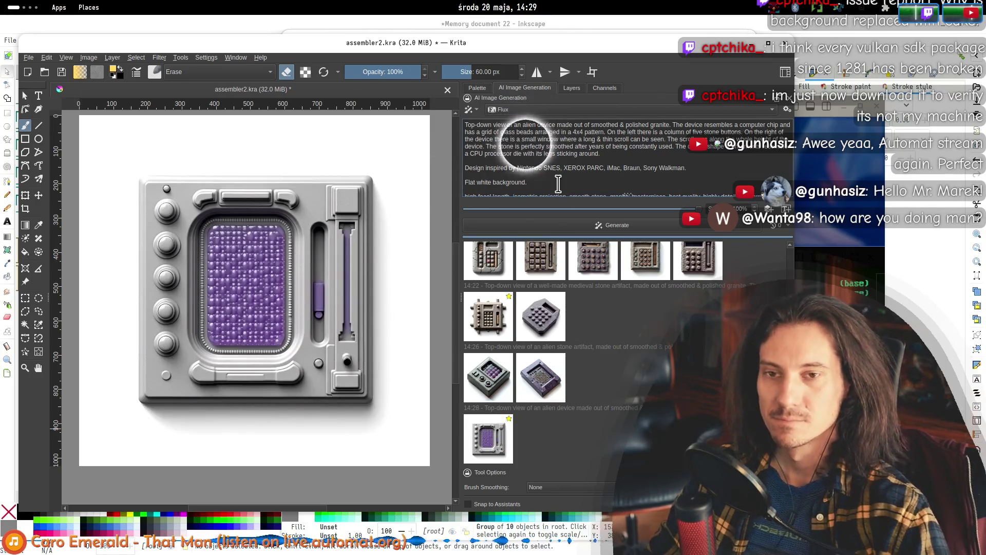
{"action": "type", "text": "victorian"}
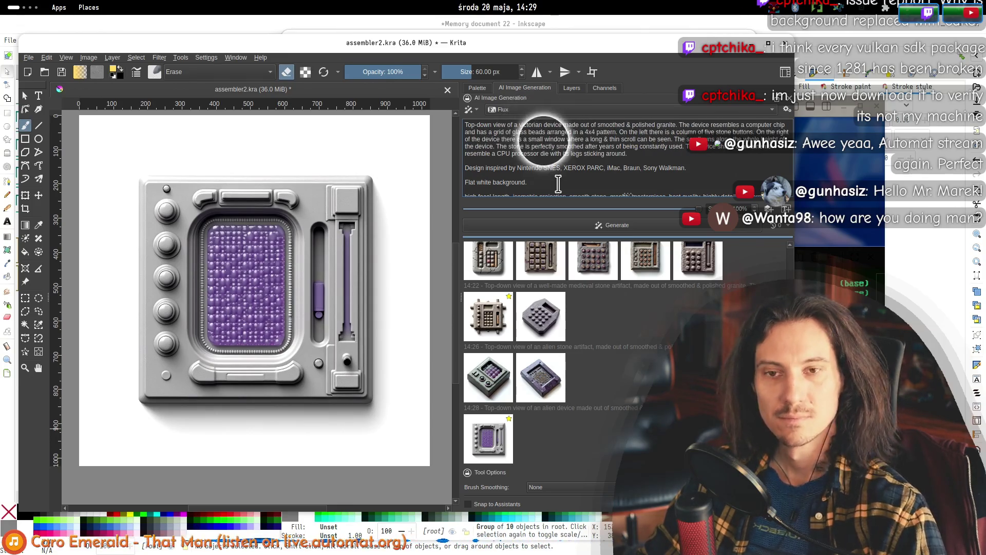
{"action": "left_click", "coordinate": [631, 232]}
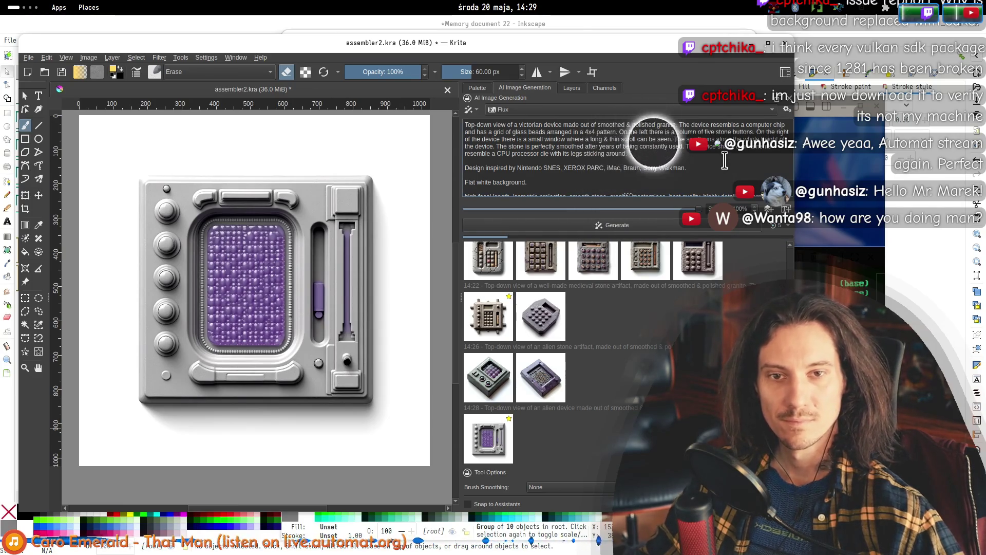
- Delete three 14:20 results, starting with the cracked stone calculator
{"action": "double_click", "coordinate": [529, 125]}
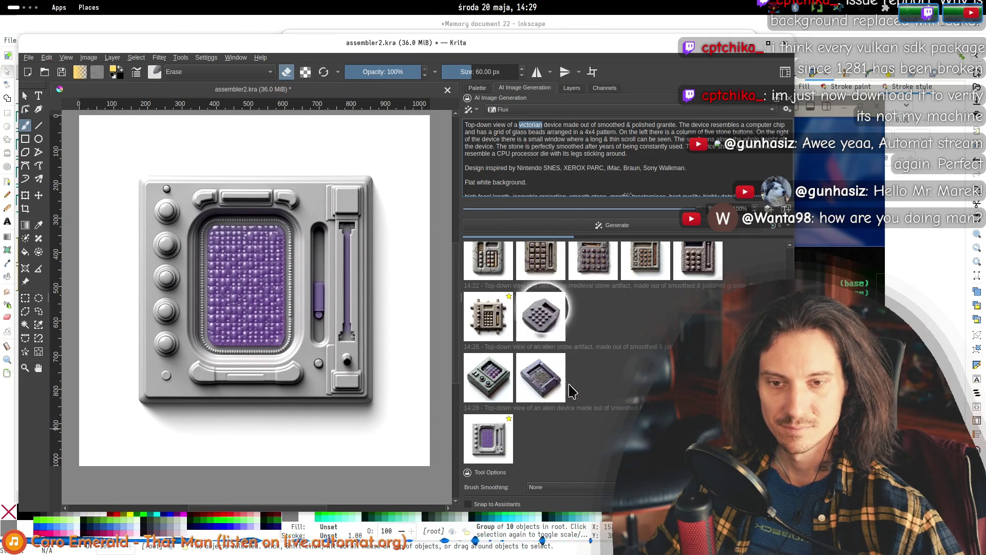
{"action": "scroll", "coordinate": [572, 391], "scroll_direction": "up", "scroll_amount": 3}
{"action": "left_click", "coordinate": [487, 346]}
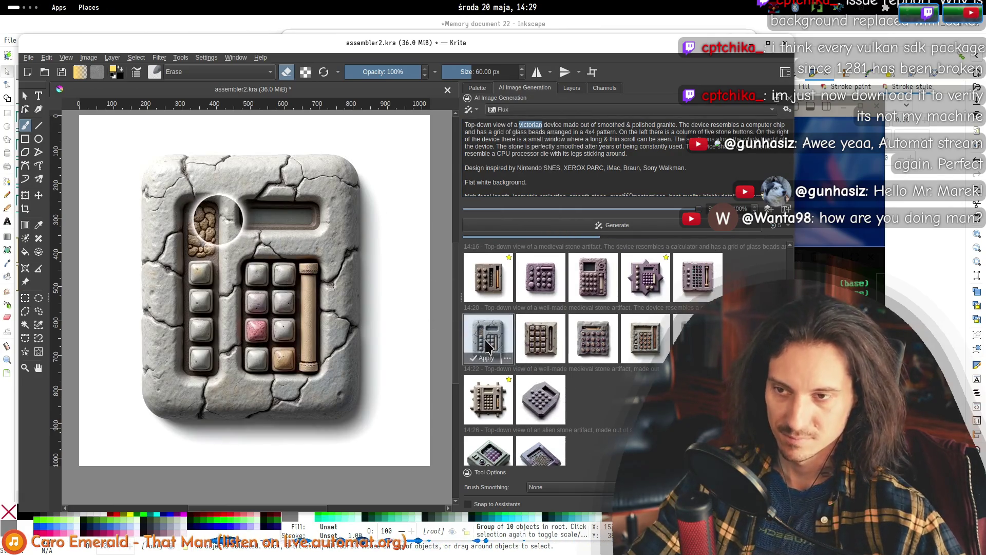
{"action": "key", "text": "Delete"}
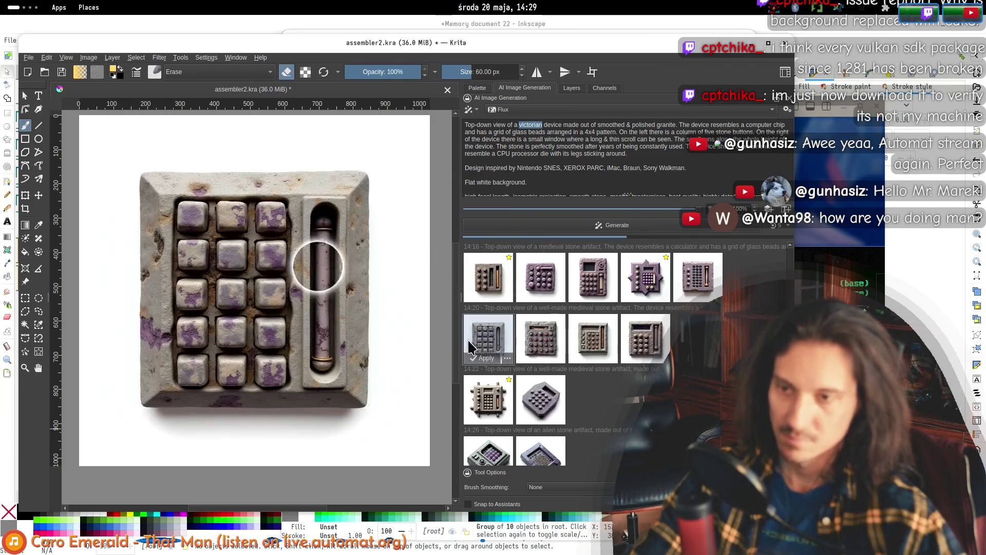
{"action": "left_click", "coordinate": [541, 341]}
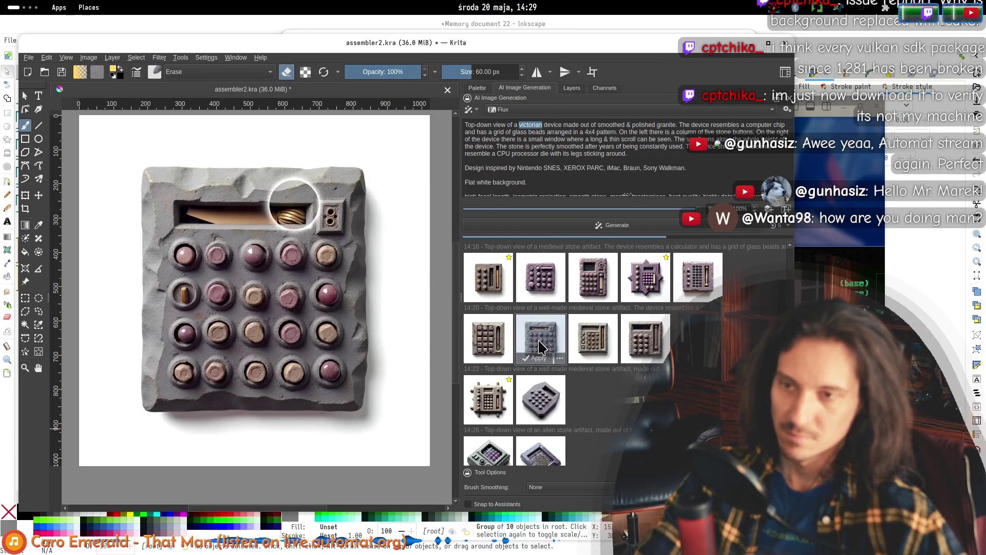
{"action": "key", "text": "Delete"}
{"action": "key", "text": "Delete"}
{"action": "left_click", "coordinate": [540, 341]}
{"action": "key", "text": "Delete"}
- Delete two 14:16 stone calculator results and preview another stone device
{"action": "scroll", "coordinate": [627, 386], "scroll_direction": "up", "scroll_amount": 2}
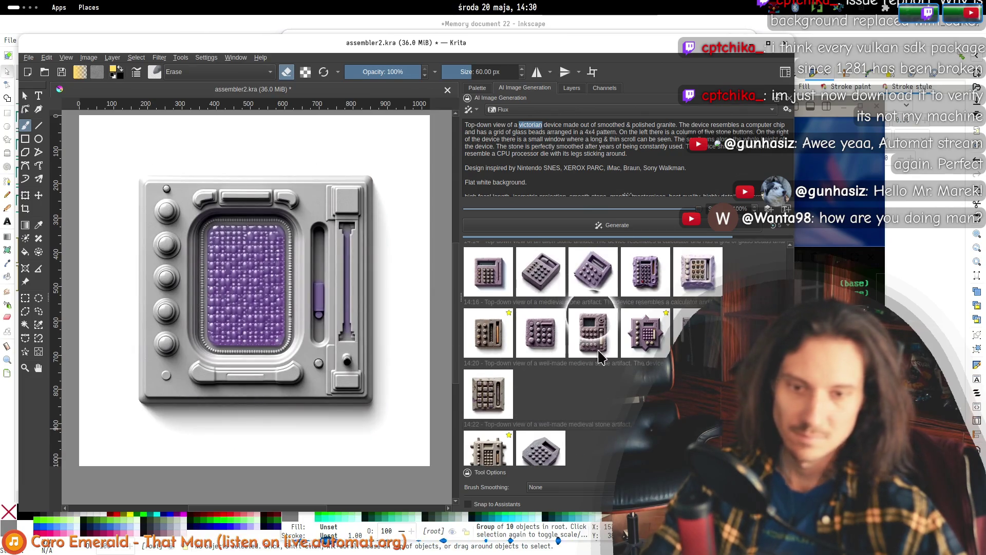
{"action": "left_click", "coordinate": [599, 354]}
{"action": "key", "text": "Delete"}
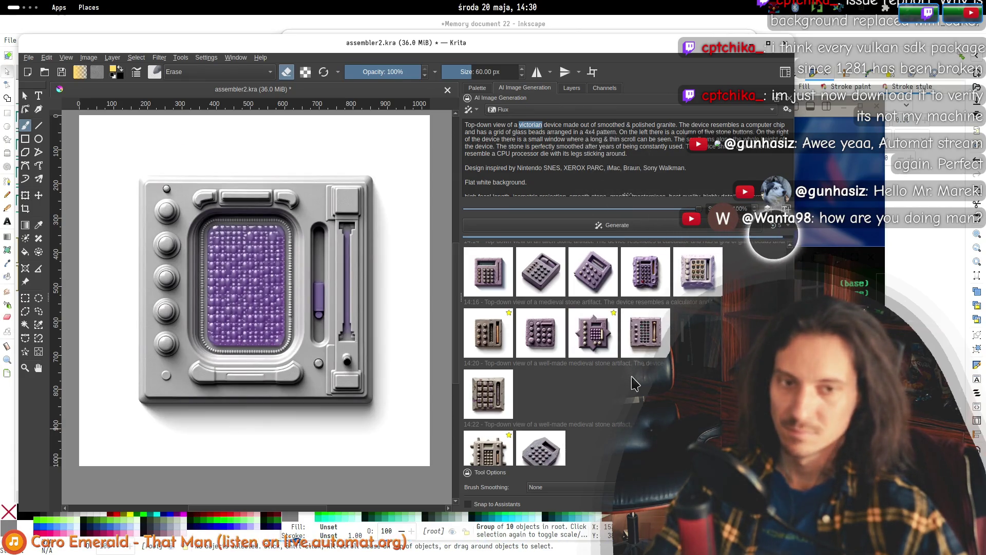
{"action": "left_click", "coordinate": [541, 334]}
{"action": "key", "text": "Delete"}
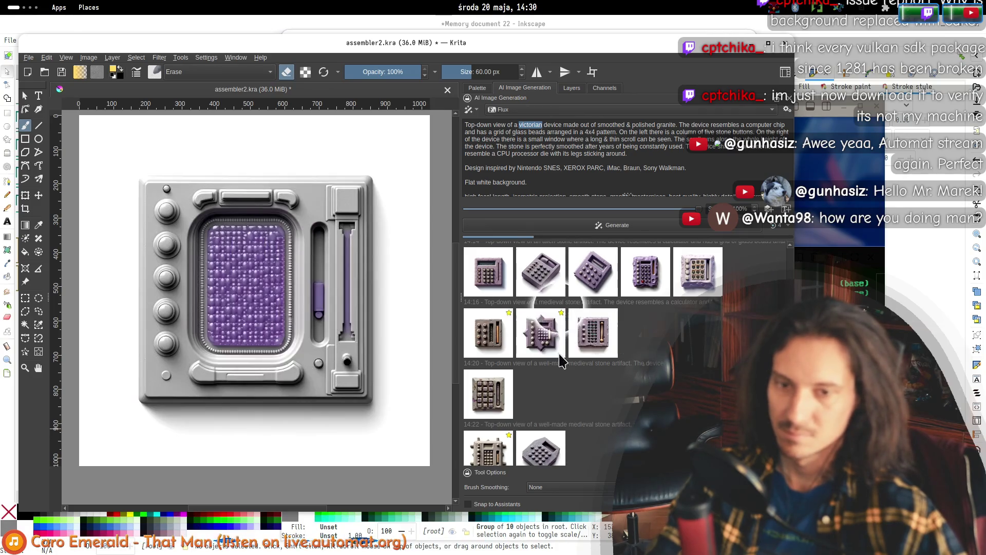
{"action": "left_click", "coordinate": [600, 348]}
{"action": "left_click", "coordinate": [629, 400]}
{"action": "scroll", "coordinate": [624, 406], "scroll_direction": "down", "scroll_amount": 3}
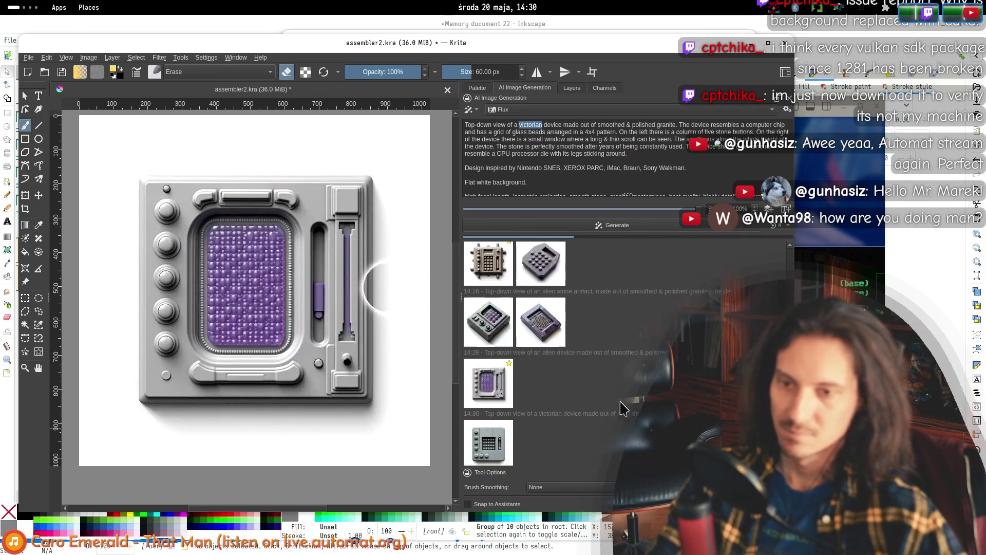
- Preview the new 14:30 victorian device, then delete two 14:14 results including the grey pyramid-button one
{"action": "left_click", "coordinate": [488, 437]}
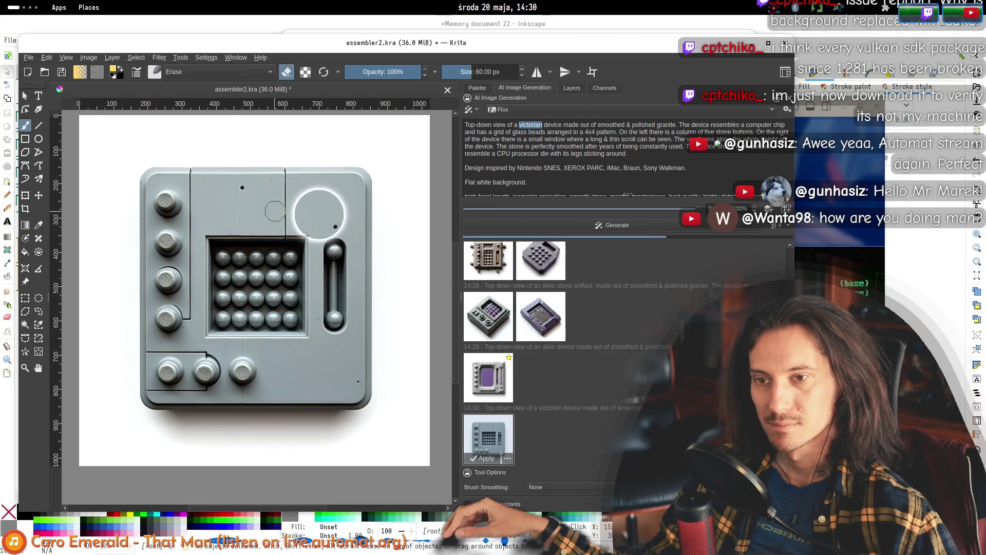
{"action": "scroll", "coordinate": [310, 219], "scroll_direction": "up", "scroll_amount": 5}
{"action": "scroll", "coordinate": [309, 219], "scroll_direction": "down", "scroll_amount": 8}
{"action": "scroll", "coordinate": [309, 219], "scroll_direction": "up", "scroll_amount": 5}
{"action": "scroll", "coordinate": [287, 257], "scroll_direction": "down", "scroll_amount": 4}
{"action": "scroll", "coordinate": [267, 287], "scroll_direction": "up", "scroll_amount": 4}
{"action": "scroll", "coordinate": [259, 297], "scroll_direction": "down", "scroll_amount": 1}
{"action": "scroll", "coordinate": [259, 297], "scroll_direction": "down", "scroll_amount": 1}
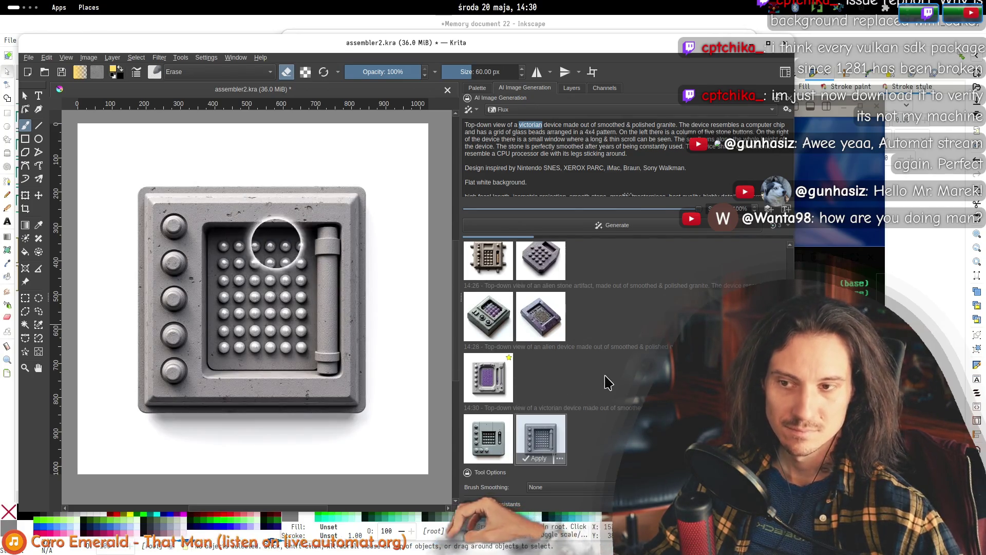
{"action": "scroll", "coordinate": [634, 377], "scroll_direction": "up", "scroll_amount": 5}
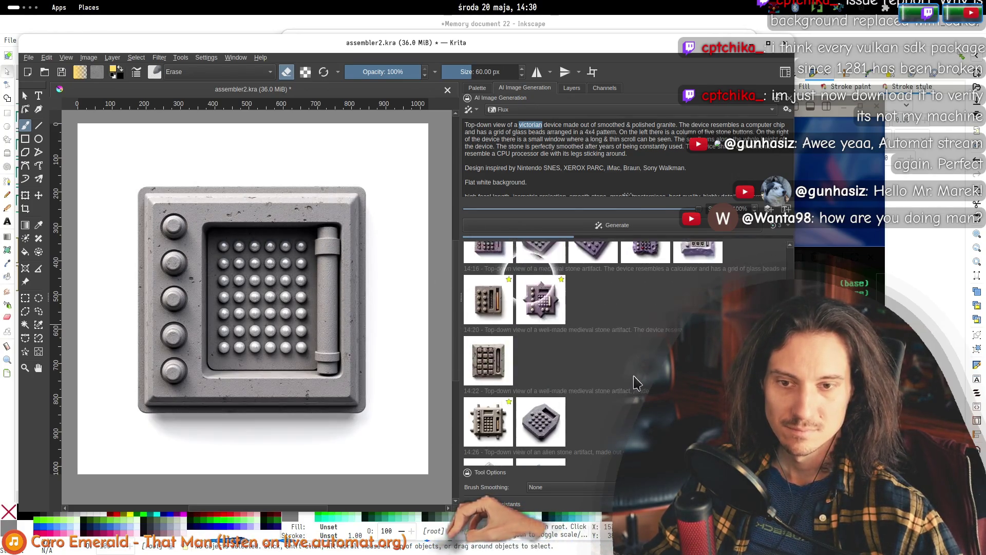
{"action": "left_click", "coordinate": [549, 322]}
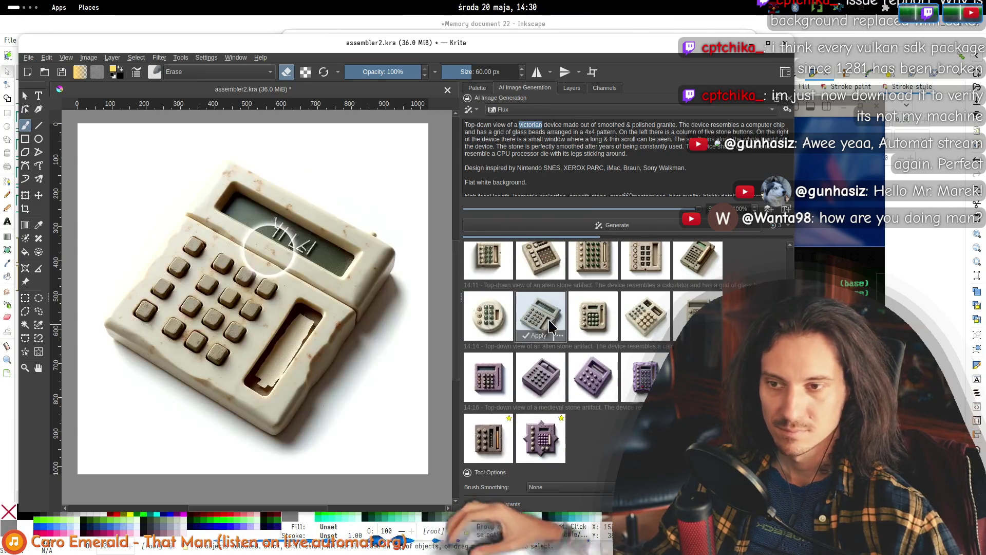
{"action": "left_click", "coordinate": [547, 320]}
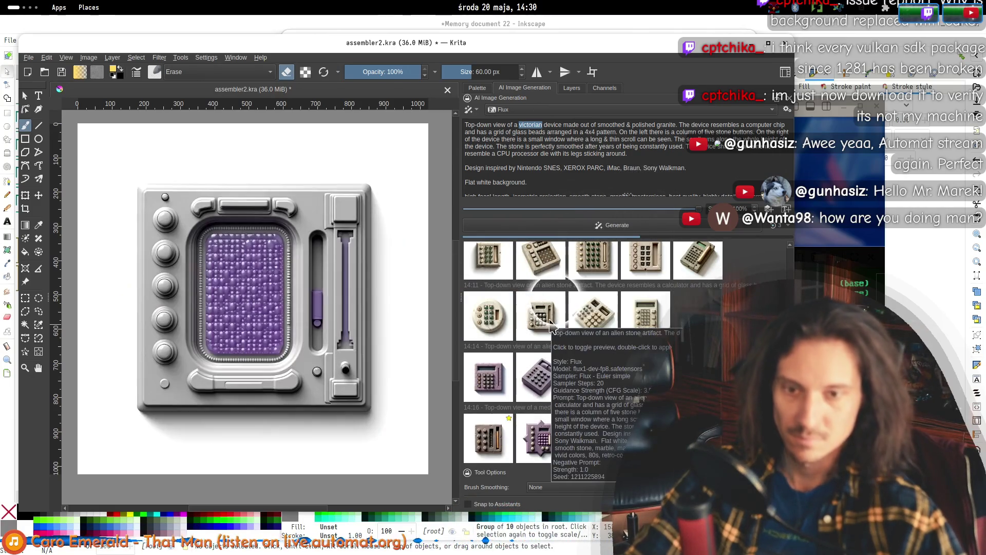
{"action": "key", "text": "Delete"}
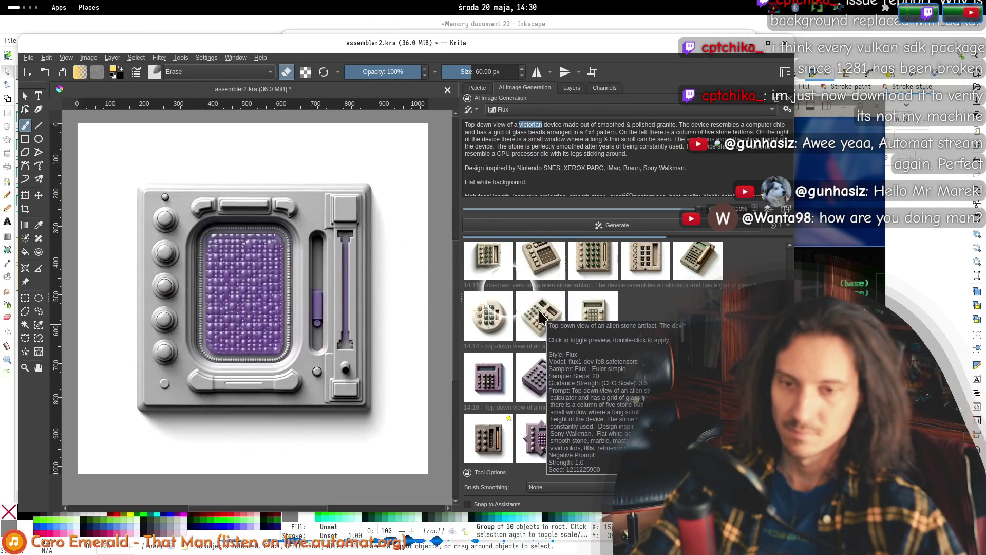
{"action": "key", "text": "Delete"}
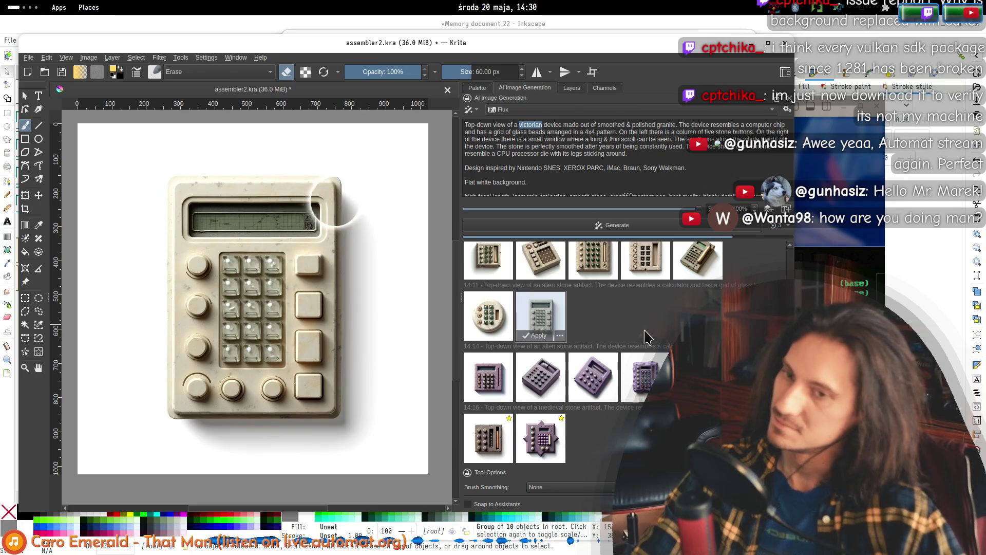
- Delete the unwanted 14:07 results: a stone device, the angled calculator and the cracked stone
{"action": "scroll", "coordinate": [541, 283], "scroll_direction": "up", "scroll_amount": 1}
{"action": "left_click", "coordinate": [540, 297]}
{"action": "key", "text": "Delete"}
{"action": "left_click", "coordinate": [645, 288]}
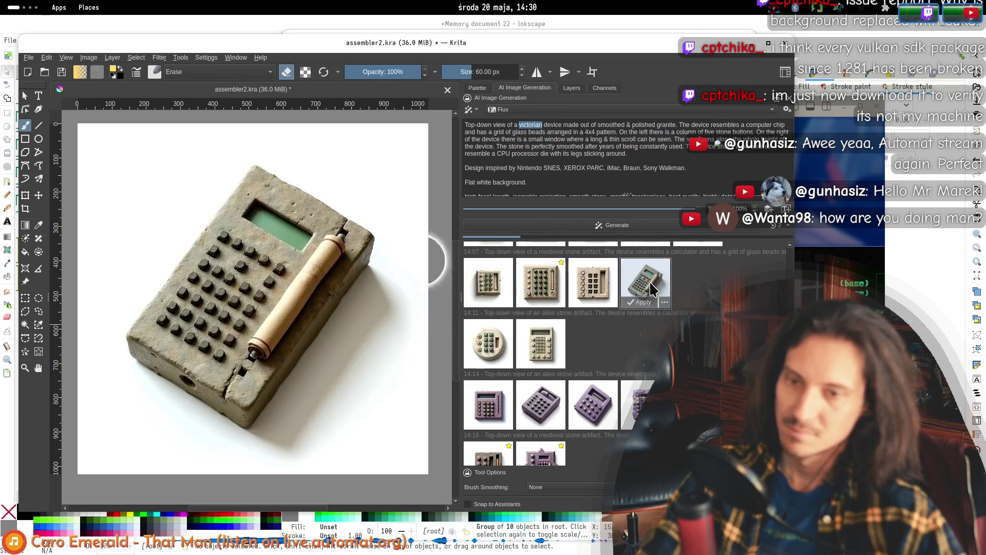
{"action": "key", "text": "Delete"}
{"action": "left_click", "coordinate": [604, 295]}
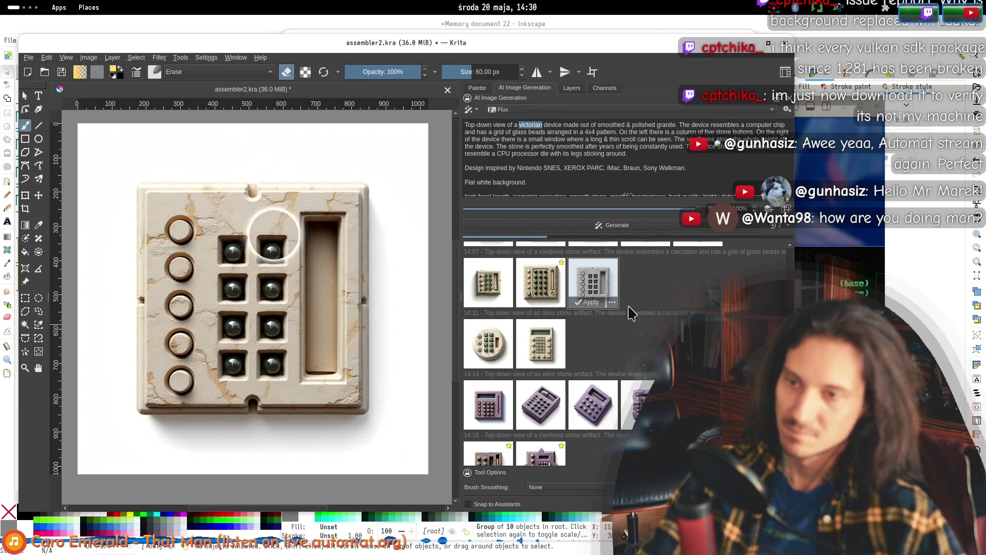
{"action": "key", "text": "Delete"}
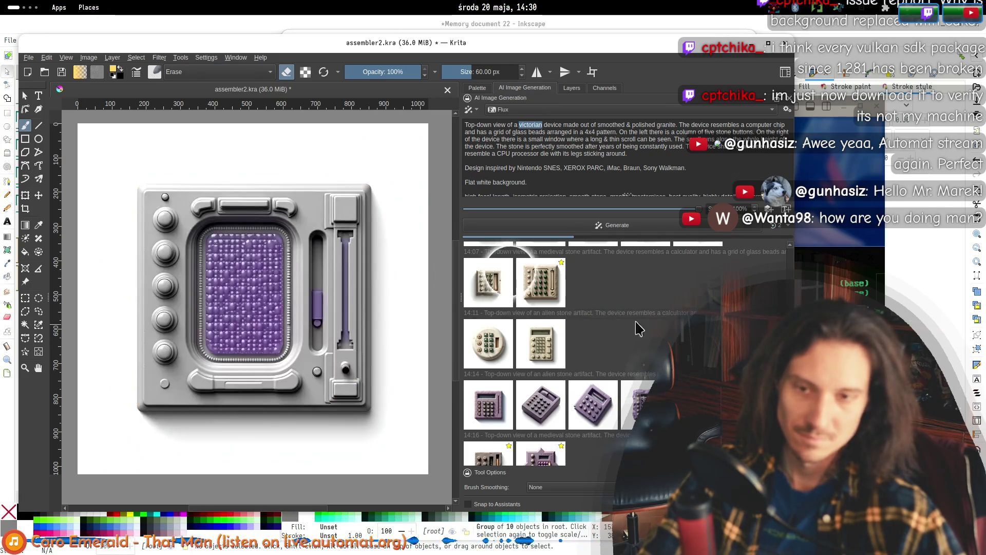
{"action": "key", "text": "Delete"}
- Compare the second and third 14:30 victorian results, returning to the purple device
{"action": "scroll", "coordinate": [591, 339], "scroll_direction": "down", "scroll_amount": 10}
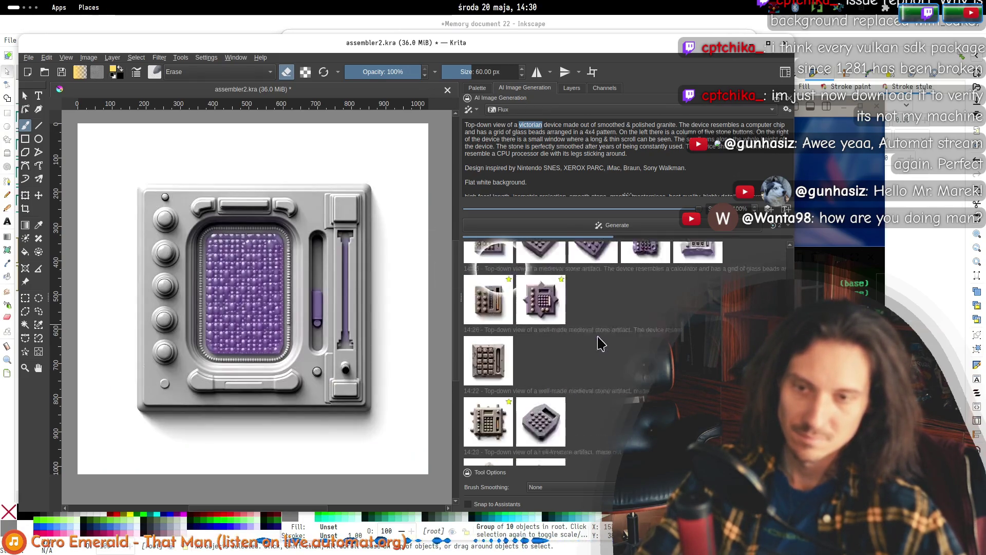
{"action": "left_click", "coordinate": [599, 436]}
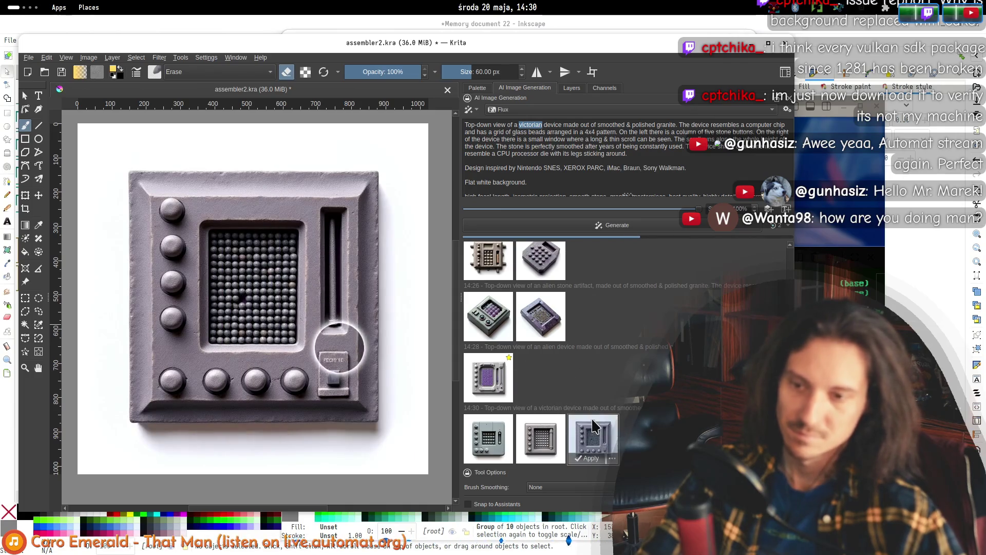
{"action": "left_click", "coordinate": [520, 435]}
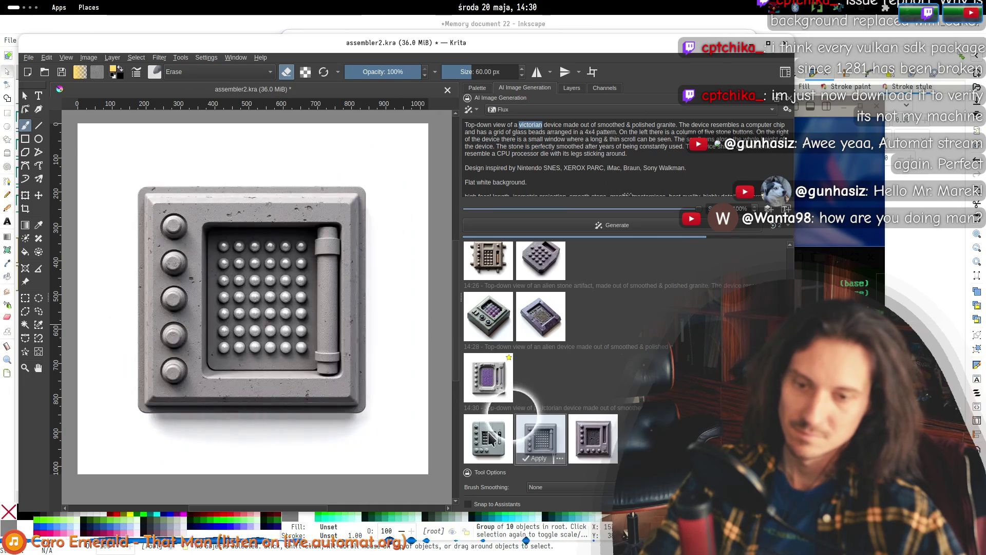
{"action": "left_click", "coordinate": [566, 383]}
{"action": "scroll", "coordinate": [575, 398], "scroll_direction": "up", "scroll_amount": 10}
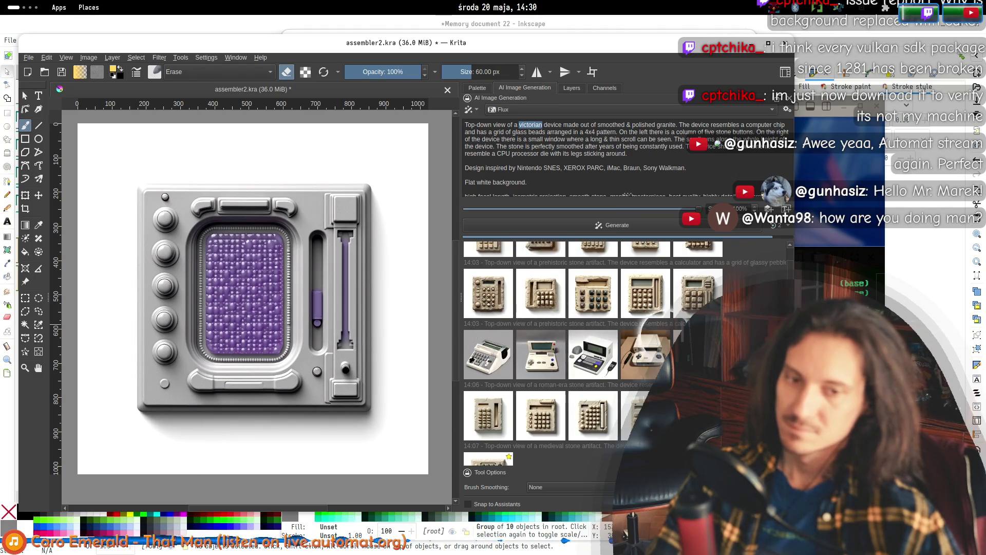
- Delete the typewriter result and the 14:03 and 14:01 calculator results from the history
{"action": "left_click", "coordinate": [650, 341]}
{"action": "left_click", "coordinate": [483, 362]}
{"action": "key", "text": "Delete"}
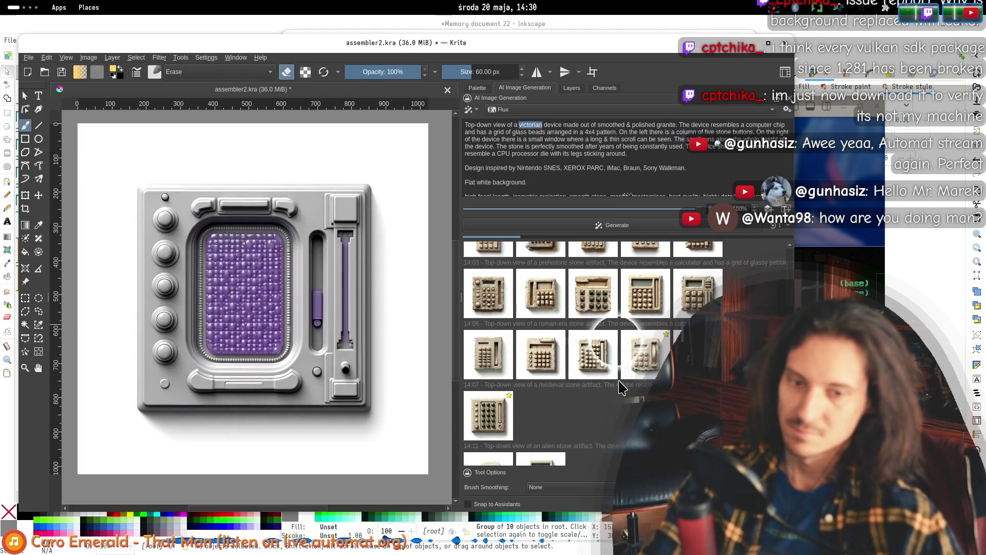
{"action": "left_click", "coordinate": [501, 287]}
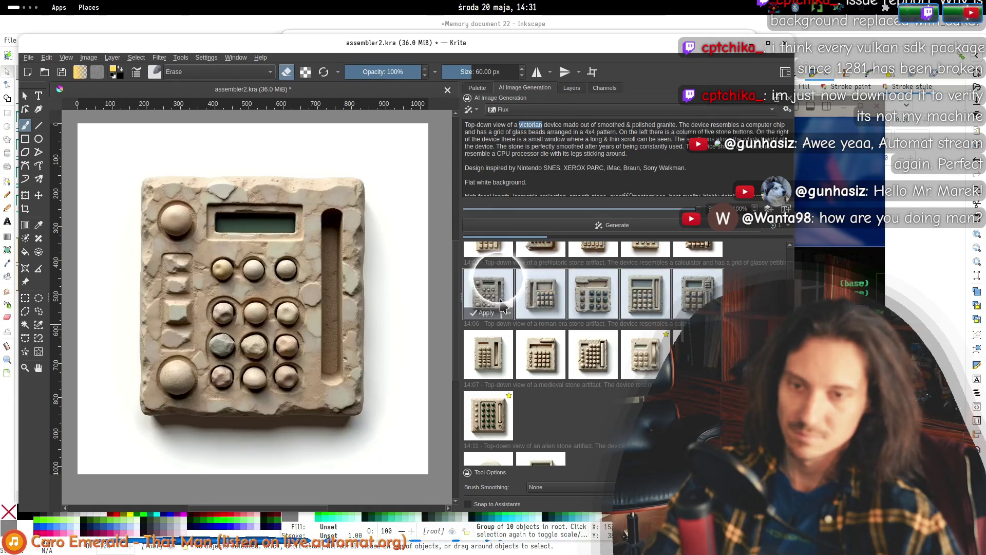
{"action": "key", "text": "Delete"}
{"action": "left_click", "coordinate": [495, 267]}
{"action": "key", "text": "Delete"}
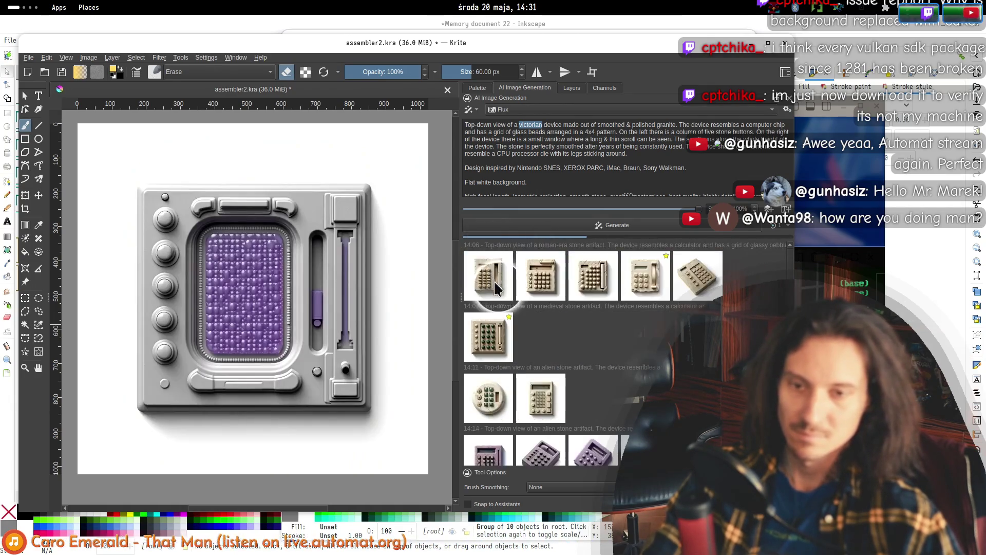
- Delete the remaining 14:06 results, keeping only the starred one
{"action": "left_click", "coordinate": [592, 277]}
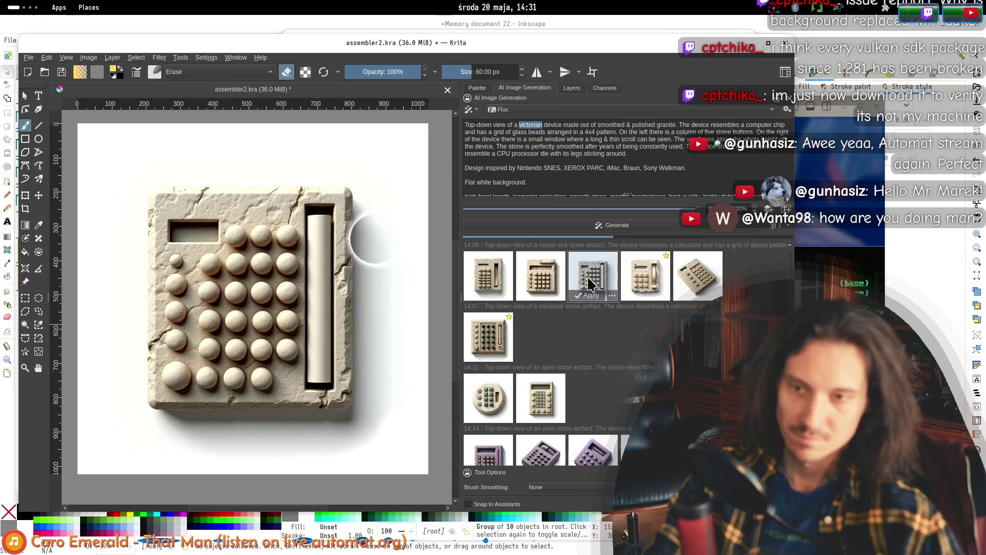
{"action": "key", "text": "Delete"}
{"action": "left_click", "coordinate": [538, 270]}
{"action": "key", "text": "Delete"}
{"action": "left_click", "coordinate": [495, 280]}
{"action": "key", "text": "Delete"}
{"action": "left_click", "coordinate": [541, 276]}
{"action": "key", "text": "Delete"}
- Check the 14:11 results and delete three 14:14 results, including the purple device
{"action": "left_click", "coordinate": [481, 406]}
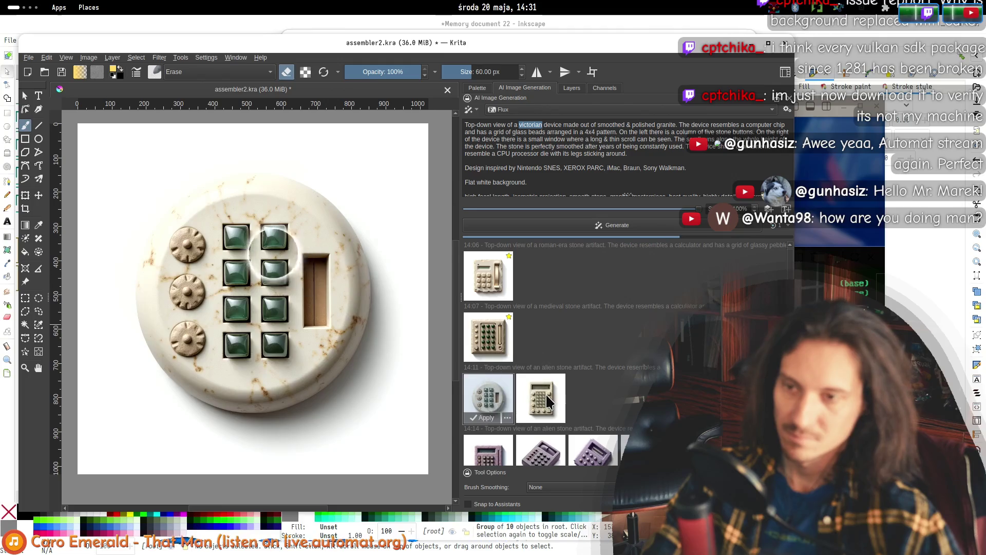
{"action": "left_click", "coordinate": [546, 393]}
{"action": "scroll", "coordinate": [590, 381], "scroll_direction": "down", "scroll_amount": 3}
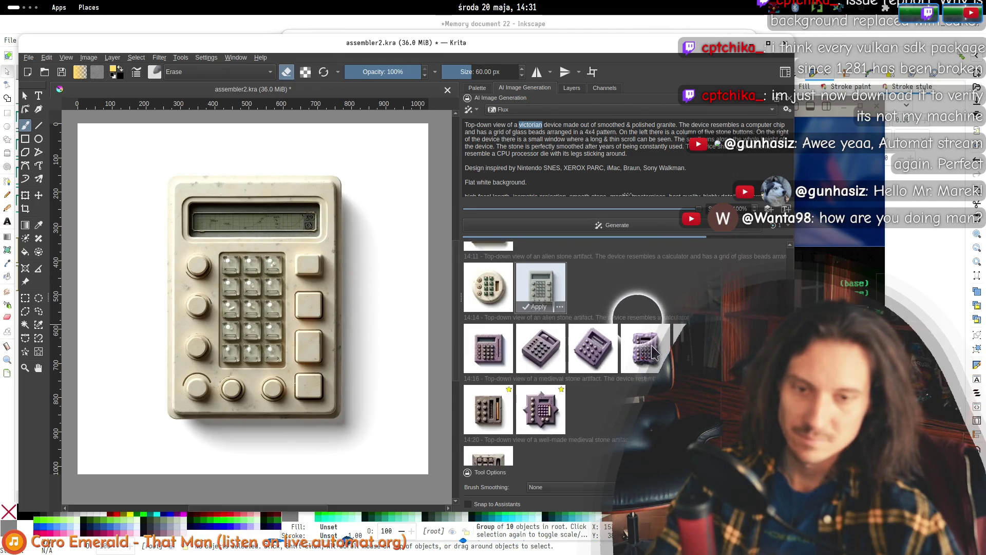
{"action": "left_click", "coordinate": [655, 352]}
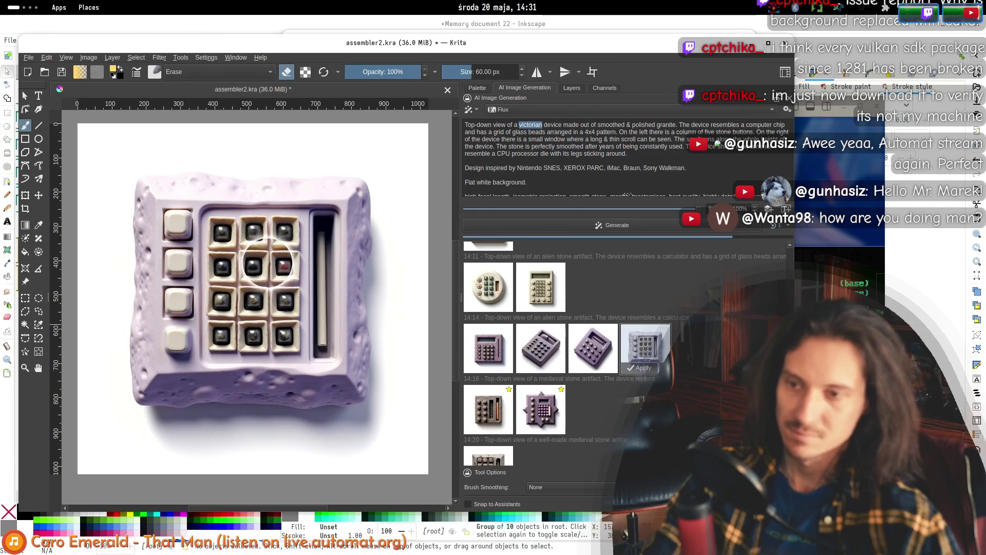
{"action": "key", "text": "Delete"}
{"action": "key", "text": "Delete"}
{"action": "left_click", "coordinate": [473, 354]}
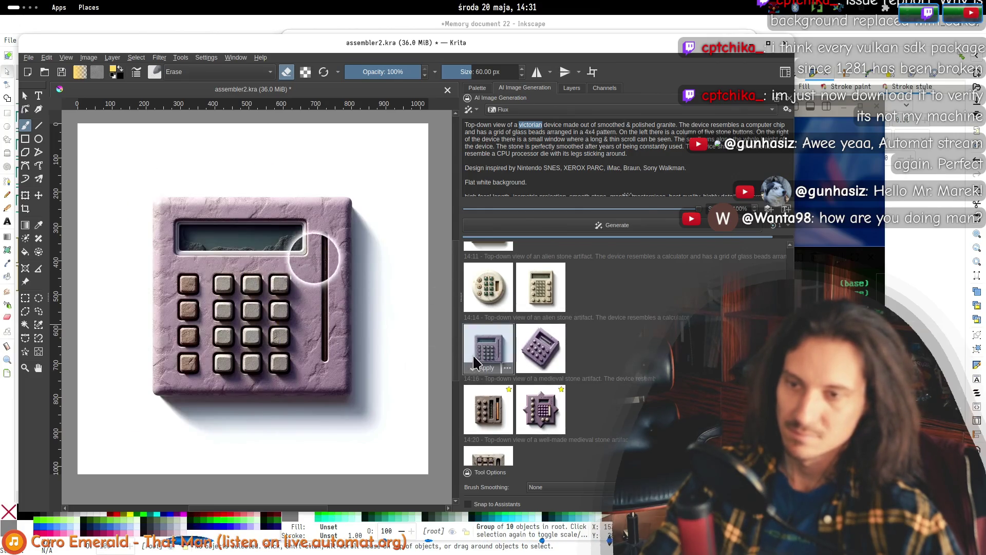
{"action": "key", "text": "Delete"}
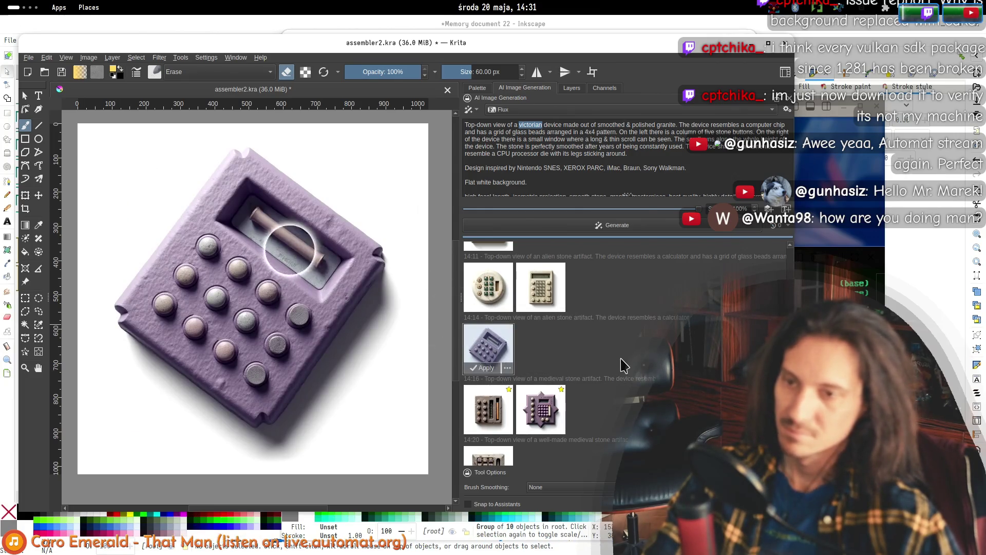
{"action": "key", "text": "Delete"}
{"action": "key", "text": "Down"}
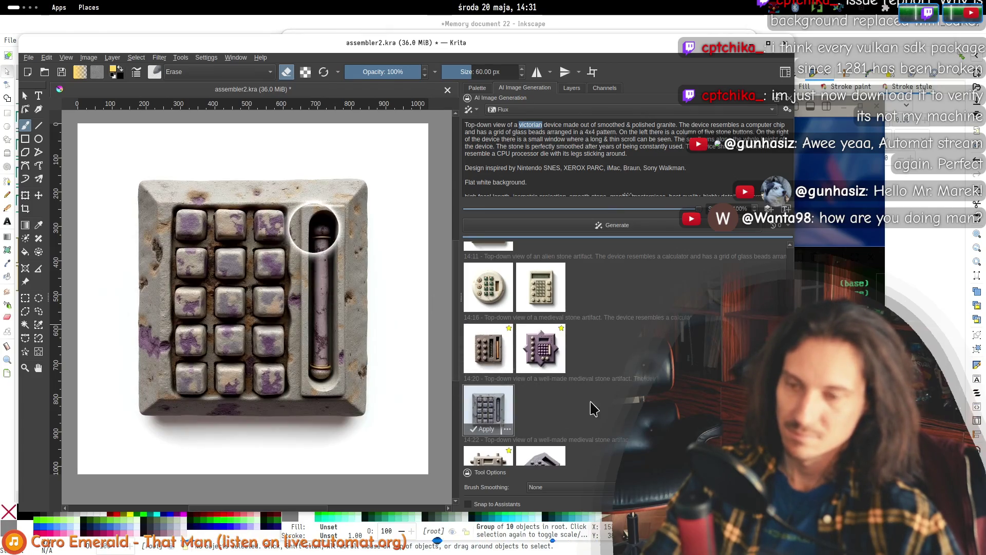
- Compare the 14:26, 14:28 and 14:30 Victorian device results on the canvas
{"action": "scroll", "coordinate": [596, 407], "scroll_direction": "down", "scroll_amount": 3}
{"action": "left_click", "coordinate": [506, 384]}
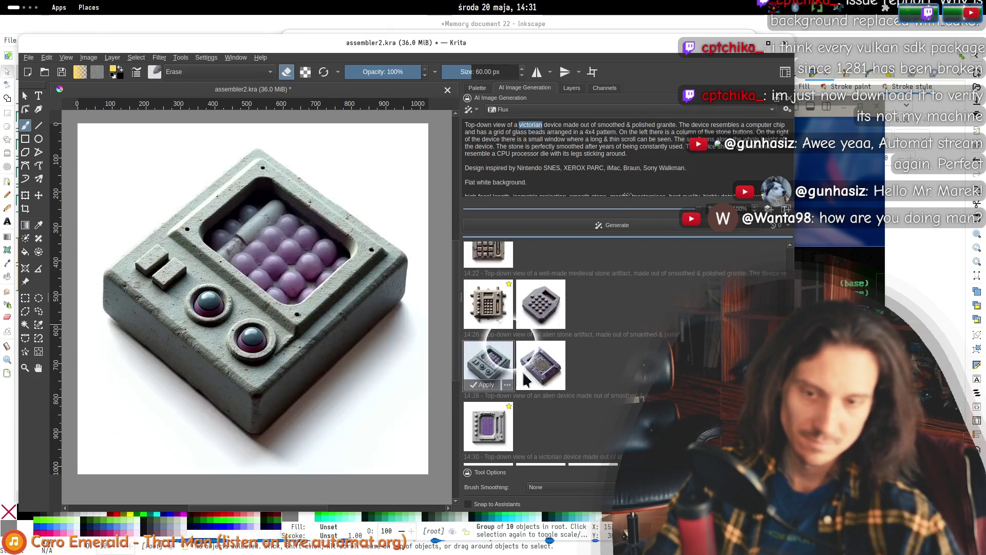
{"action": "left_click", "coordinate": [519, 386]}
{"action": "scroll", "coordinate": [523, 399], "scroll_direction": "down", "scroll_amount": 1}
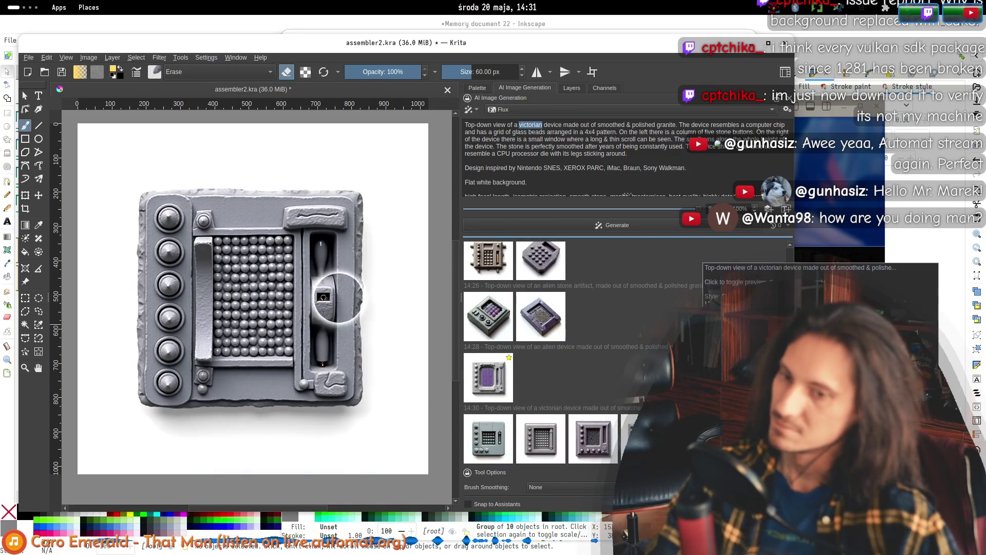
{"action": "left_click", "coordinate": [631, 438]}
{"action": "left_click", "coordinate": [593, 438]}
{"action": "left_click", "coordinate": [541, 438]}
{"action": "left_click", "coordinate": [509, 437]}
{"action": "scroll", "coordinate": [616, 380], "scroll_direction": "up", "scroll_amount": 5}
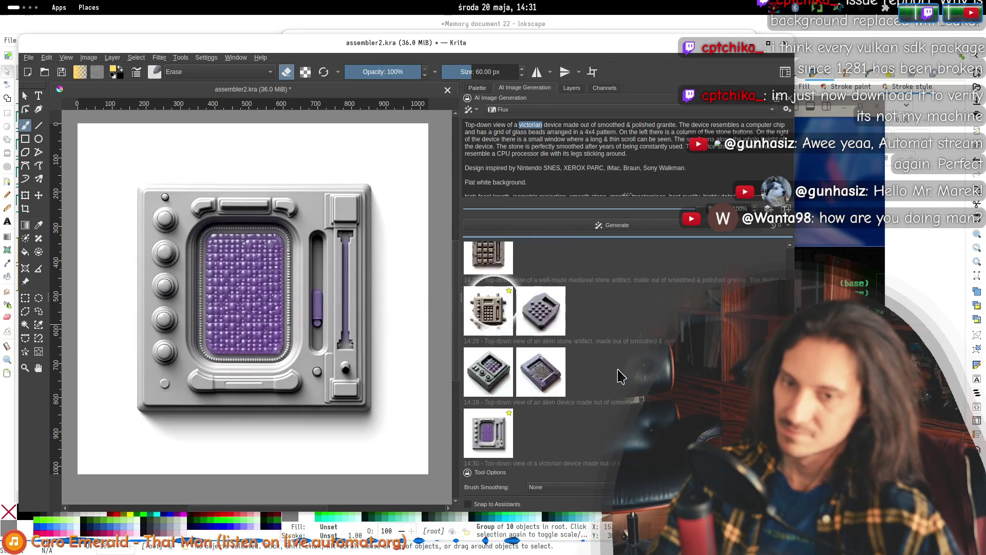
{"action": "scroll", "coordinate": [617, 381], "scroll_direction": "down", "scroll_amount": 3}
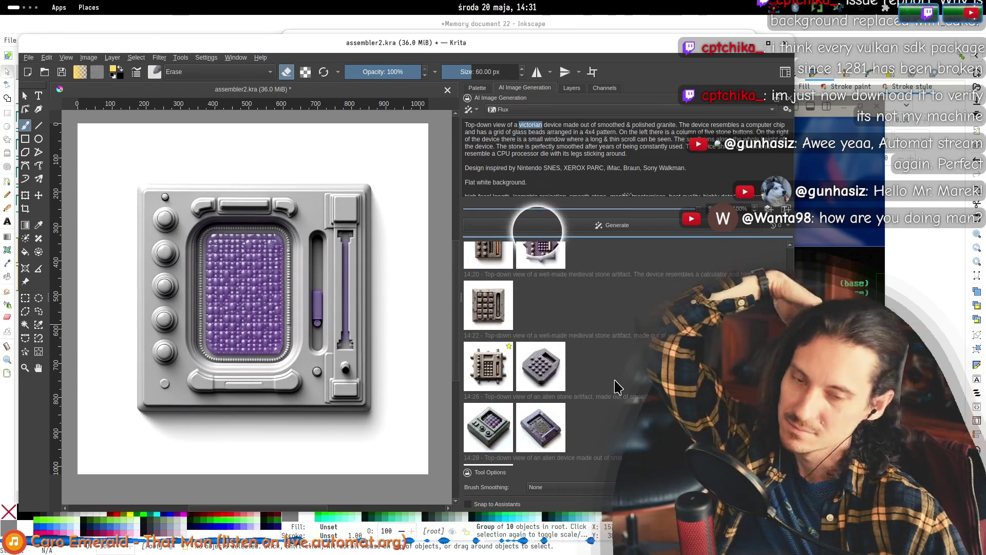
{"action": "scroll", "coordinate": [545, 288], "scroll_direction": "up", "scroll_amount": 2}
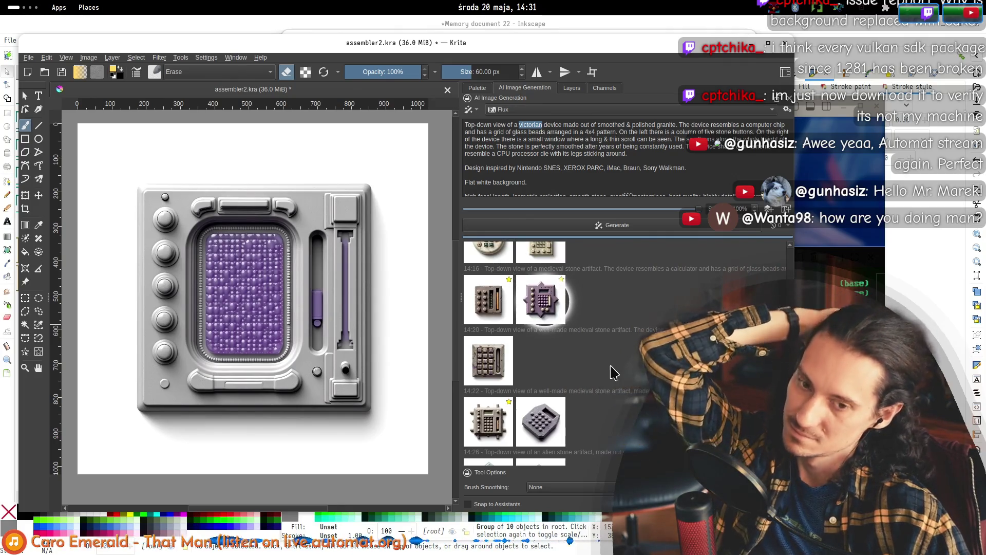
{"action": "scroll", "coordinate": [623, 340], "scroll_direction": "down", "scroll_amount": 2}
{"action": "scroll", "coordinate": [624, 347], "scroll_direction": "down", "scroll_amount": 2}
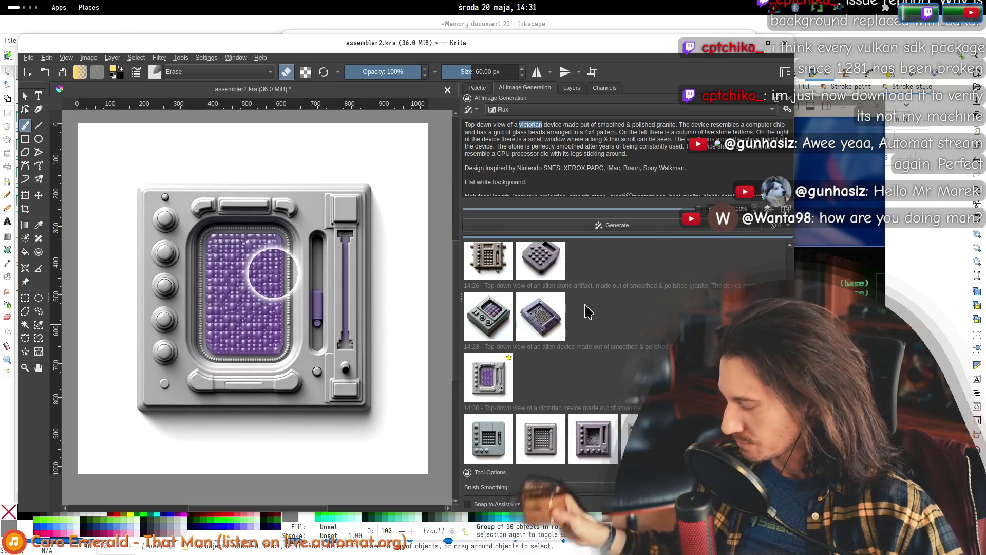
{"action": "left_click", "coordinate": [603, 139]}
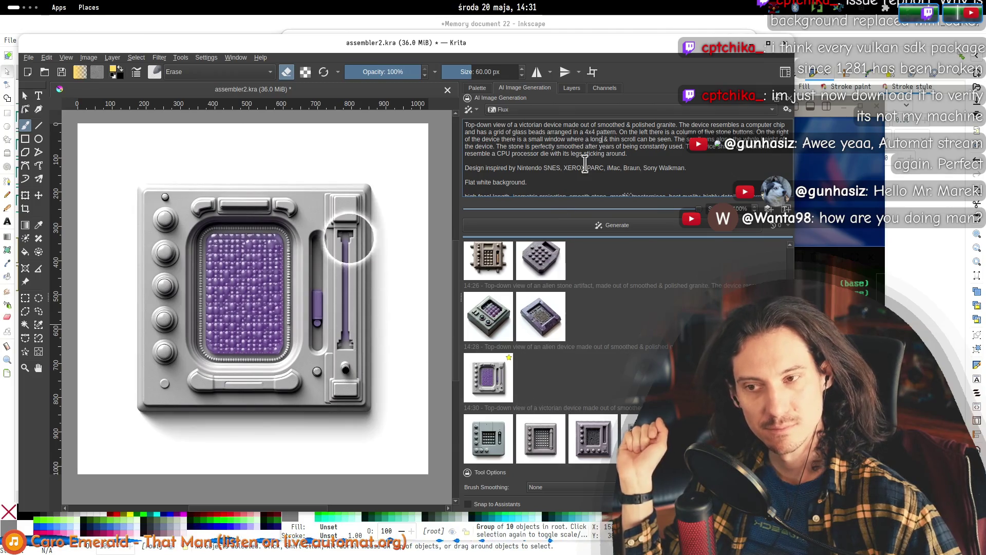
{"action": "scroll", "coordinate": [582, 149], "scroll_direction": "down", "scroll_amount": 1}
{"action": "scroll", "coordinate": [585, 149], "scroll_direction": "up", "scroll_amount": 1}
- Insert a period in the prompt before 'a grid'
{"action": "left_click", "coordinate": [647, 153]}
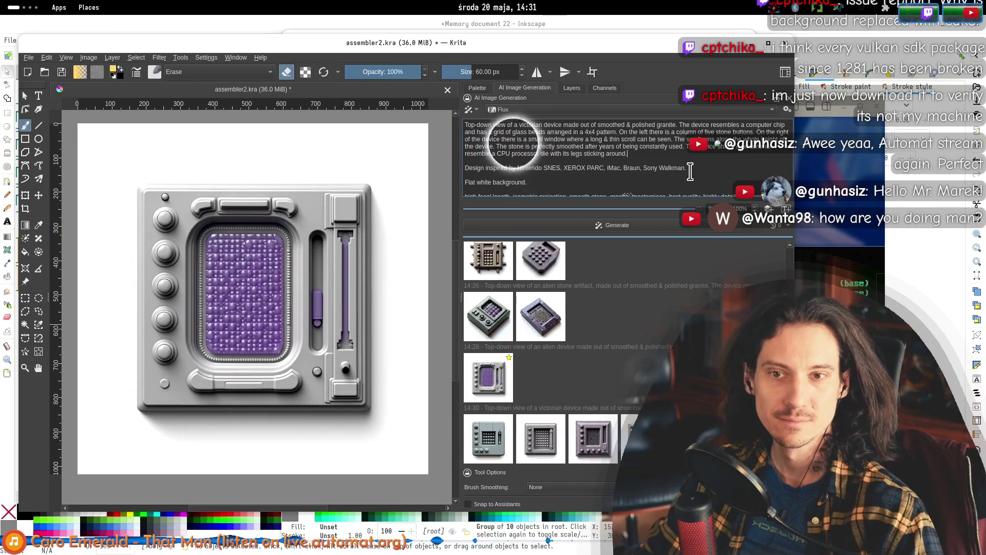
{"action": "left_click", "coordinate": [627, 125]}
{"action": "left_click", "coordinate": [556, 125]}
{"action": "left_click", "coordinate": [515, 125]}
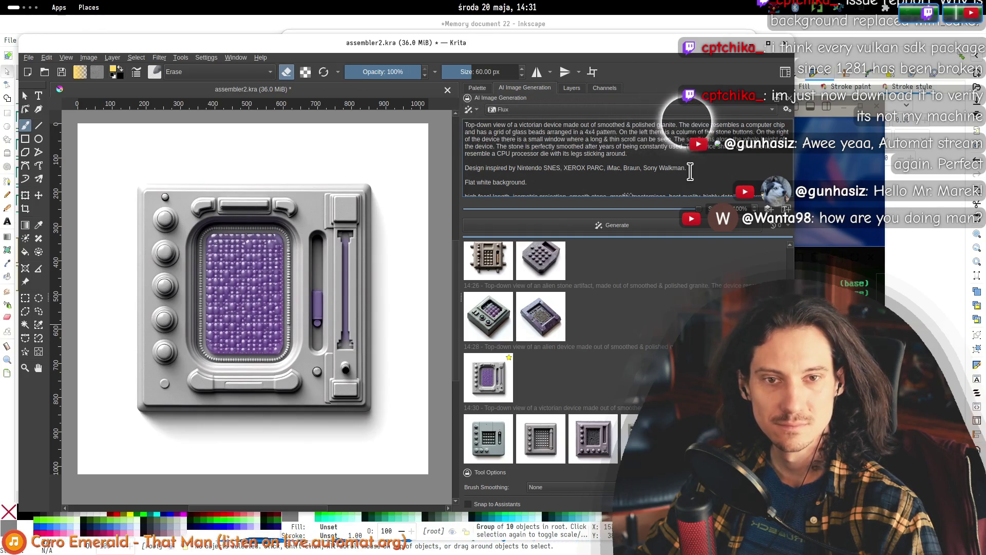
{"action": "left_click", "coordinate": [489, 132]}
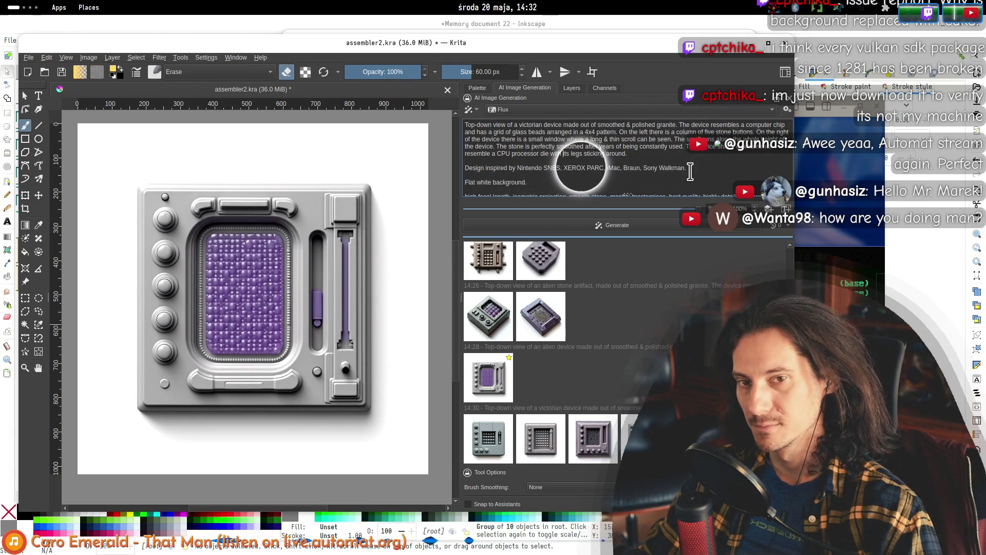
{"action": "type", "text": "."}
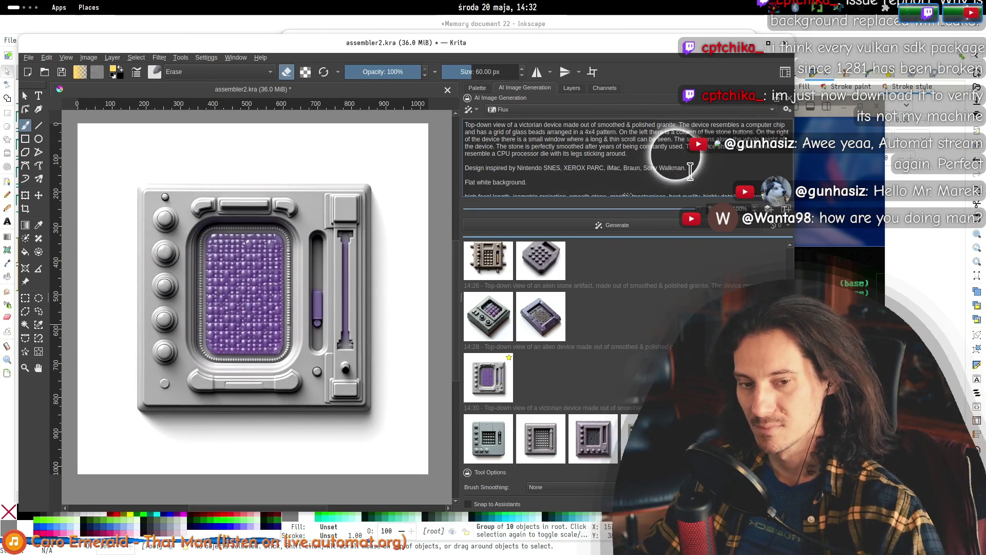
- Compare the grey and mauve 14:30 stone results on the canvas
{"action": "left_click", "coordinate": [541, 439]}
{"action": "left_click", "coordinate": [629, 439]}
{"action": "left_click", "coordinate": [593, 439]}
{"action": "left_click", "coordinate": [542, 439]}
{"action": "left_click", "coordinate": [594, 437]}
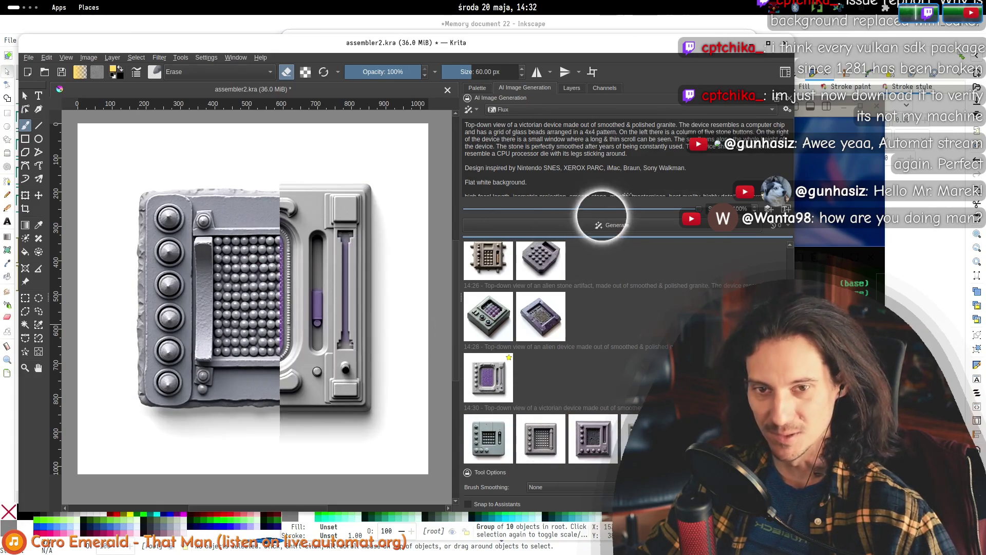
- Switch the model to Starlight V3, generate, and preview the new 14:32 result
{"action": "left_click", "coordinate": [513, 110]}
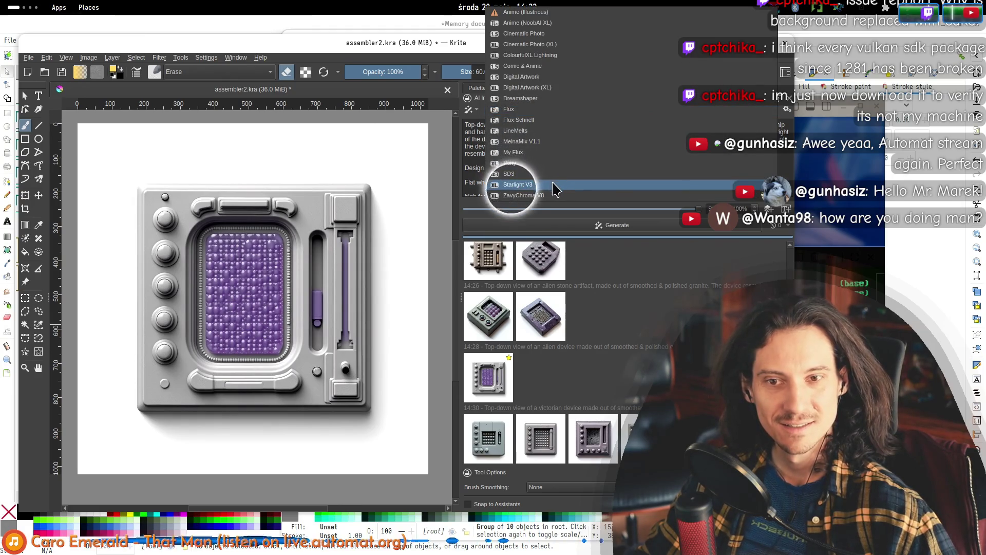
{"action": "left_click", "coordinate": [537, 201]}
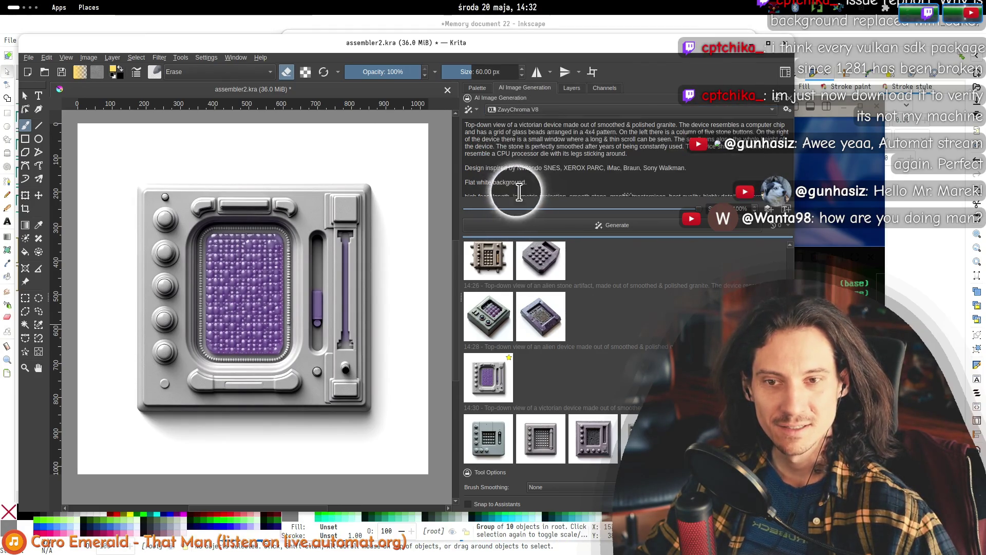
{"action": "left_click", "coordinate": [513, 189]}
{"action": "left_click", "coordinate": [506, 178]}
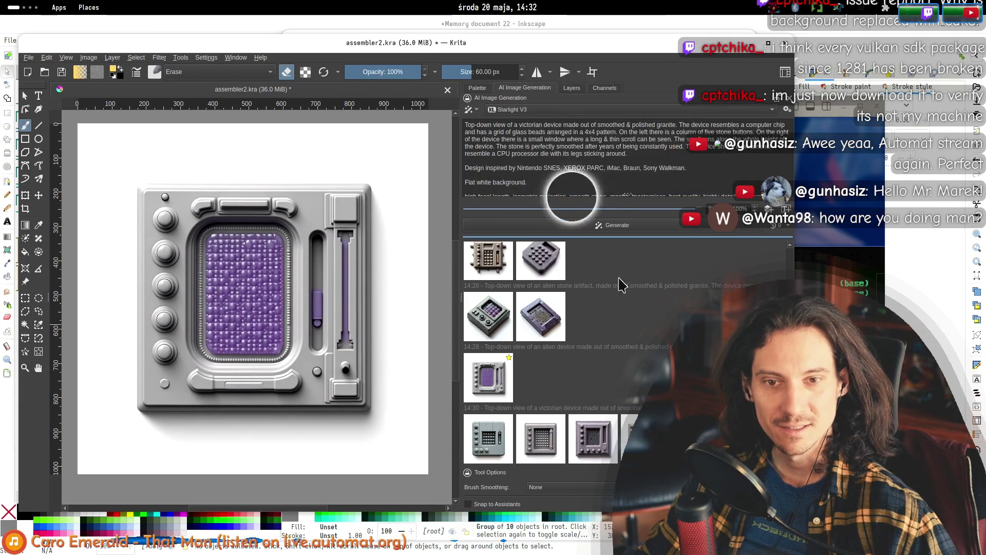
{"action": "left_click", "coordinate": [583, 226]}
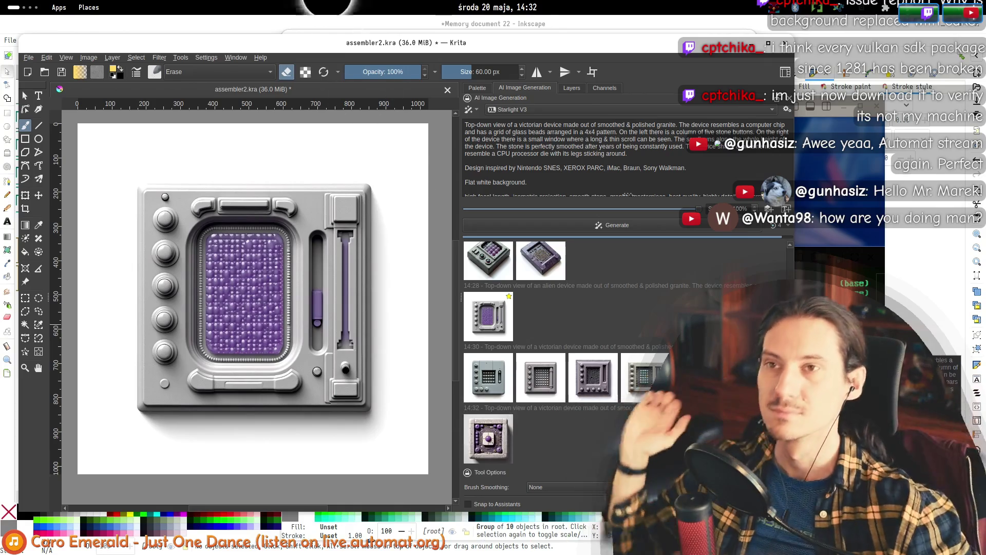
{"action": "left_click", "coordinate": [542, 436]}
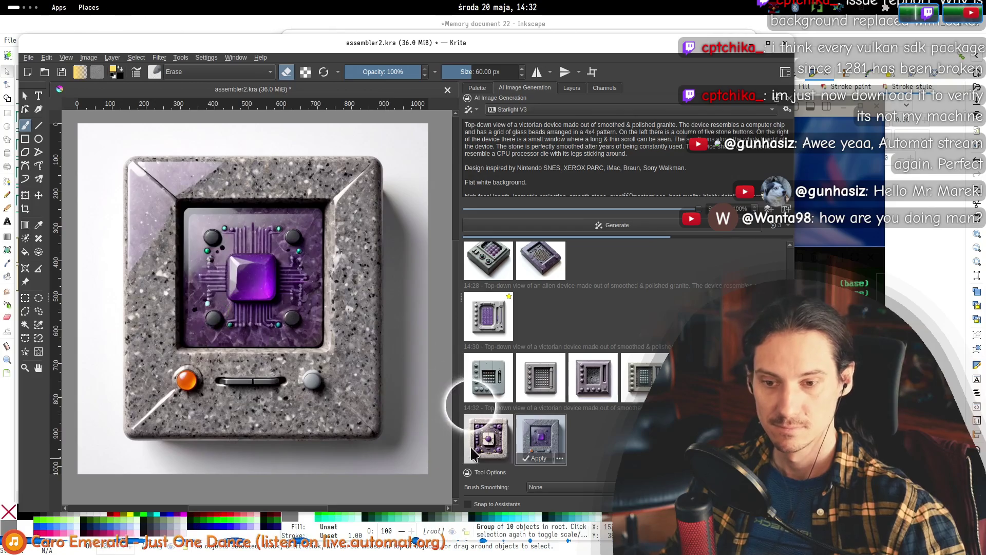
- Preview the first 14:32 result and three 14:30 results, then select 'polished' in the prompt
{"action": "left_click", "coordinate": [486, 432]}
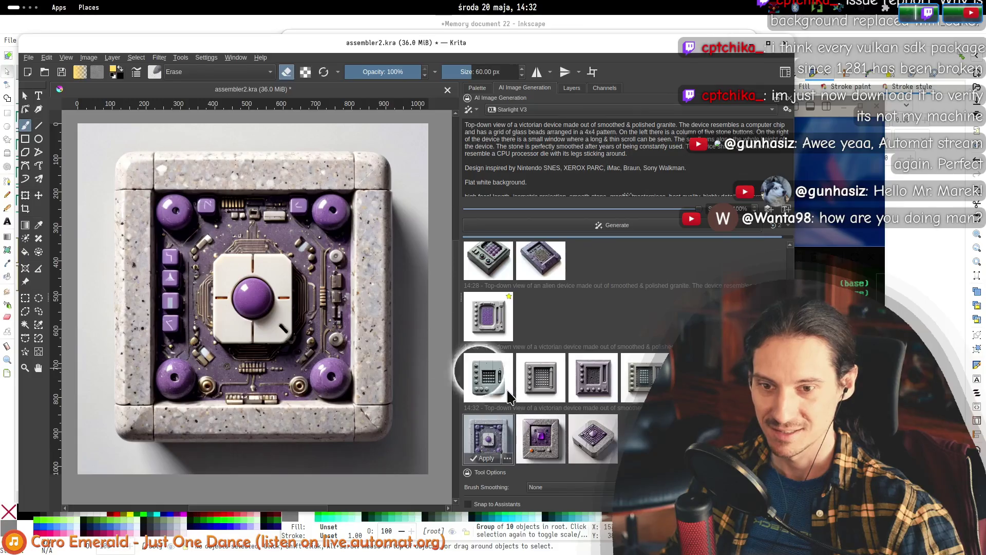
{"action": "left_click", "coordinate": [488, 377]}
{"action": "left_click", "coordinate": [542, 377]}
{"action": "left_click", "coordinate": [632, 381]}
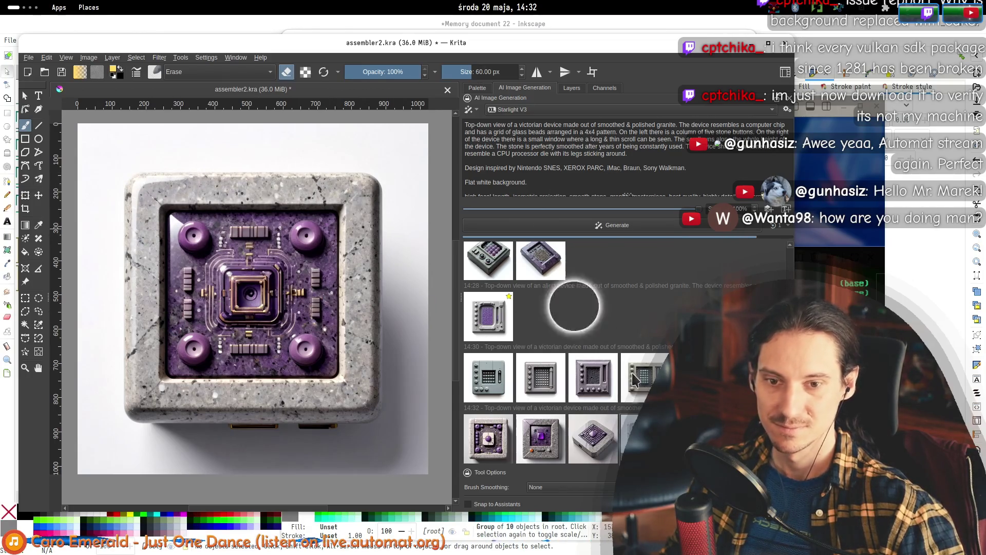
{"action": "double_click", "coordinate": [636, 125]}
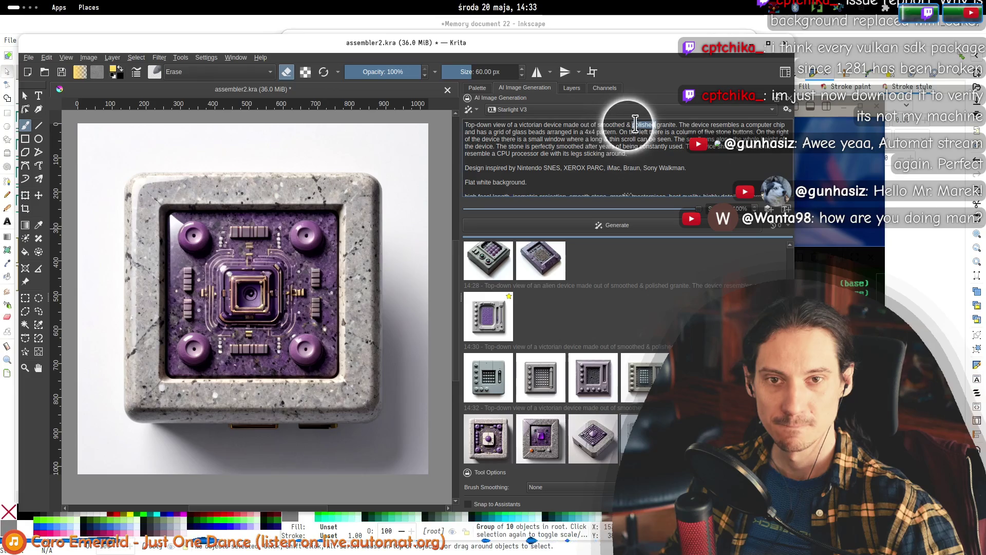
- Remove 'polished' from the prompt and generate a new batch
{"action": "key", "text": "BackSpace"}
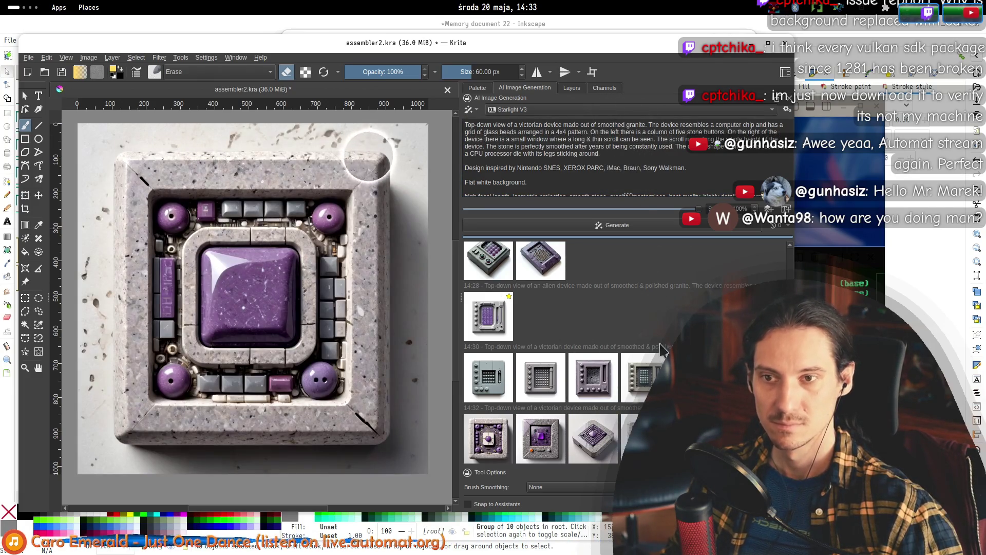
{"action": "left_click", "coordinate": [620, 229]}
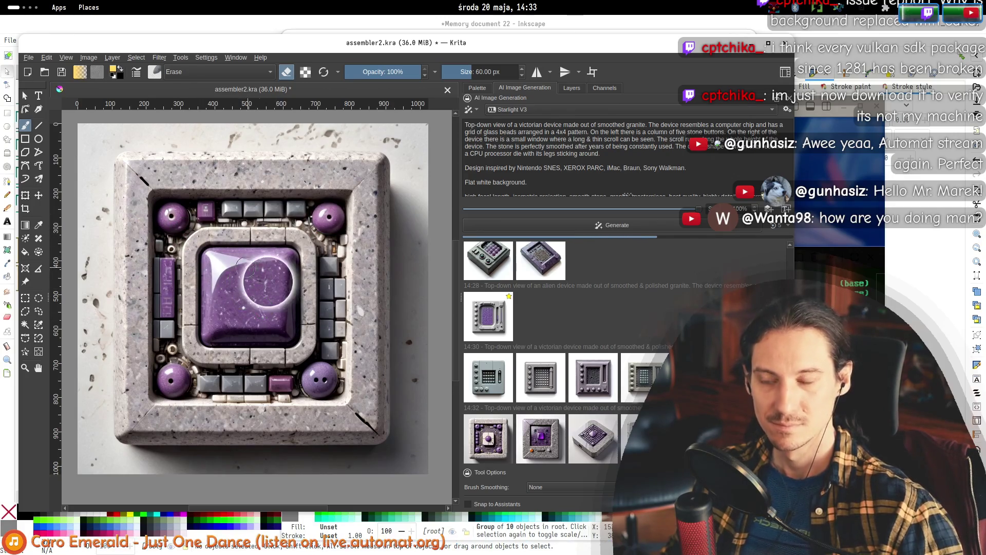
{"action": "scroll", "coordinate": [232, 249], "scroll_direction": "down", "scroll_amount": 1}
{"action": "scroll", "coordinate": [225, 221], "scroll_direction": "up", "scroll_amount": 1}
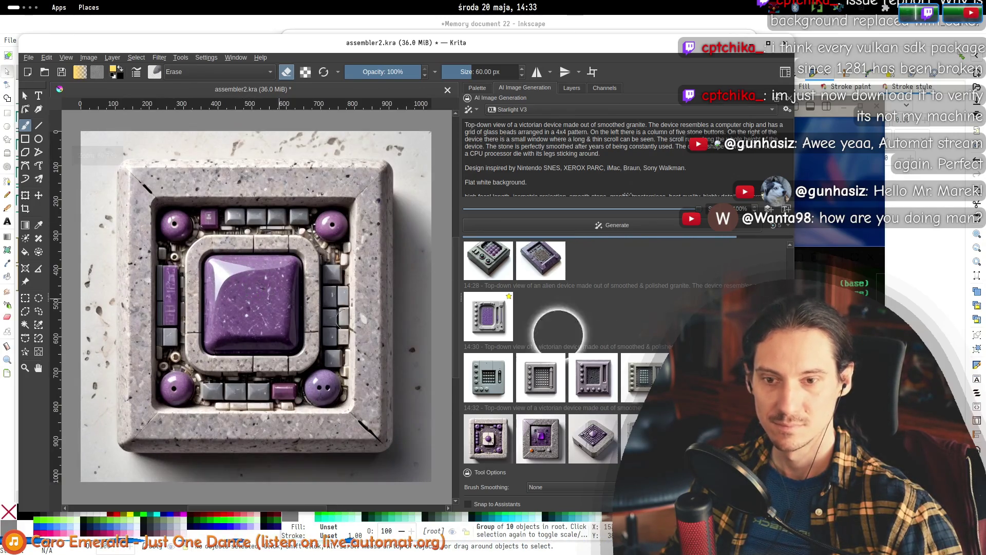
{"action": "scroll", "coordinate": [278, 275], "scroll_direction": "down", "scroll_amount": 1}
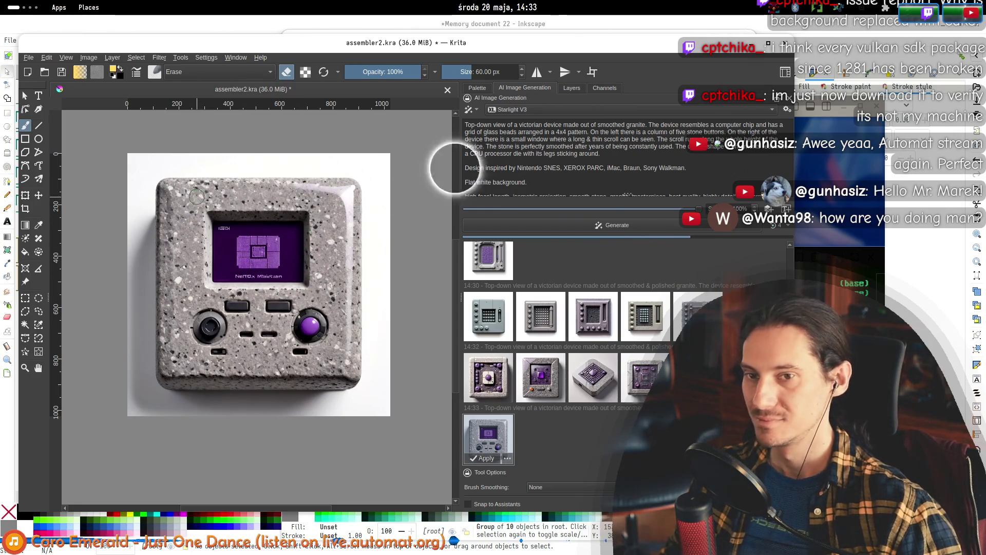
- Shorten 'smoothed' to 'smooth' in the prompt
{"action": "left_click", "coordinate": [607, 125]}
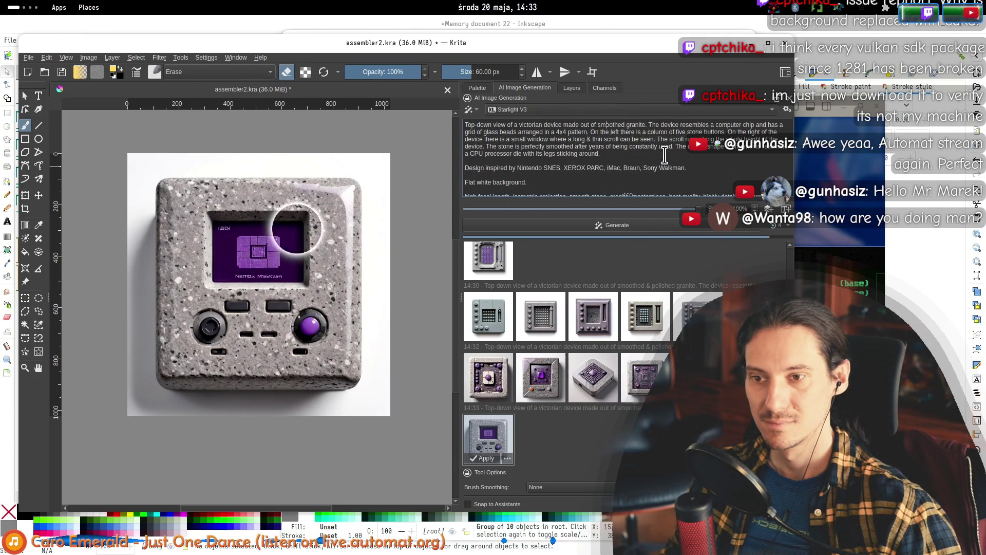
{"action": "left_click", "coordinate": [616, 124]}
{"action": "key", "text": "BackSpace"}
{"action": "key", "text": "Delete"}
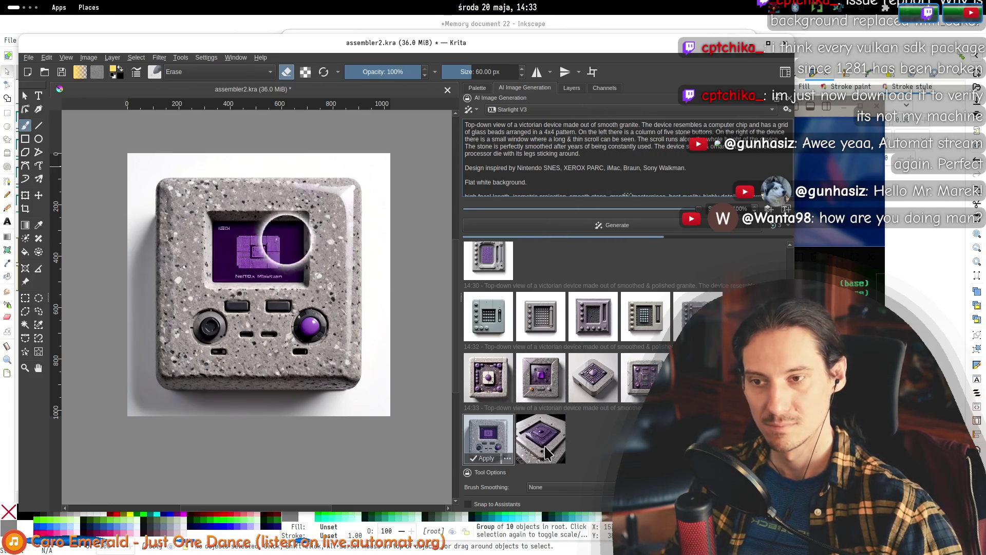
- Flip through the 14:33 and earlier results, ending on the first 14:33 result
{"action": "left_click", "coordinate": [547, 454]}
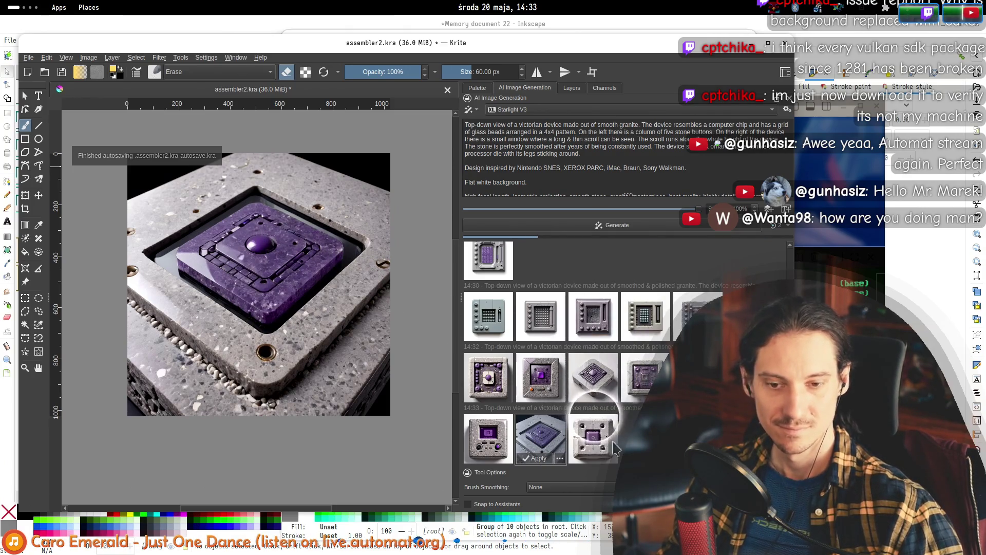
{"action": "left_click", "coordinate": [598, 451]}
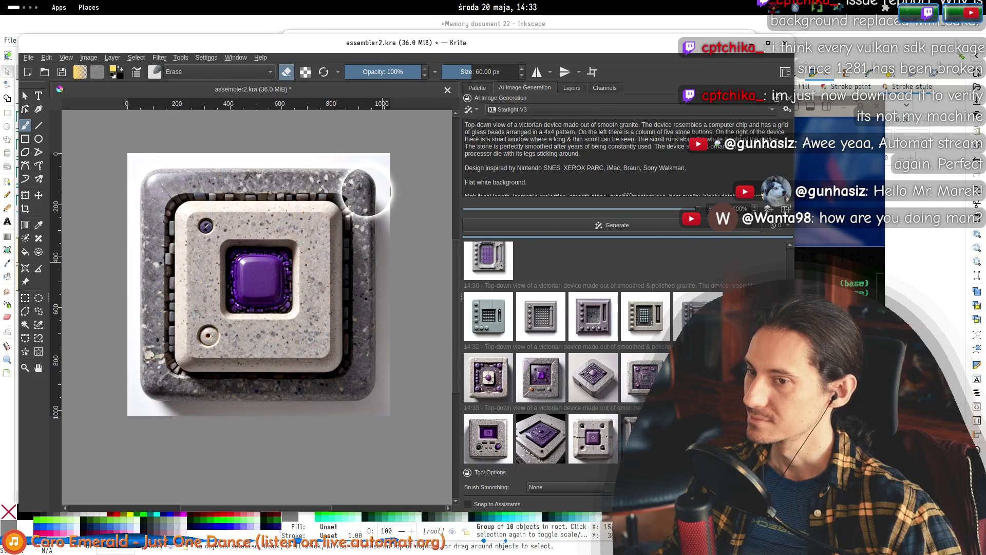
{"action": "left_click", "coordinate": [548, 445]}
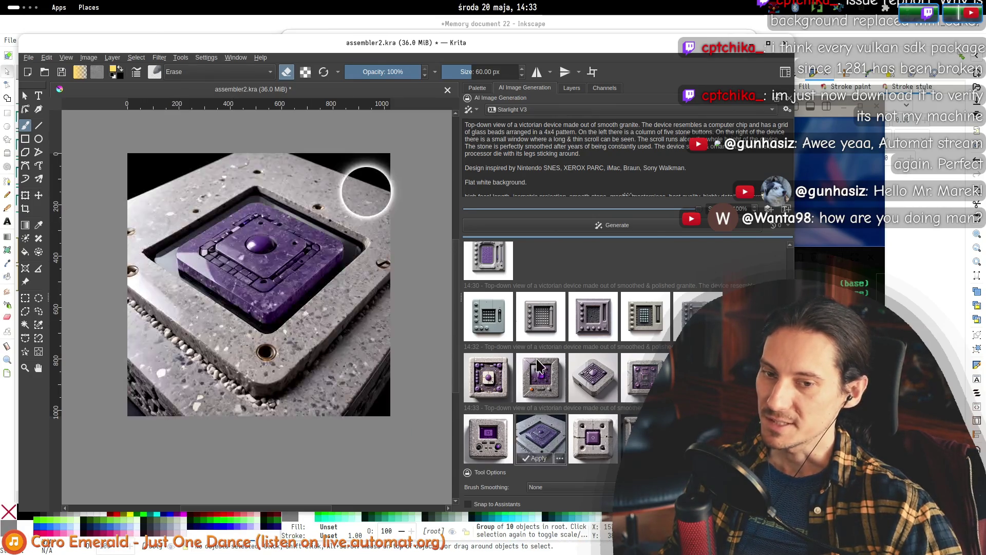
{"action": "left_click", "coordinate": [541, 316]}
{"action": "left_click", "coordinate": [489, 316]}
{"action": "left_click", "coordinate": [594, 316]}
{"action": "left_click", "coordinate": [596, 378]}
{"action": "left_click", "coordinate": [646, 378]}
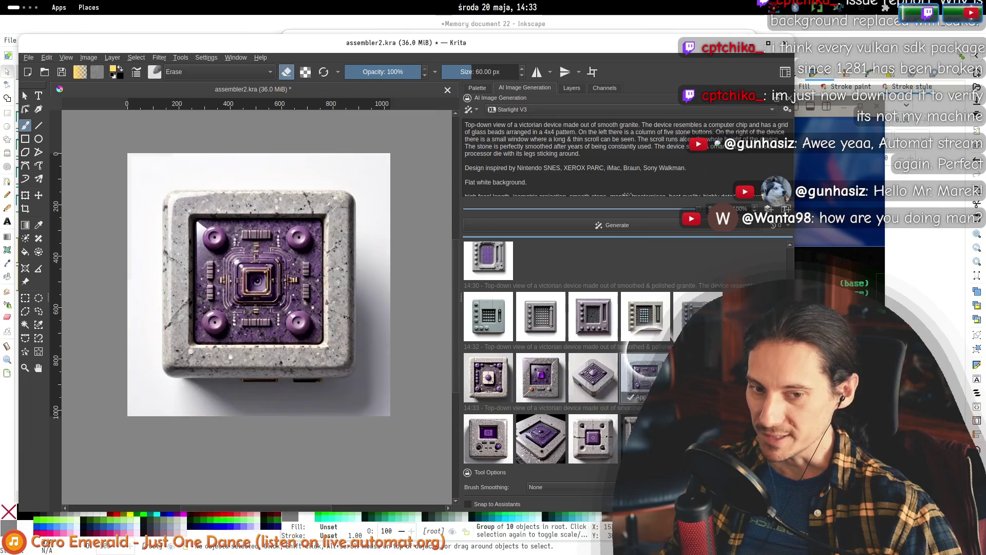
{"action": "left_click", "coordinate": [637, 439]}
{"action": "left_click", "coordinate": [593, 440]}
{"action": "left_click", "coordinate": [480, 438]}
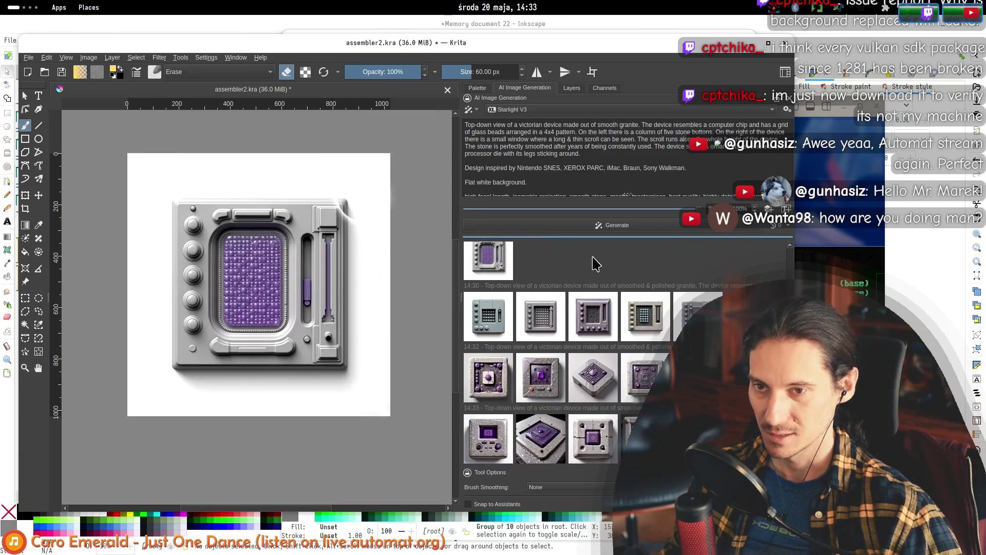
{"action": "left_click", "coordinate": [87, 57]}
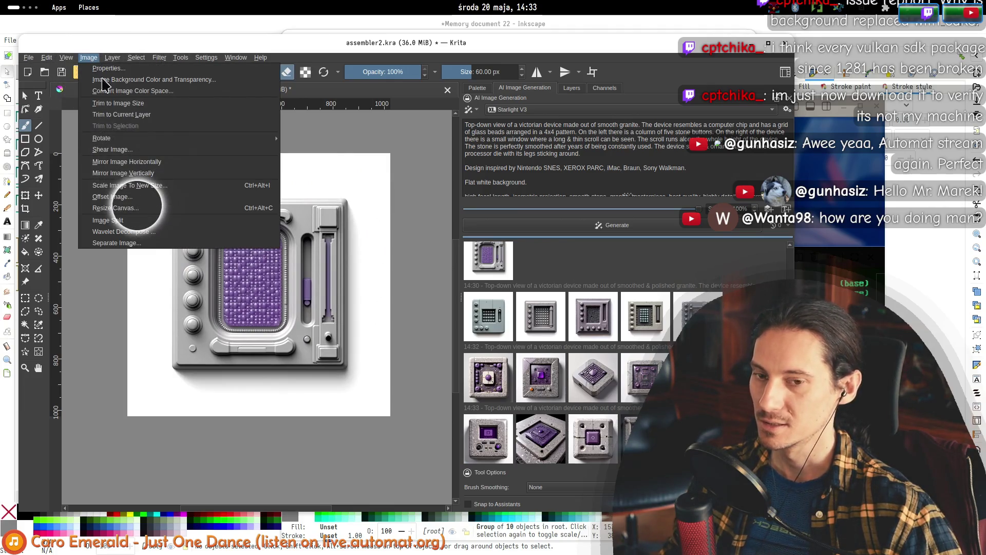
- Hide all six generated device layers in the Layers docker
{"action": "key", "text": "Escape"}
{"action": "left_click", "coordinate": [571, 87]}
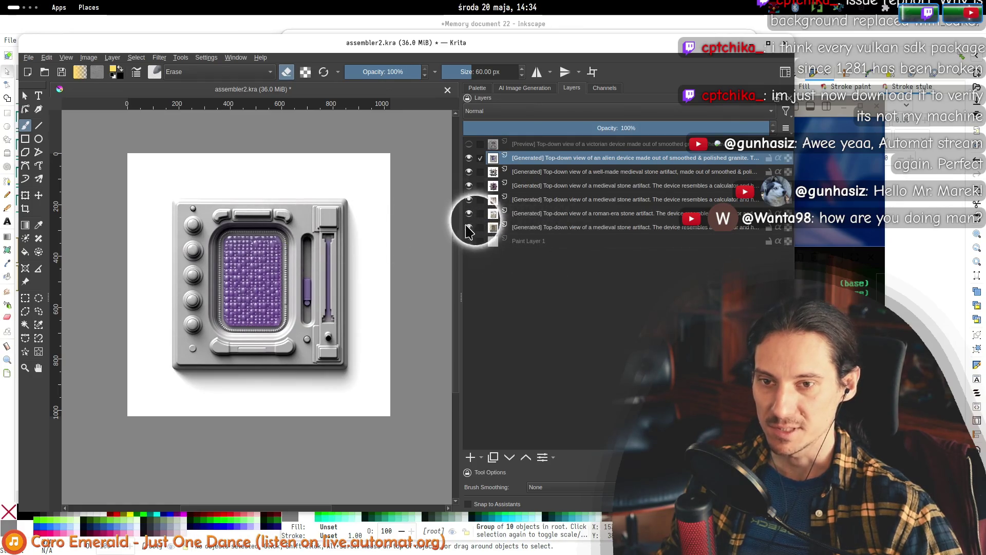
{"action": "left_click", "coordinate": [469, 158]}
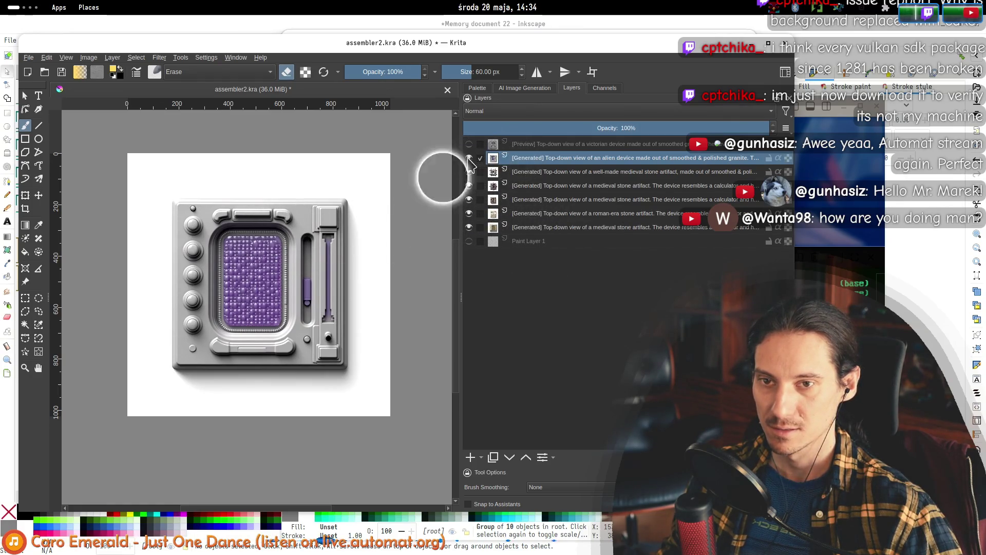
{"action": "left_click", "coordinate": [469, 171]}
{"action": "left_click", "coordinate": [469, 186]}
{"action": "left_click", "coordinate": [469, 199]}
{"action": "left_click", "coordinate": [469, 213]}
{"action": "left_click", "coordinate": [469, 227]}
- Go back to AI Image Generation and bring up Image > Resize Canvas
{"action": "left_click", "coordinate": [525, 93]}
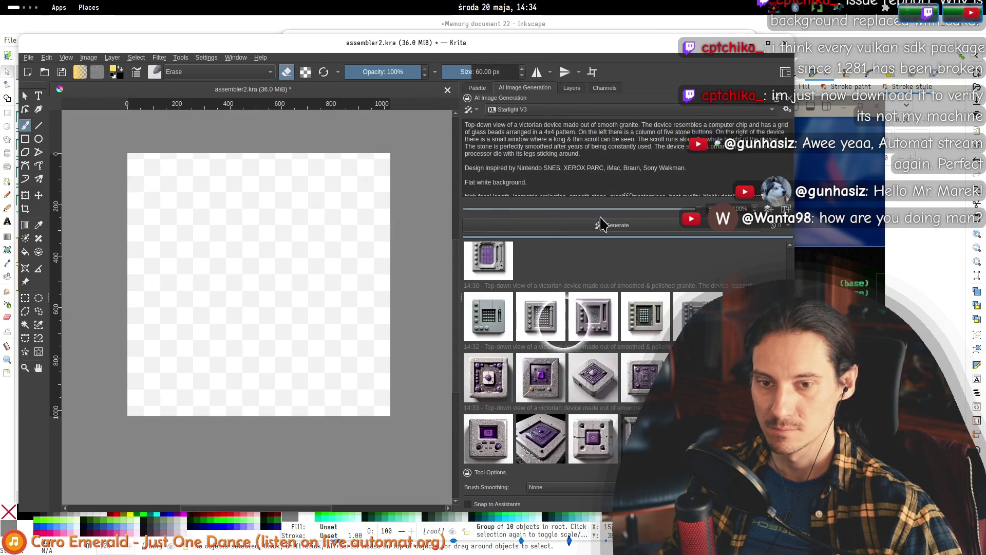
{"action": "left_click", "coordinate": [47, 58]}
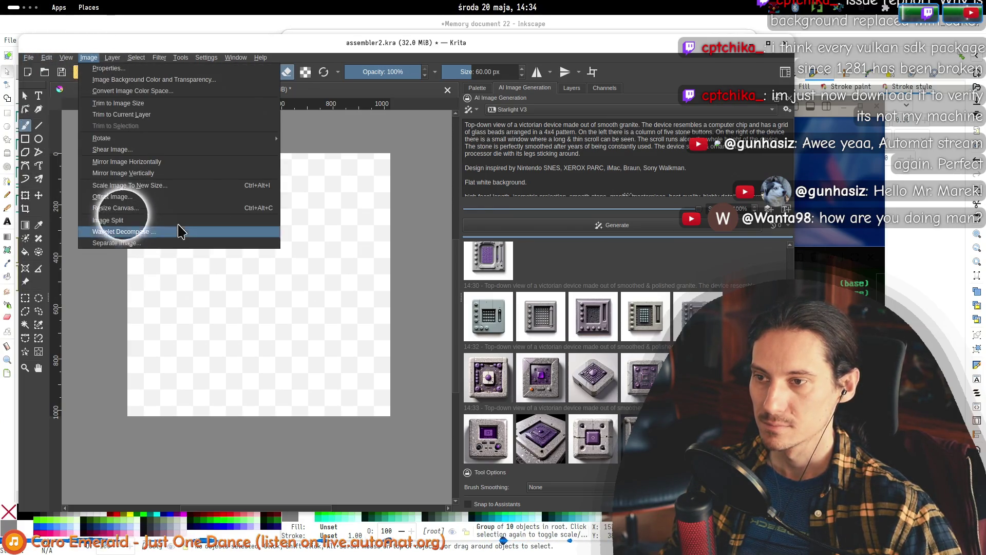
{"action": "left_click", "coordinate": [125, 208]}
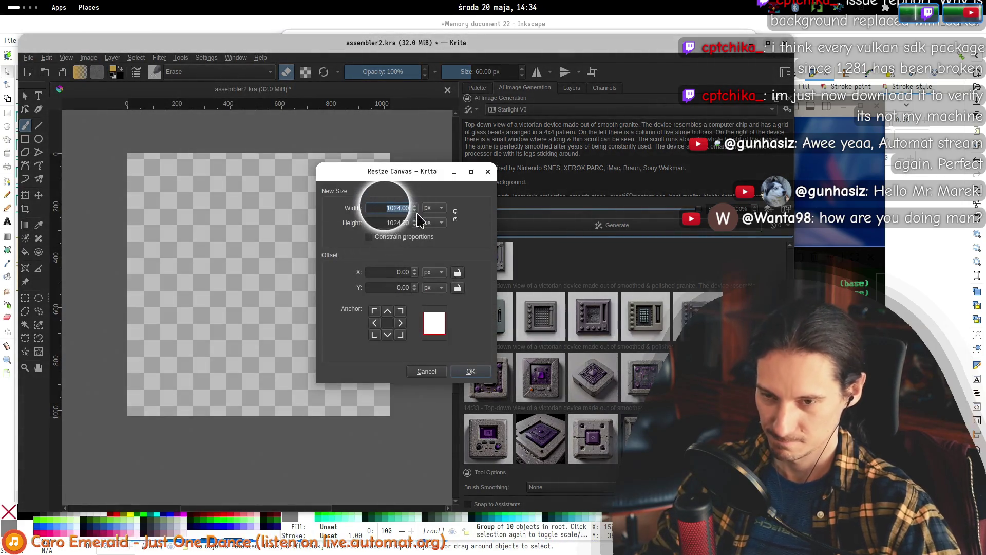
- Resize the canvas to 768 × 1344 px
{"action": "type", "text": "768"}
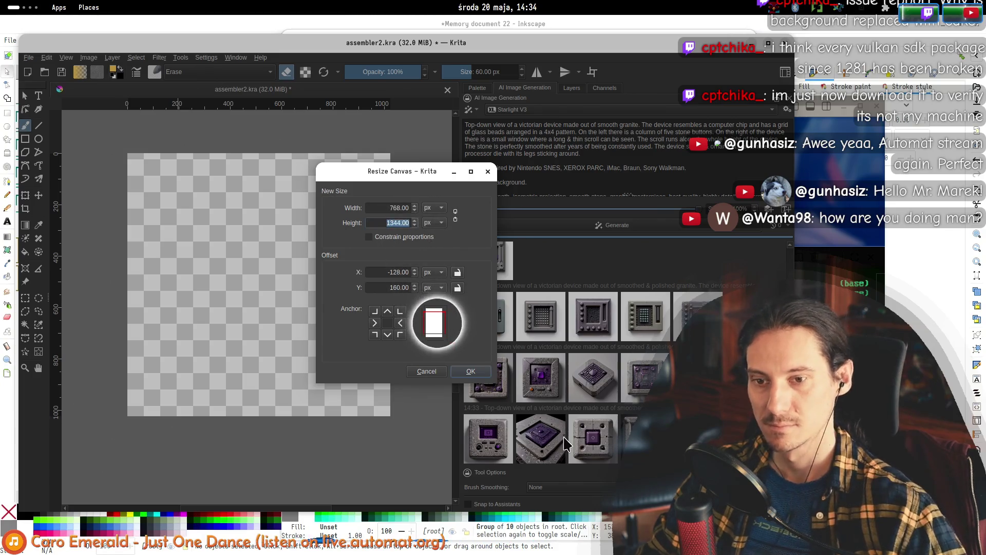
{"action": "left_click", "coordinate": [471, 371]}
{"action": "scroll", "coordinate": [346, 264], "scroll_direction": "down", "scroll_amount": 1}
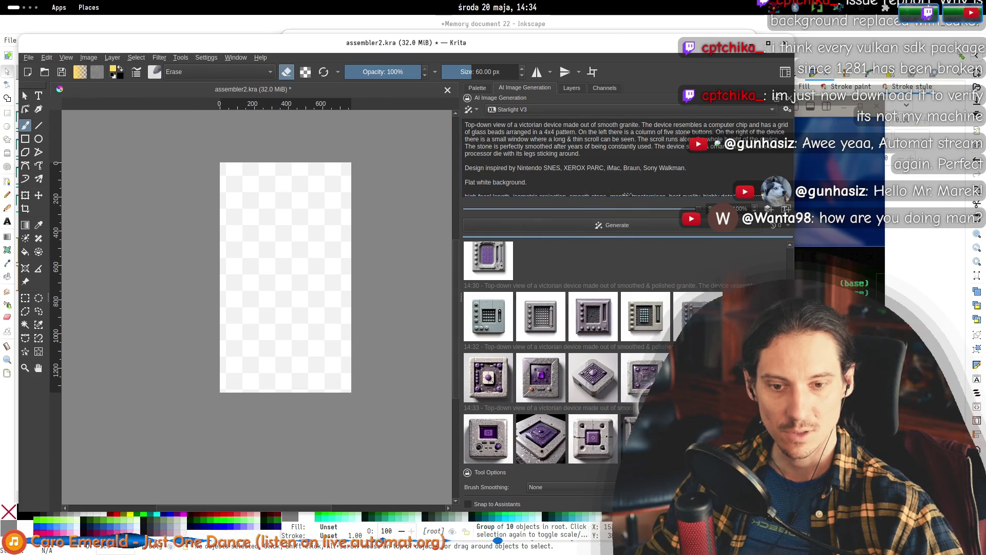
- Generate a new batch for the tall canvas and reposition the page in view
{"action": "left_click", "coordinate": [614, 229]}
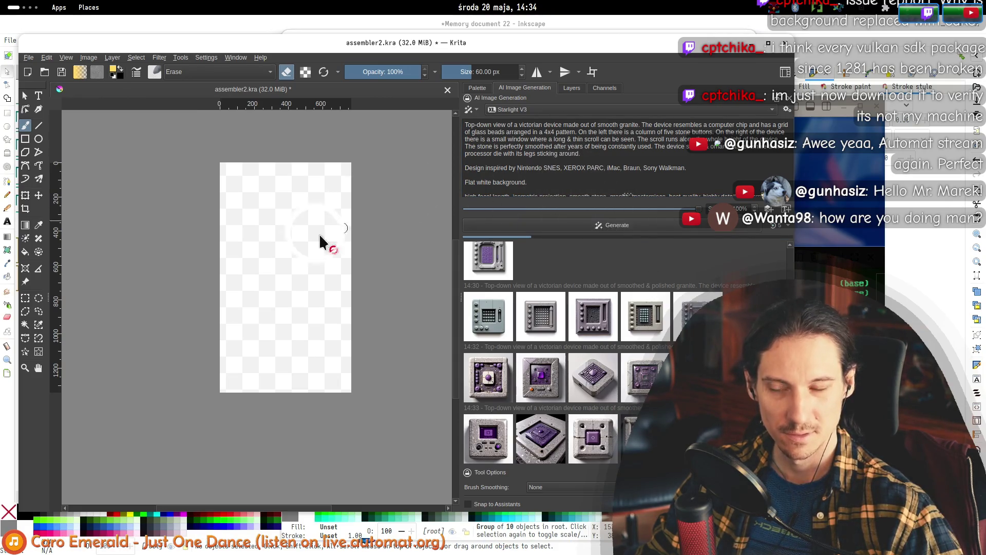
{"action": "scroll", "coordinate": [295, 247], "scroll_direction": "up", "scroll_amount": 2}
{"action": "scroll", "coordinate": [308, 247], "scroll_direction": "down", "scroll_amount": 1}
{"action": "left_click_drag", "start_coordinate": [316, 247], "coordinate": [241, 290]}
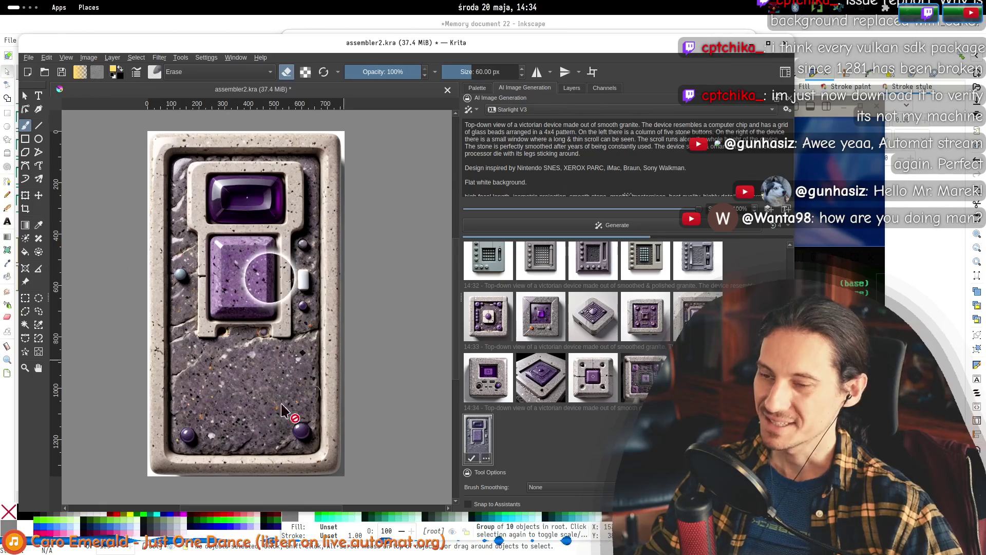
- Switch to the Inkscape window and back to Krita
{"action": "key", "text": "alt+Tab"}
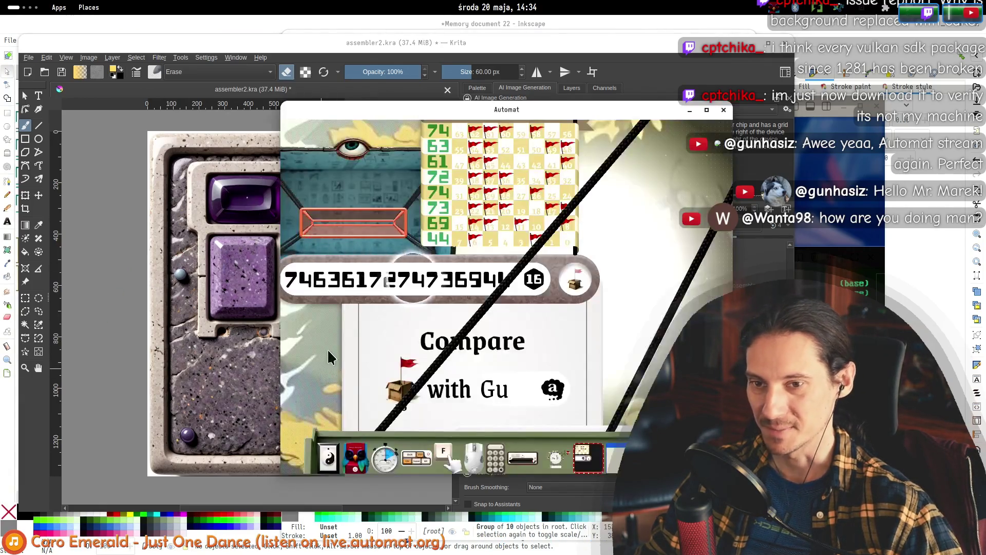
{"action": "key", "text": "alt+Tab"}
{"action": "key", "text": "Tab"}
{"action": "key", "text": "alt+Tab"}
{"action": "key", "text": "alt+Tab"}
{"action": "key", "text": "alt+Tab"}
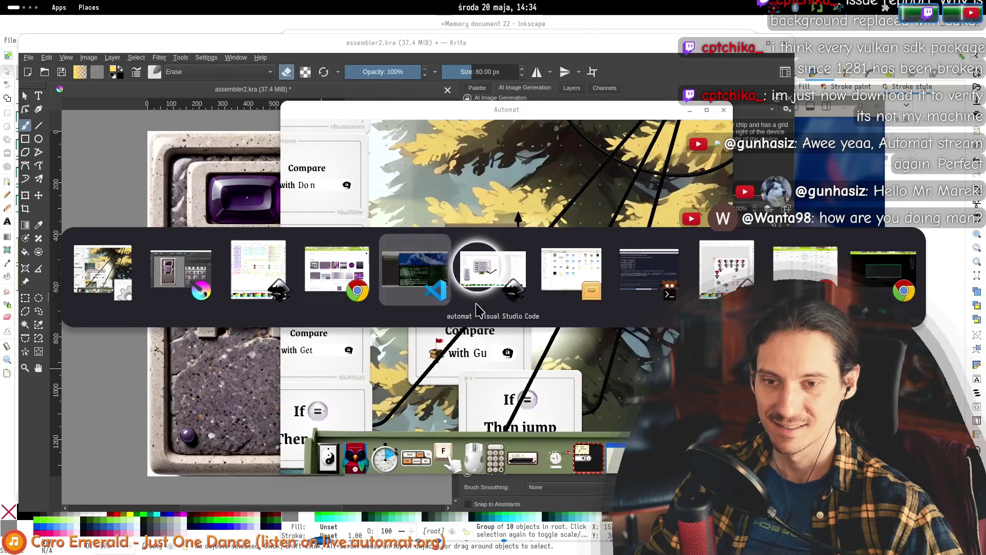
{"action": "key", "text": "alt+Tab"}
{"action": "key", "text": "Tab"}
{"action": "key", "text": "Tab"}
{"action": "key", "text": "Tab"}
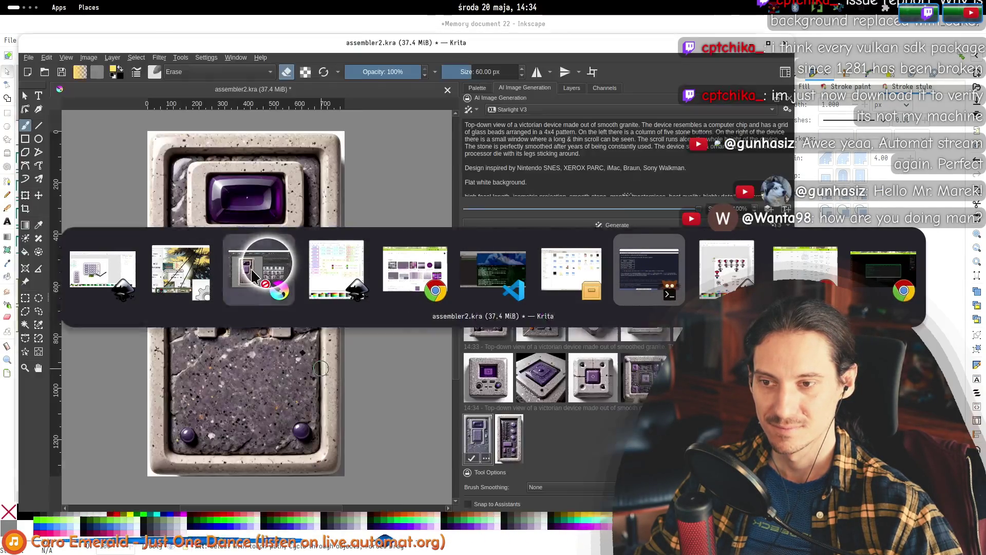
- Preview the 14:34 tall tower device results on the canvas
{"action": "left_click", "coordinate": [255, 276]}
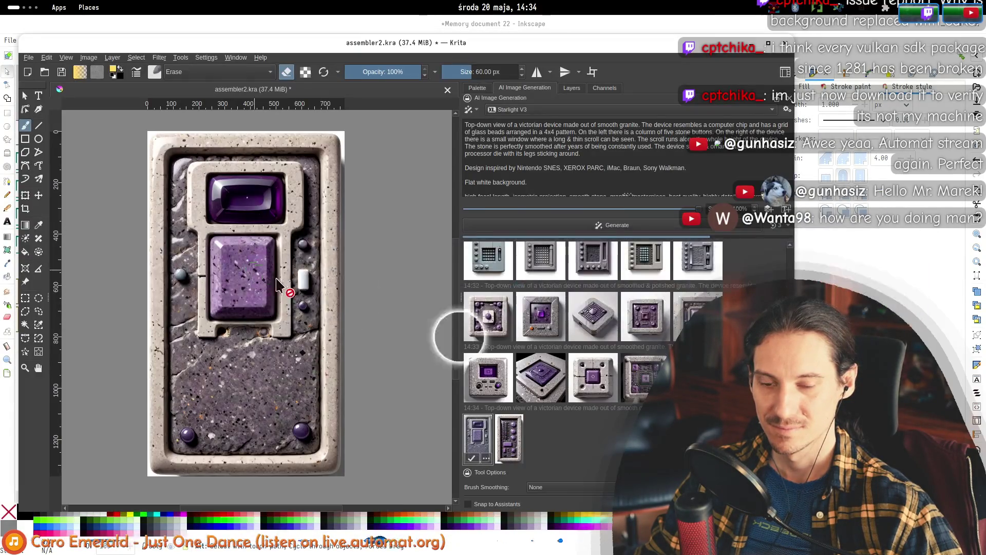
{"action": "left_click", "coordinate": [509, 437]}
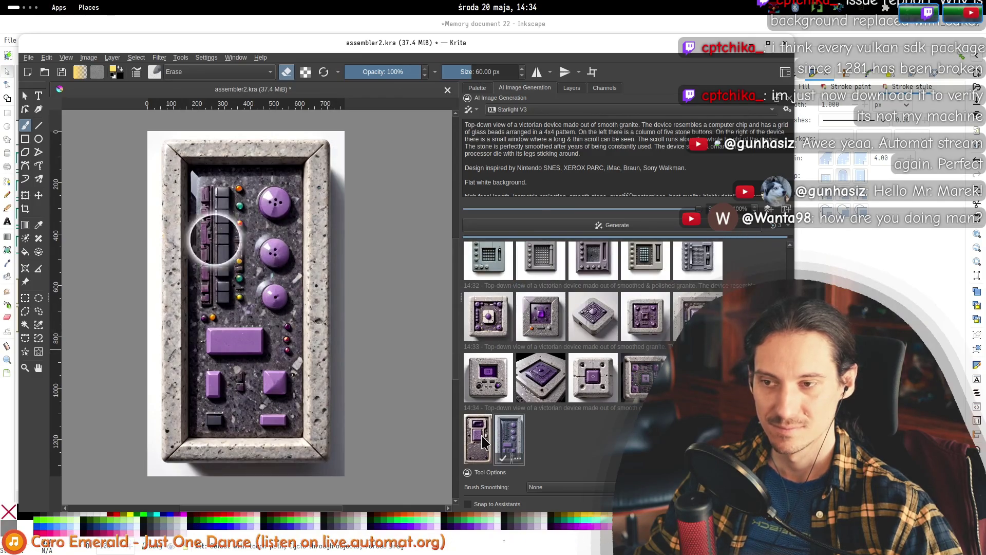
{"action": "left_click", "coordinate": [542, 434]}
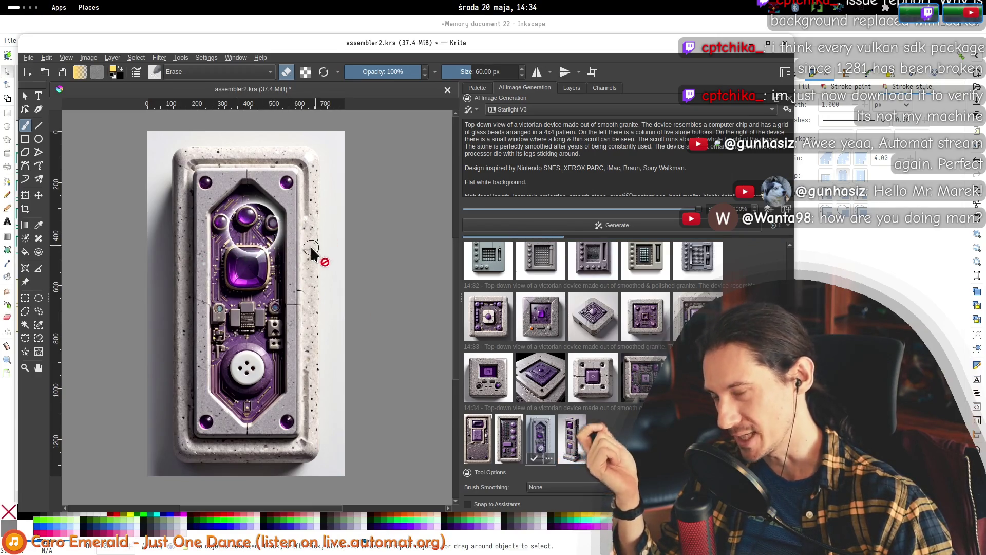
{"action": "left_click", "coordinate": [561, 443]}
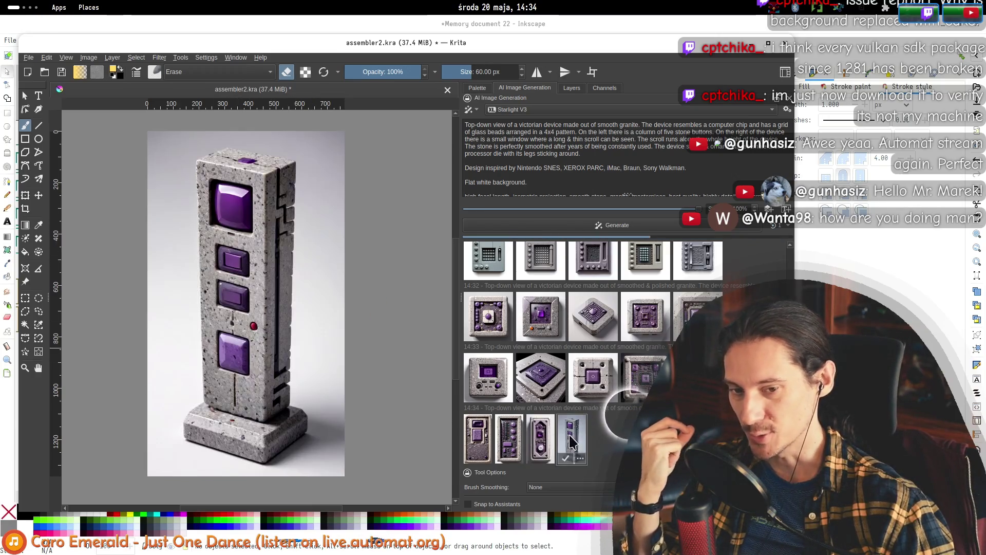
{"action": "left_click", "coordinate": [540, 439]}
{"action": "left_click", "coordinate": [565, 442]}
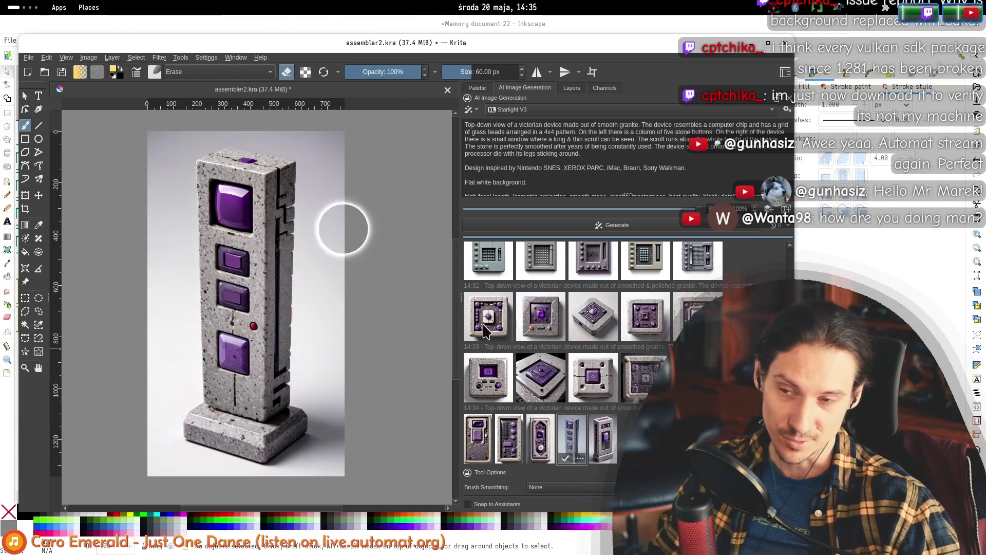
- Check the Automat window, then return and clear the canvas preview
{"action": "key", "text": "alt+Tab"}
{"action": "scroll", "coordinate": [319, 264], "scroll_direction": "down", "scroll_amount": 10}
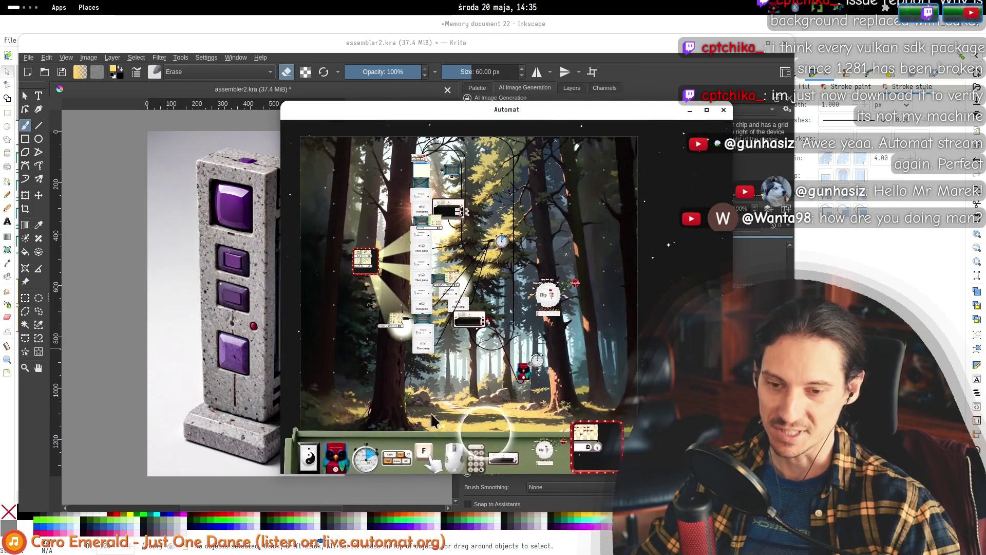
{"action": "scroll", "coordinate": [432, 268], "scroll_direction": "up", "scroll_amount": 5}
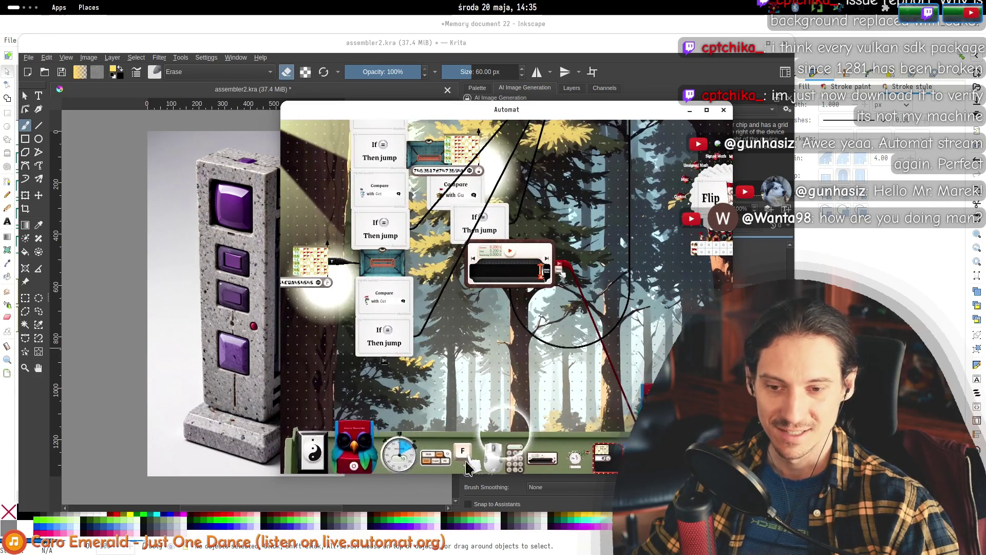
{"action": "scroll", "coordinate": [589, 305], "scroll_direction": "up", "scroll_amount": 5}
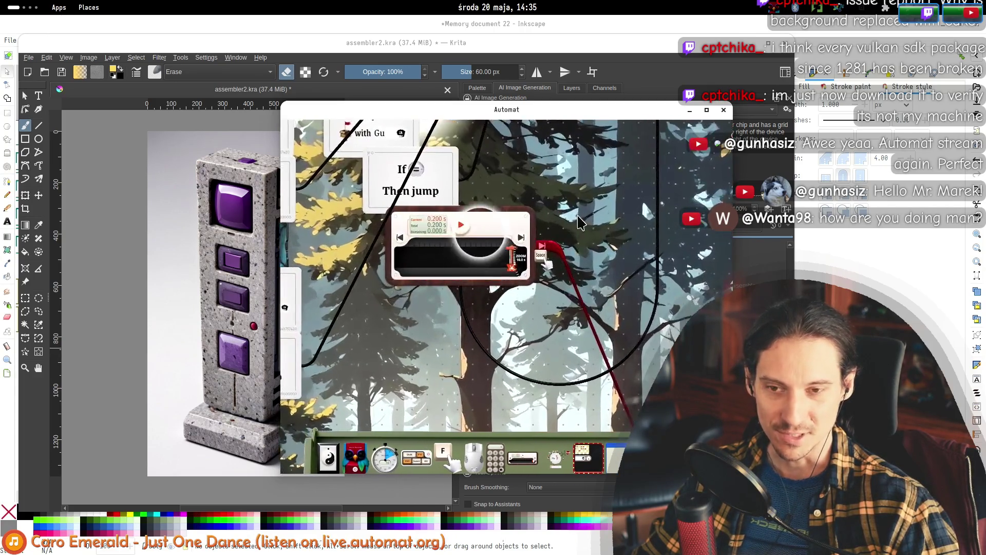
{"action": "key", "text": "alt+Tab"}
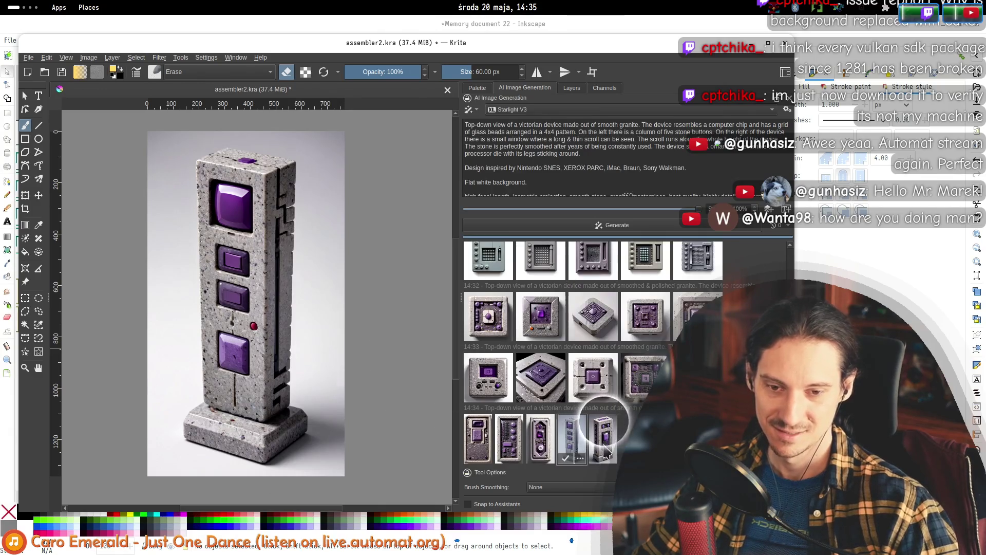
{"action": "key", "text": "Left"}
{"action": "key", "text": "Escape"}
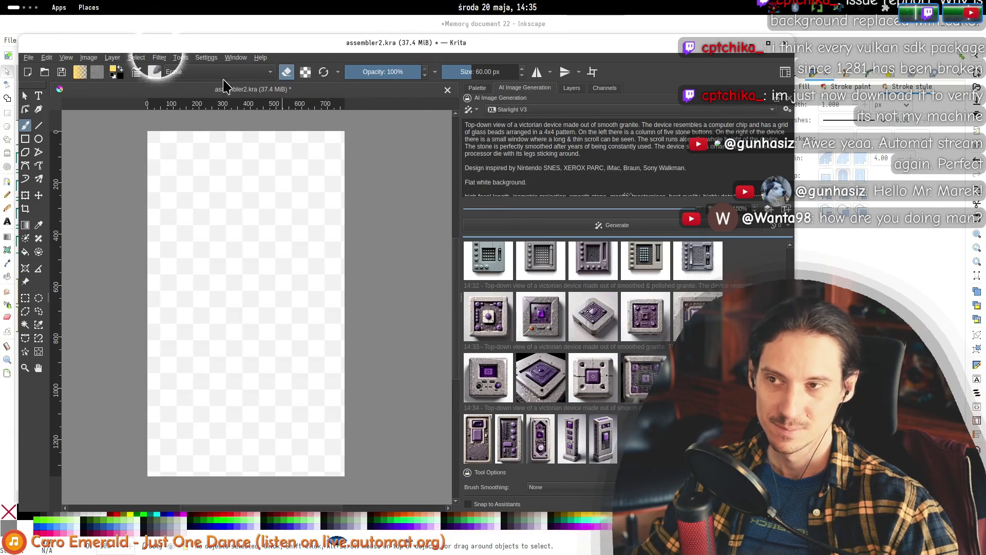
- Rotate the image 90° to the right into landscape format
{"action": "left_click", "coordinate": [89, 58]}
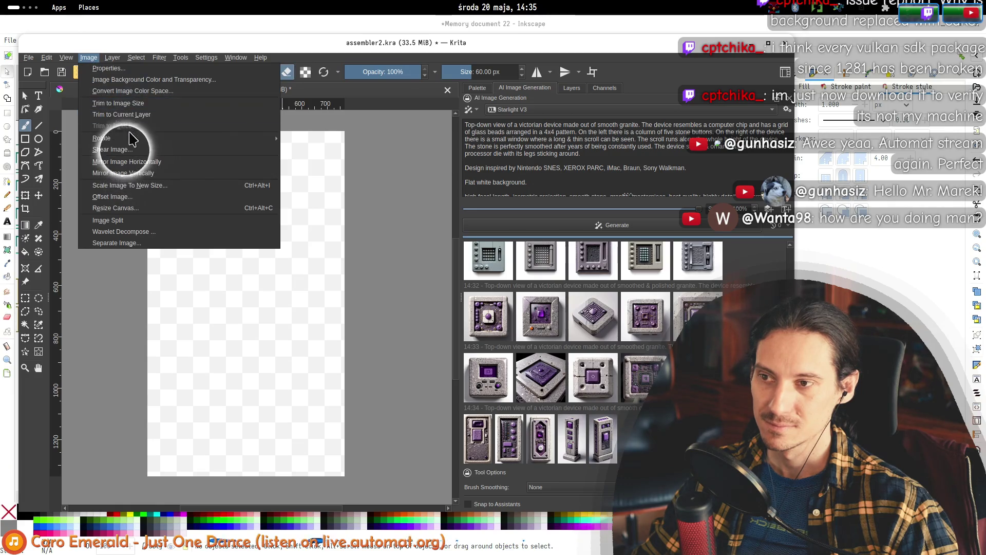
{"action": "mouse_move", "coordinate": [252, 139]}
{"action": "left_click", "coordinate": [337, 150]}
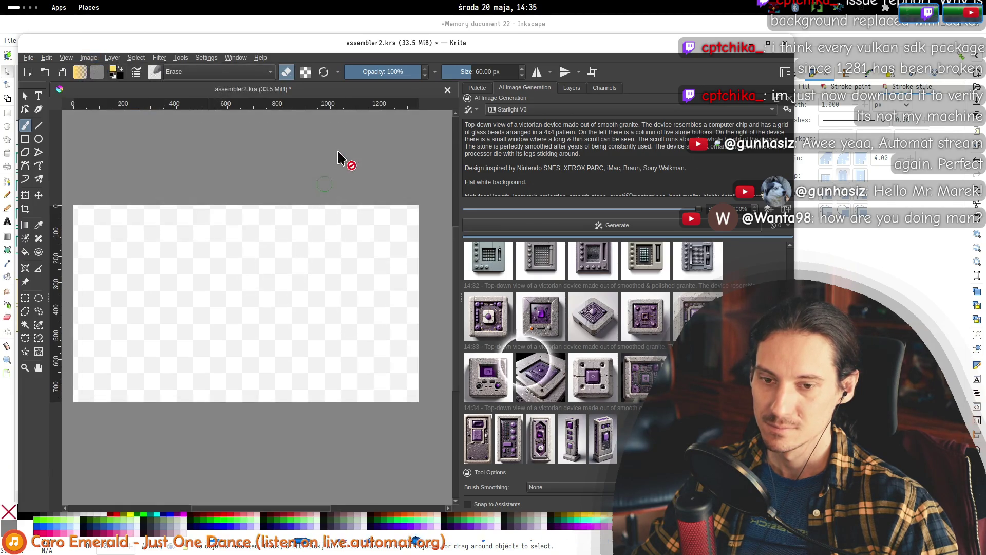
{"action": "scroll", "coordinate": [308, 235], "scroll_direction": "down", "scroll_amount": 1}
- Generate a new batch of wide stone-device images
{"action": "left_click", "coordinate": [563, 229]}
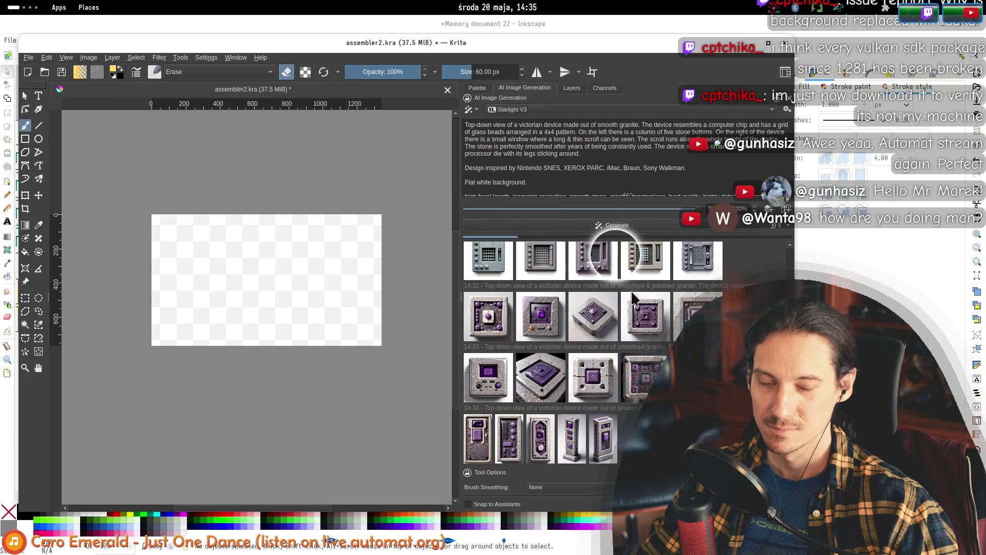
{"action": "scroll", "coordinate": [234, 282], "scroll_direction": "up", "scroll_amount": 1}
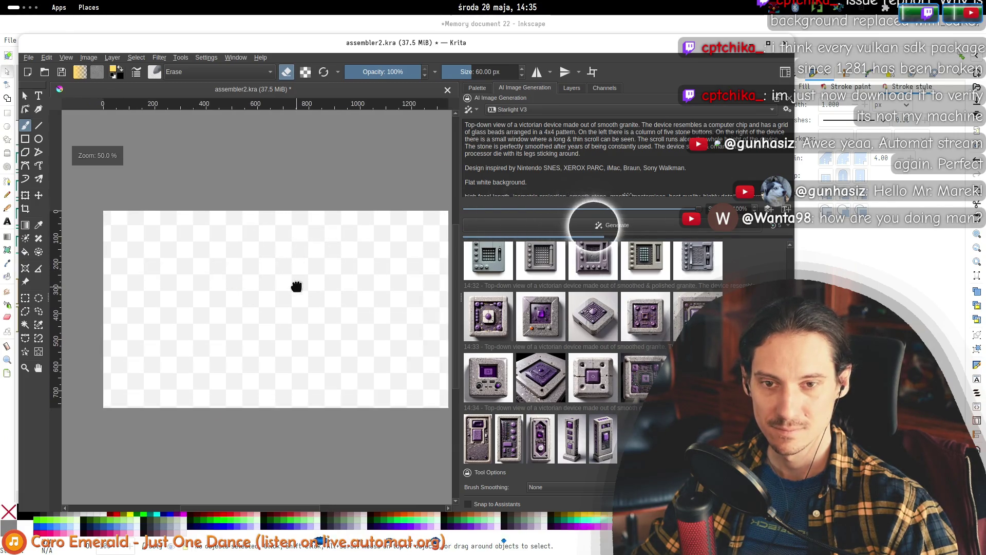
{"action": "scroll", "coordinate": [542, 188], "scroll_direction": "down", "scroll_amount": 1}
{"action": "mouse_move", "coordinate": [603, 437]}
{"action": "left_mouse_down"}
{"action": "mouse_move", "coordinate": [242, 286]}
{"action": "mouse_move", "coordinate": [345, 366]}
{"action": "left_mouse_up"}
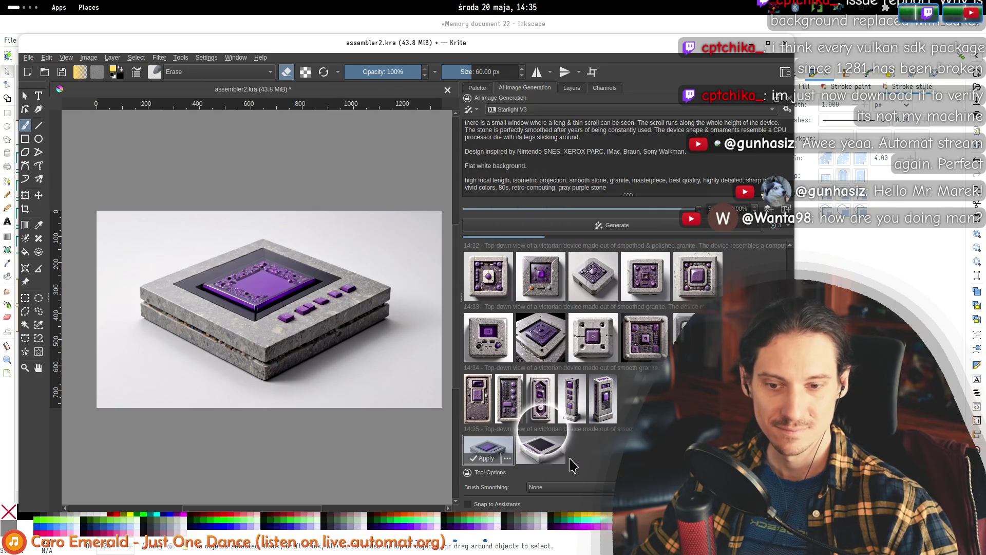
- Select the words 'Top-down view of' in the prompt
{"action": "left_click", "coordinate": [526, 180]}
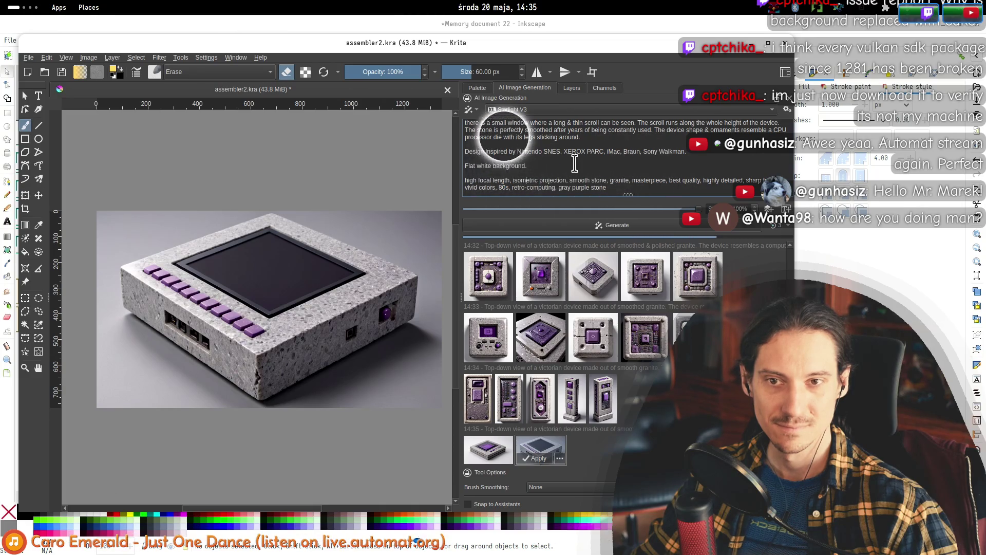
{"action": "scroll", "coordinate": [493, 131], "scroll_direction": "up", "scroll_amount": 2}
{"action": "left_click_drag", "start_coordinate": [465, 125], "coordinate": [512, 125]}
- Preview the third 14:35 result, then clear the preview
{"action": "left_click", "coordinate": [592, 442]}
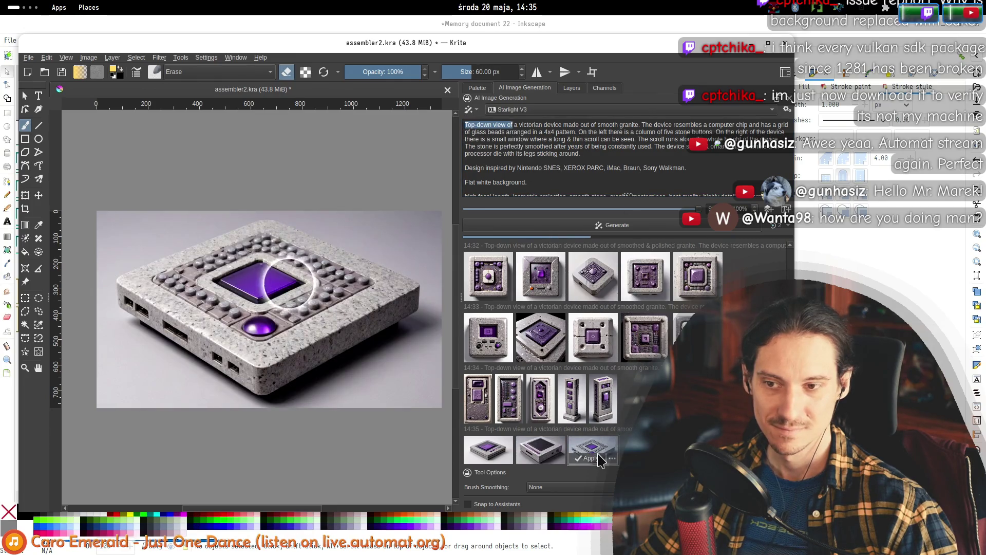
{"action": "mouse_move", "coordinate": [479, 417]}
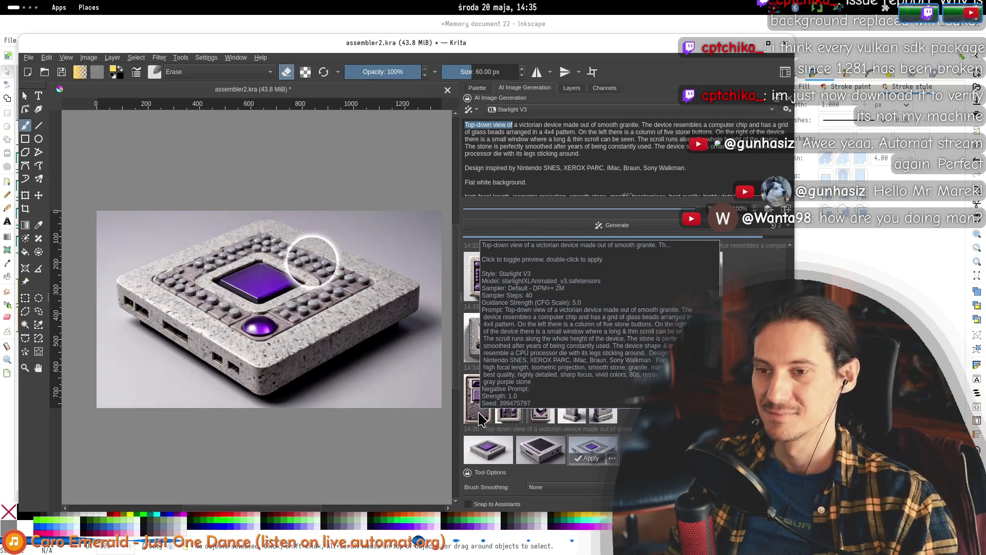
{"action": "left_click", "coordinate": [592, 446]}
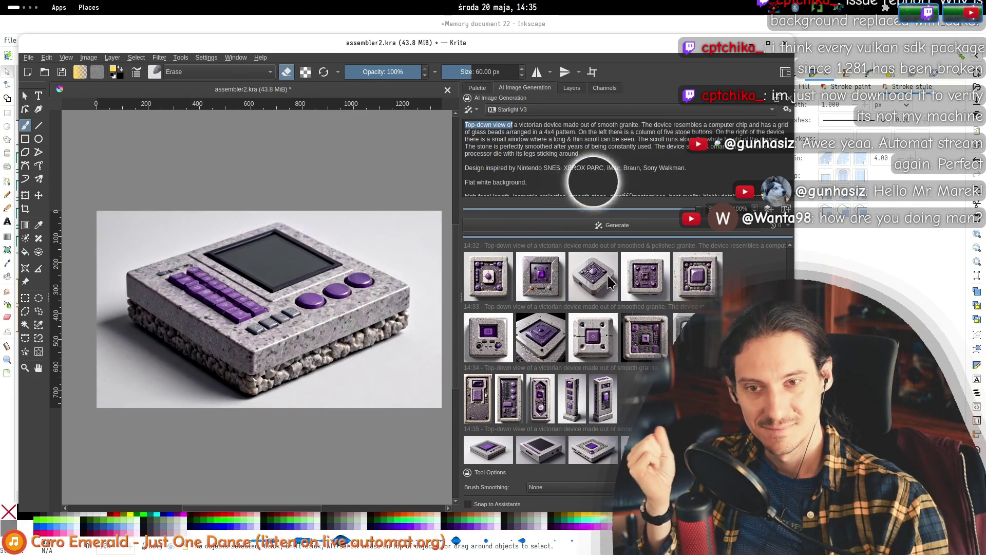
{"action": "left_click", "coordinate": [591, 109]}
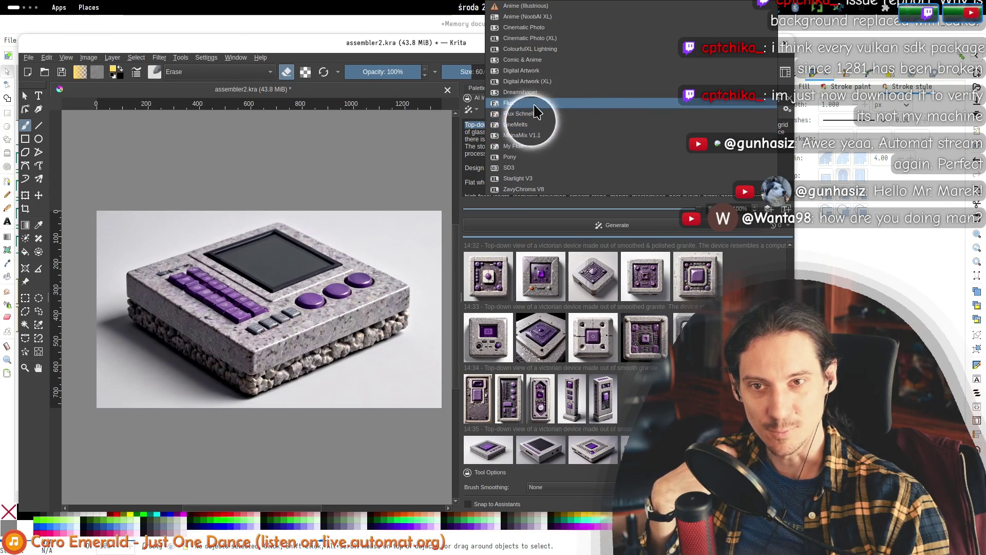
- Switch the image generator to Flux, generate a new batch, and preview the 14:33 and 14:36 results
{"action": "left_click", "coordinate": [534, 105]}
{"action": "left_click", "coordinate": [590, 226]}
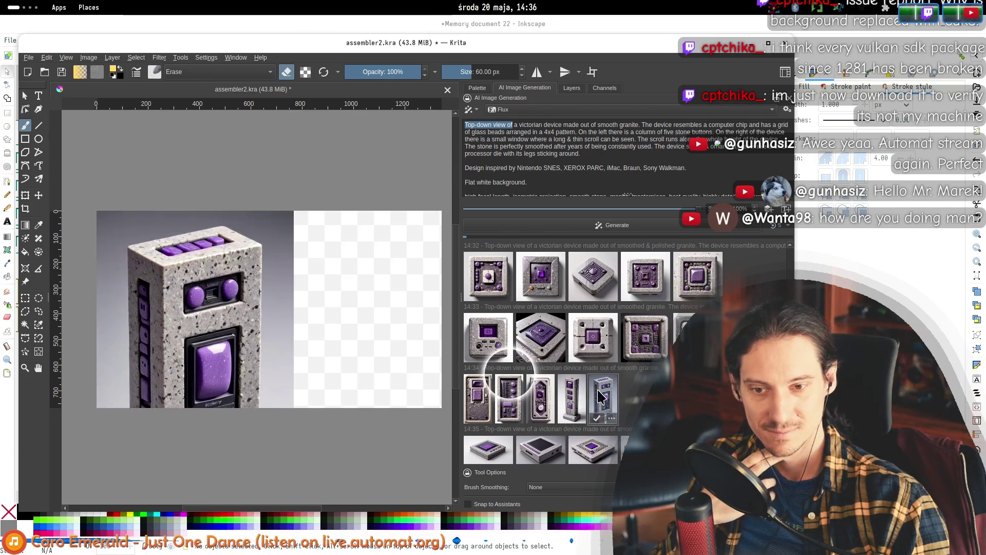
{"action": "mouse_move", "coordinate": [541, 454]}
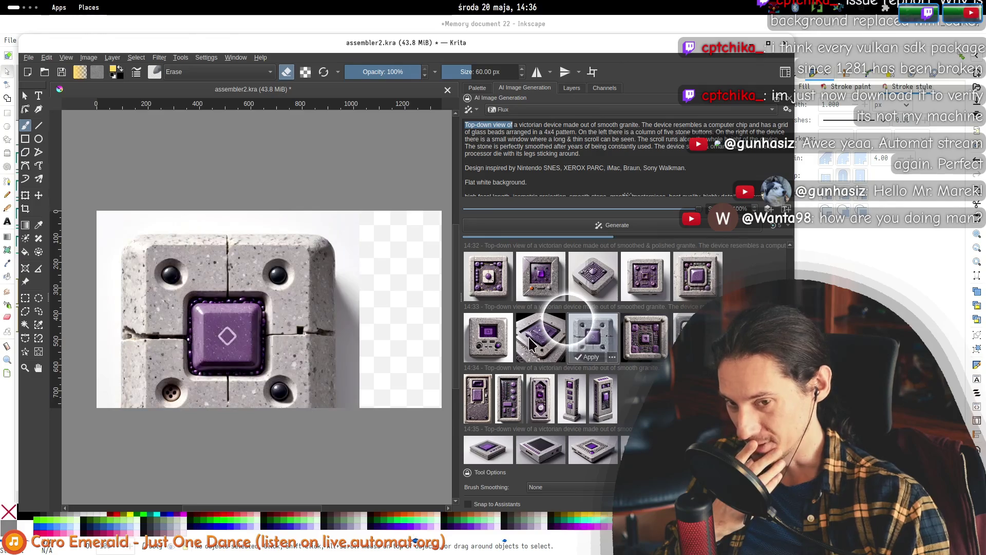
{"action": "left_click_drag", "start_coordinate": [532, 341], "coordinate": [275, 326]}
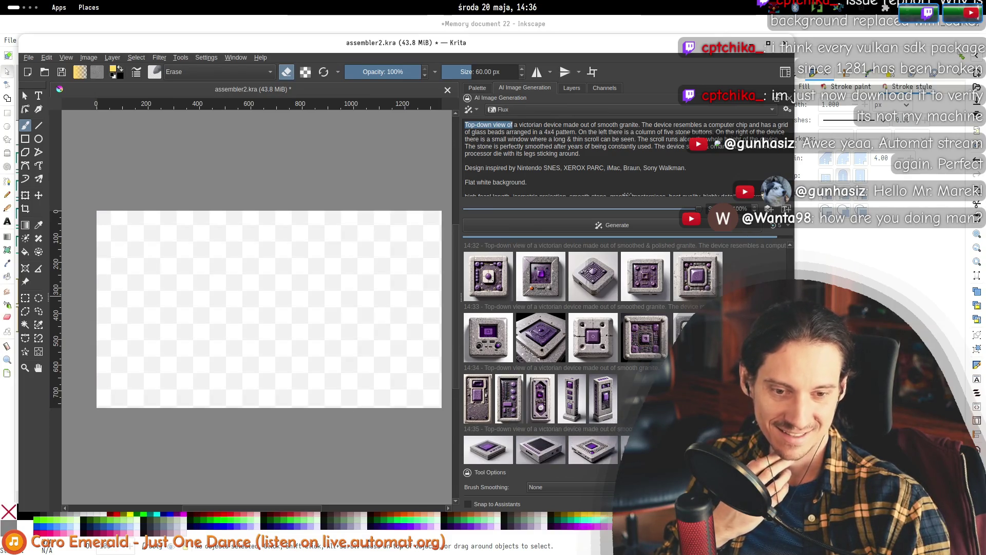
{"action": "left_click", "coordinate": [469, 455]}
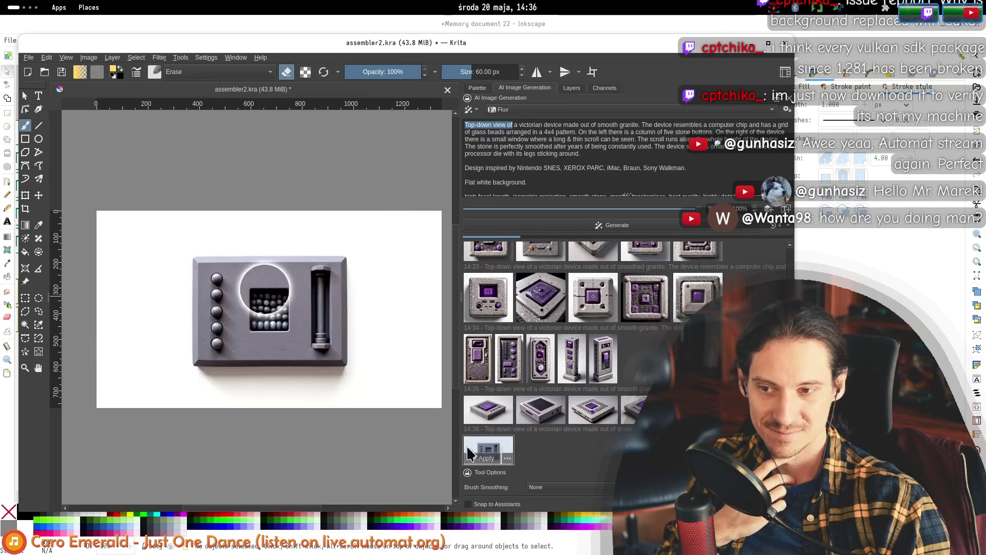
{"action": "scroll", "coordinate": [289, 312], "scroll_direction": "up", "scroll_amount": 2}
{"action": "scroll", "coordinate": [269, 332], "scroll_direction": "down", "scroll_amount": 1}
{"action": "scroll", "coordinate": [263, 333], "scroll_direction": "up", "scroll_amount": 1}
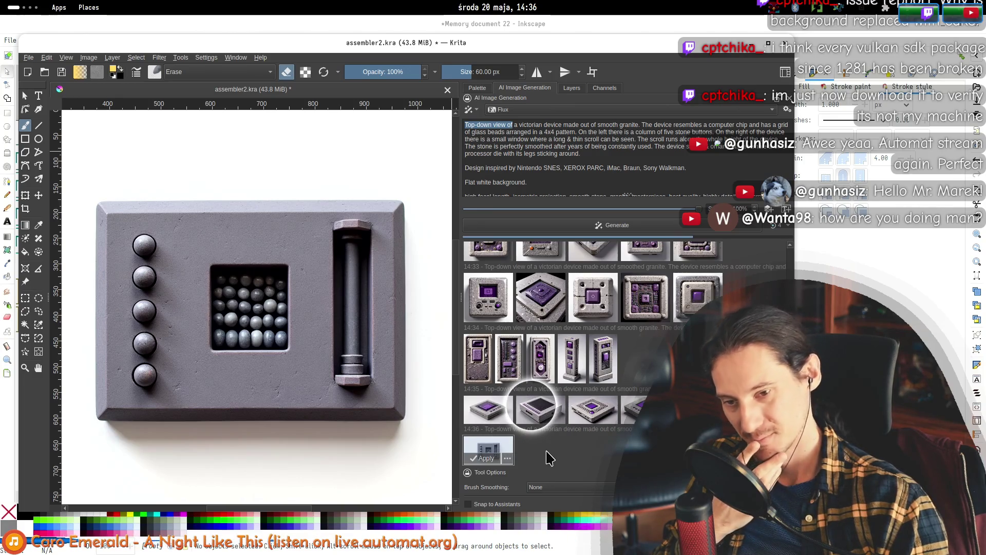
- Preview each of the three 14:36 Flux devices and type 'richly decorated' into the prompt
{"action": "left_click", "coordinate": [475, 454]}
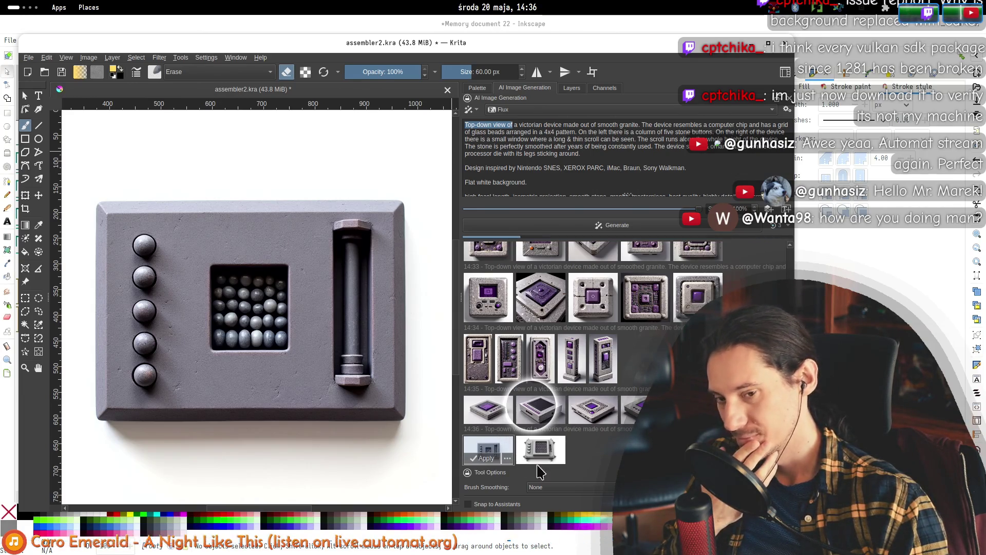
{"action": "left_click", "coordinate": [540, 449]}
{"action": "scroll", "coordinate": [235, 299], "scroll_direction": "down", "scroll_amount": 3}
{"action": "scroll", "coordinate": [245, 307], "scroll_direction": "up", "scroll_amount": 1}
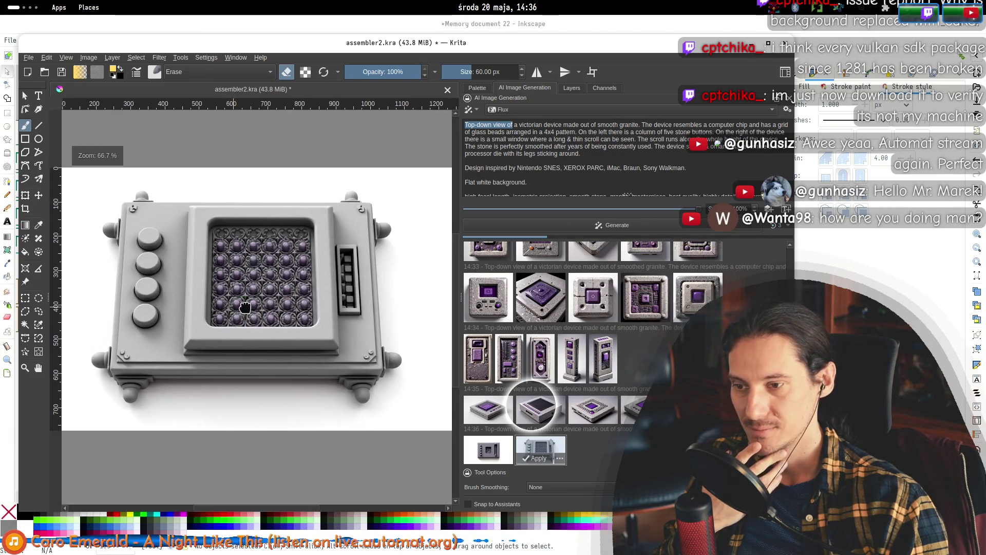
{"action": "left_click_drag", "start_coordinate": [245, 307], "coordinate": [246, 334]}
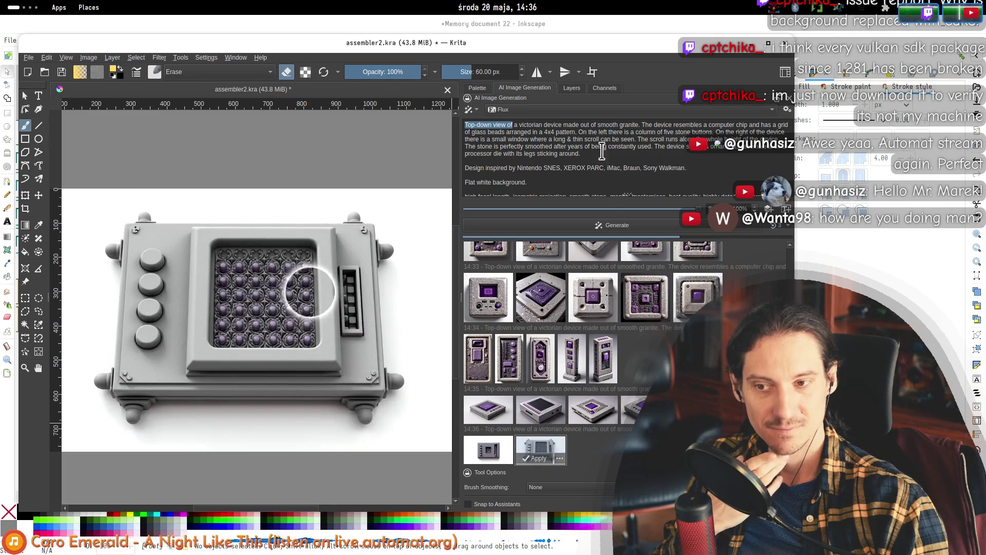
{"action": "key", "text": "Left"}
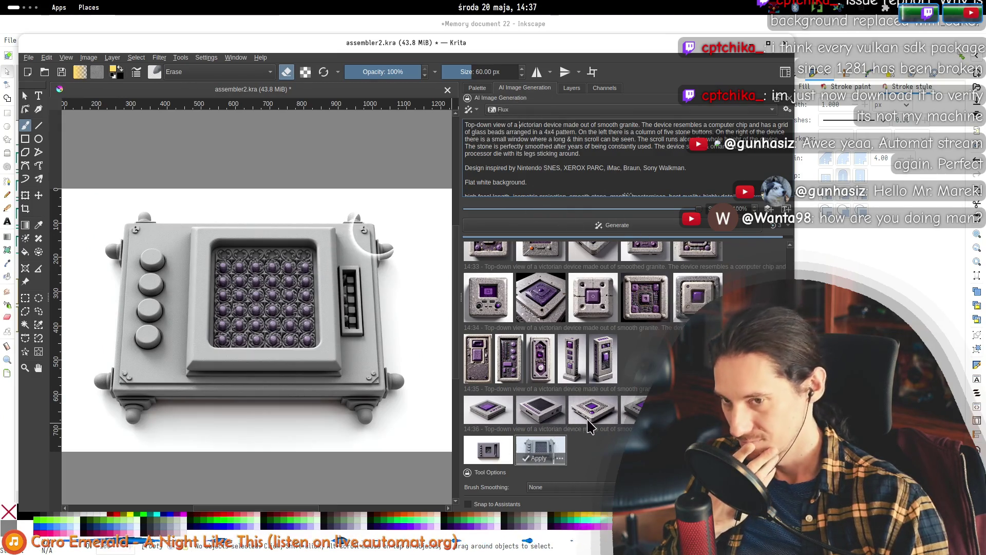
{"action": "left_click", "coordinate": [592, 450]}
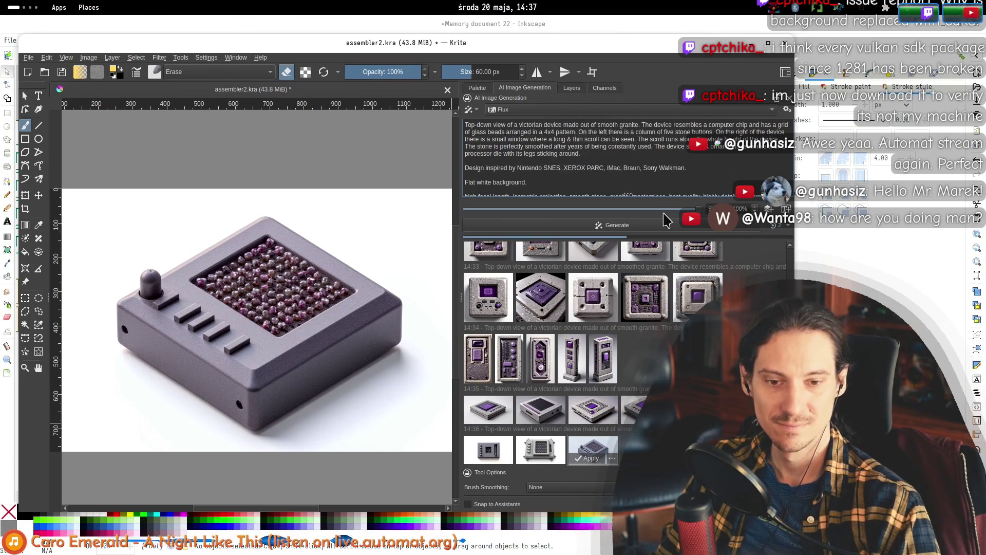
{"action": "type", "text": "richly "}
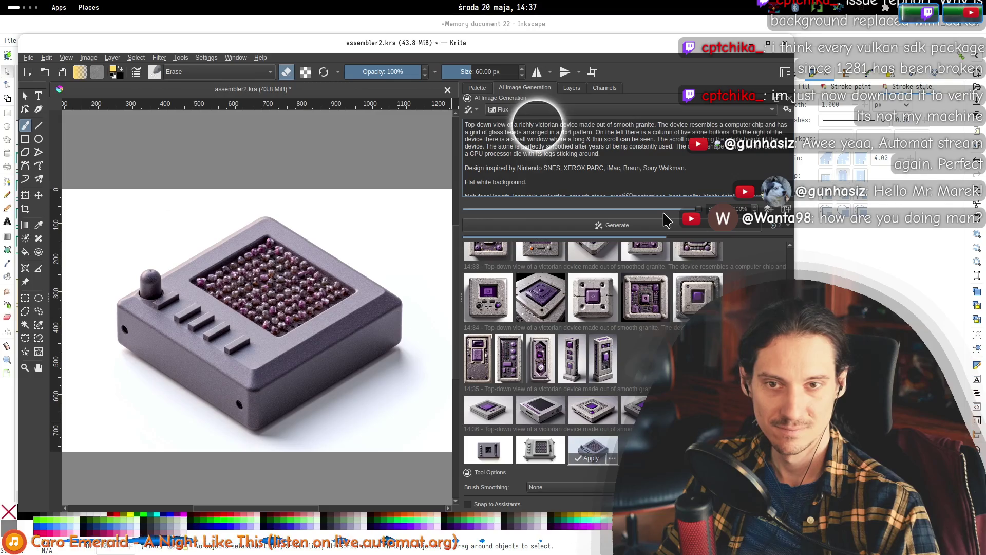
{"action": "type", "text": "decorated"}
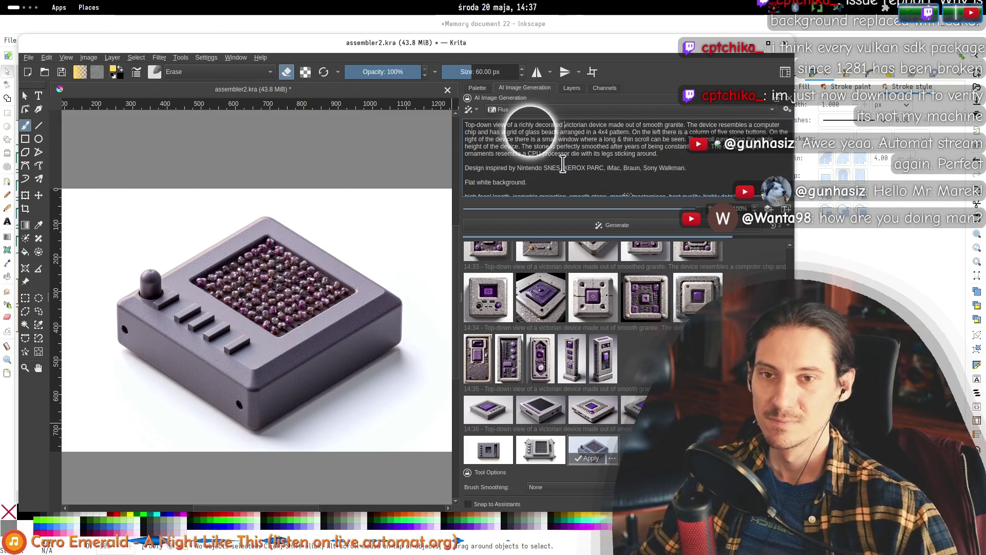
- Change 'richly' to 'highly' in the prompt and generate a new batch
{"action": "double_click", "coordinate": [526, 125]}
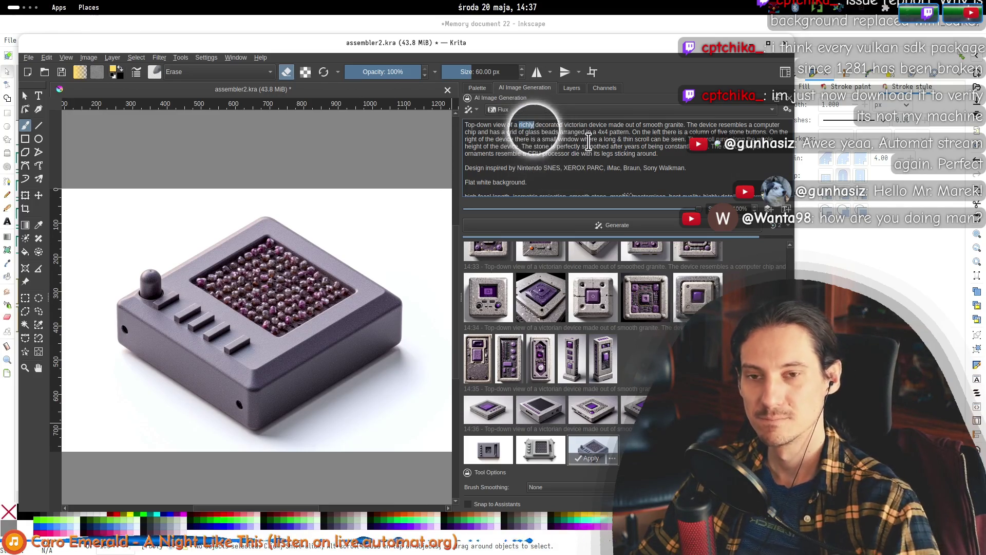
{"action": "type", "text": "hly"}
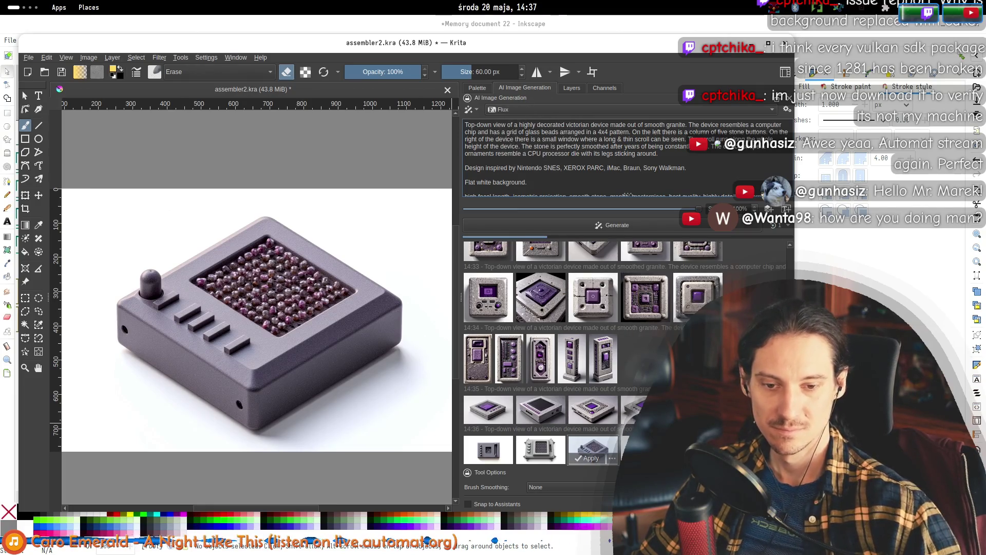
{"action": "left_click", "coordinate": [634, 450]}
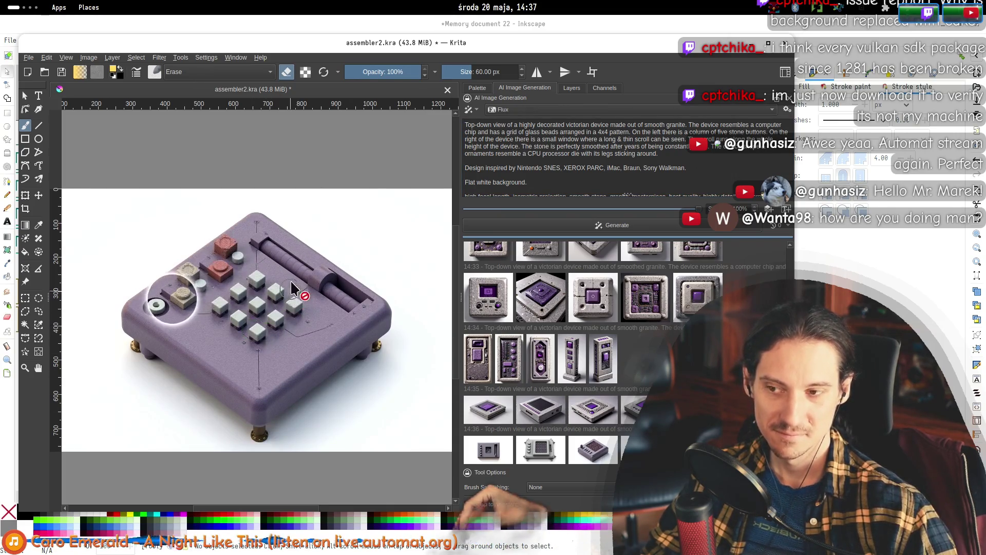
{"action": "left_click", "coordinate": [535, 229]}
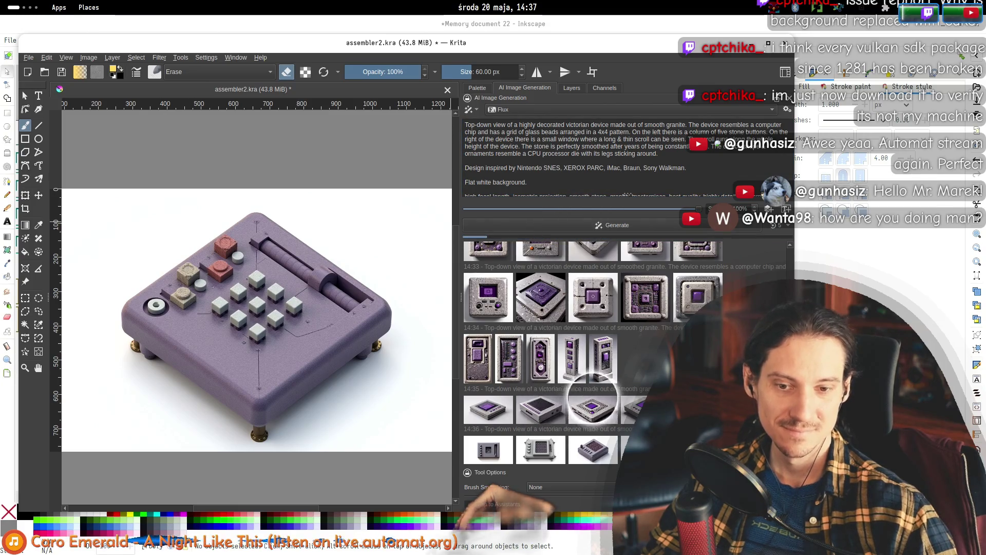
- Cycle through the new 14:38 results, ending on the grey keypad device
{"action": "left_click", "coordinate": [596, 446]}
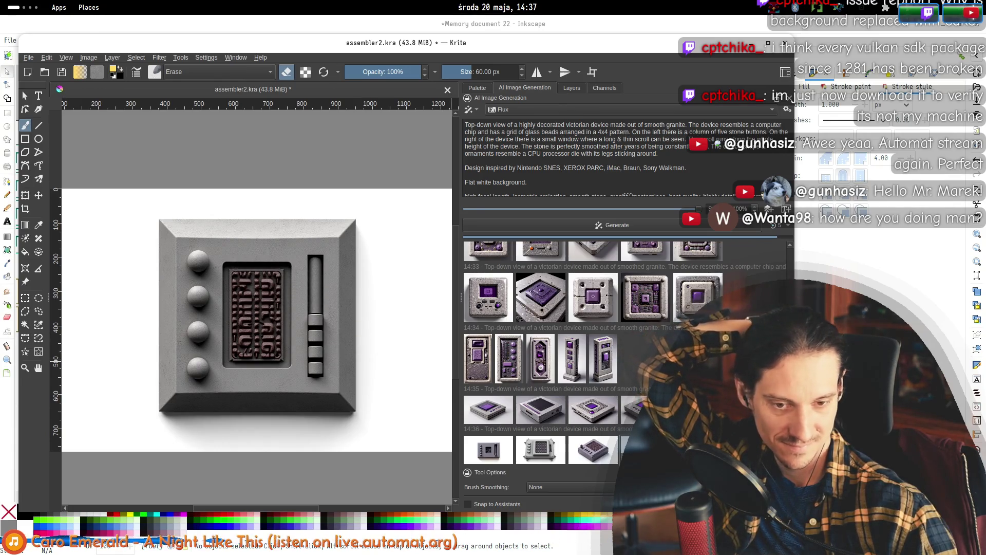
{"action": "left_click", "coordinate": [496, 452]}
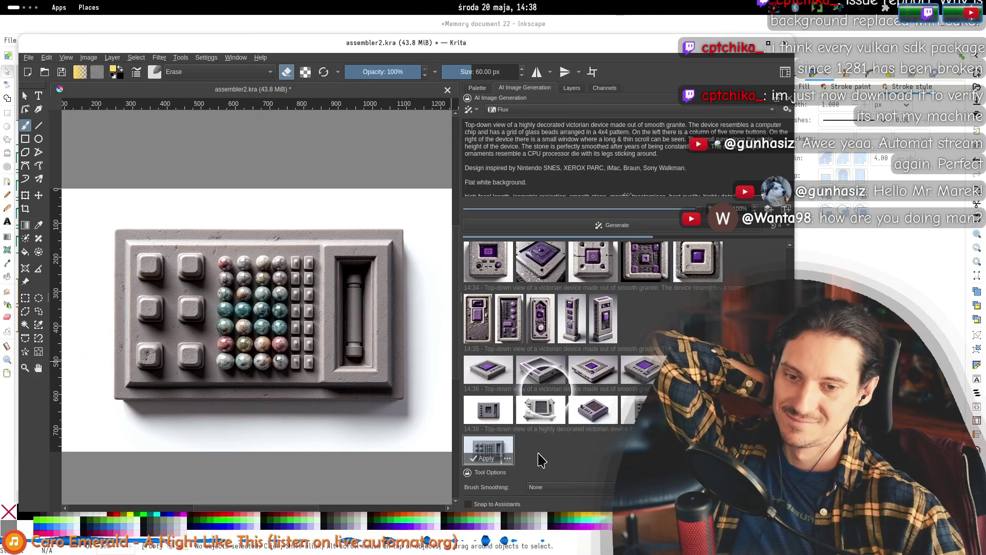
{"action": "left_click", "coordinate": [490, 411]}
{"action": "left_click", "coordinate": [547, 416]}
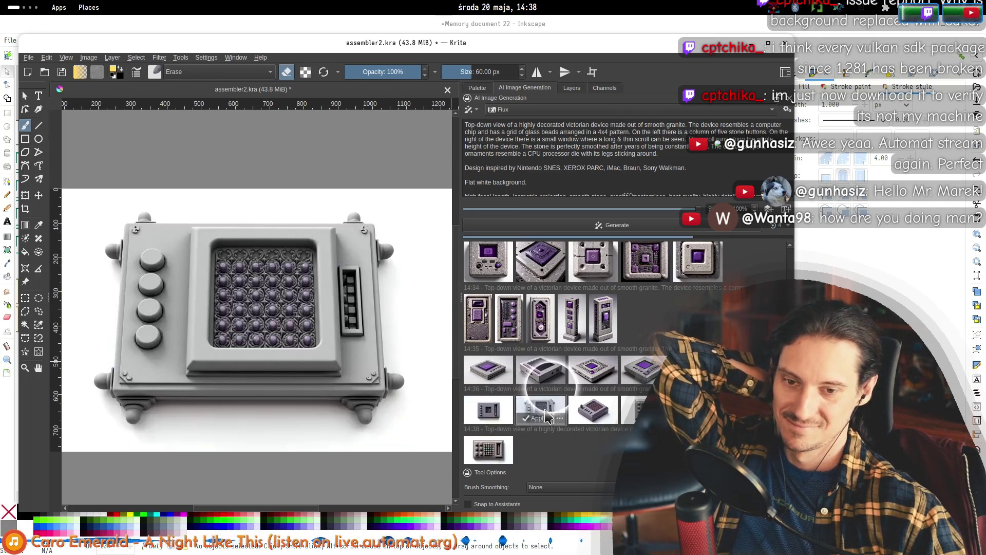
{"action": "left_click", "coordinate": [593, 410]}
{"action": "left_click", "coordinate": [614, 410]}
{"action": "left_click", "coordinate": [508, 450]}
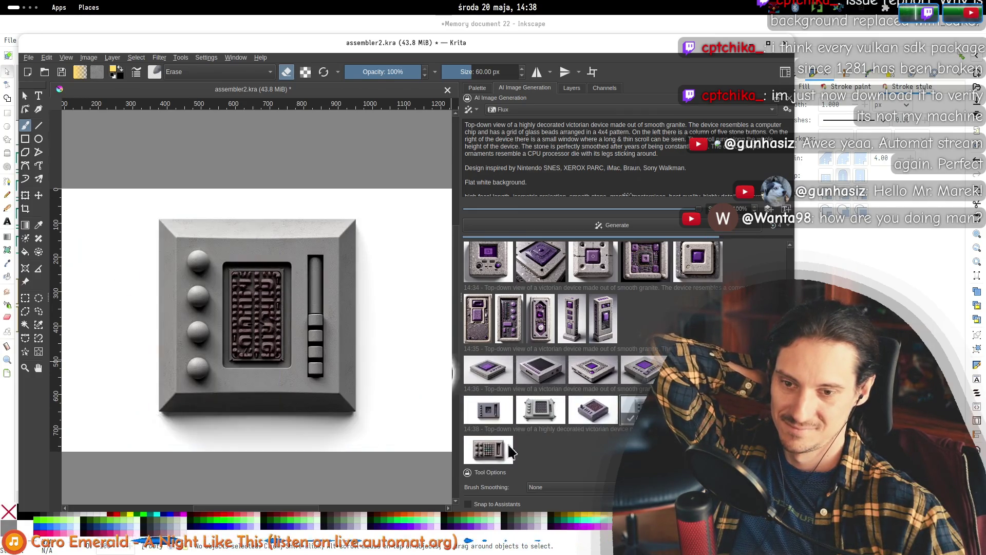
{"action": "left_click", "coordinate": [487, 409]}
{"action": "left_click", "coordinate": [541, 409]}
{"action": "left_click", "coordinate": [595, 414]}
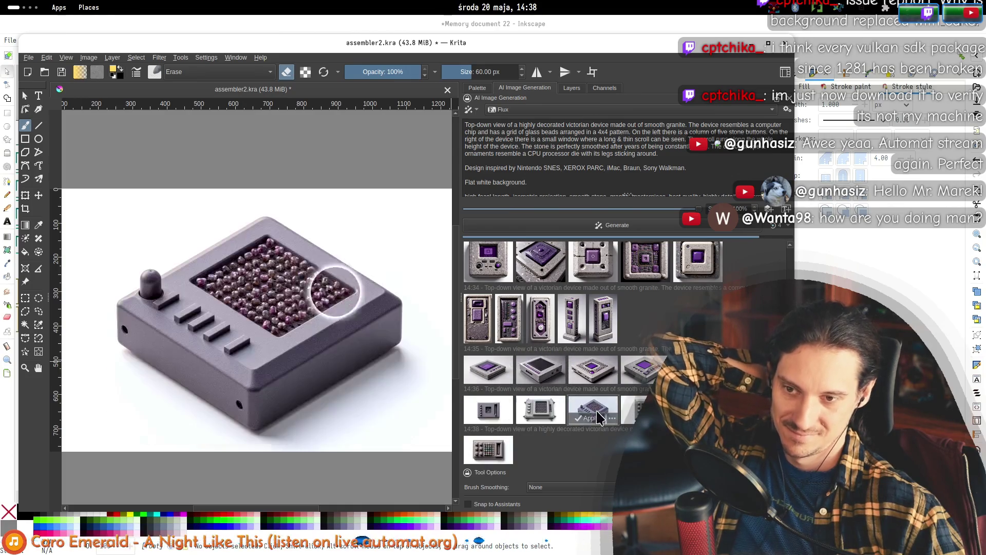
{"action": "left_click", "coordinate": [498, 451]}
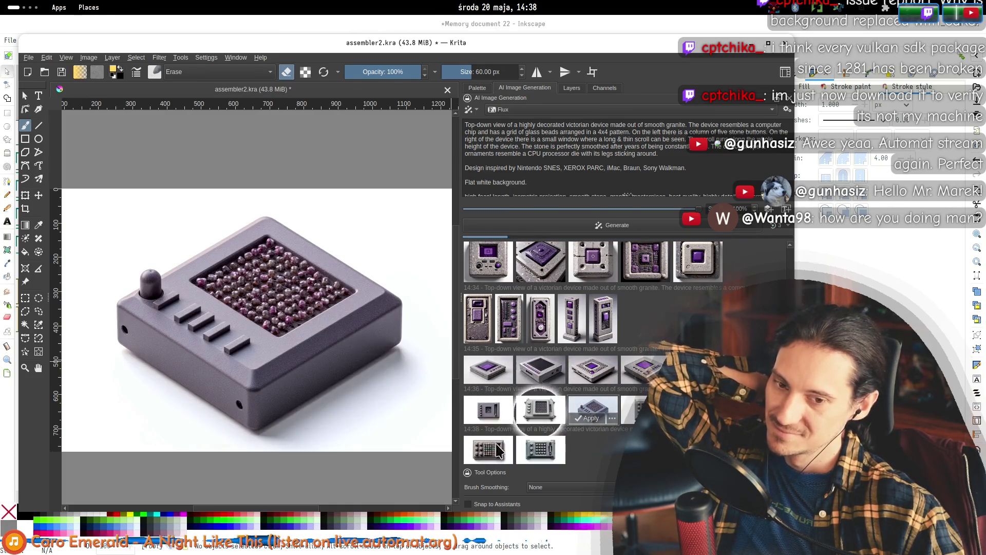
{"action": "left_click", "coordinate": [549, 455]}
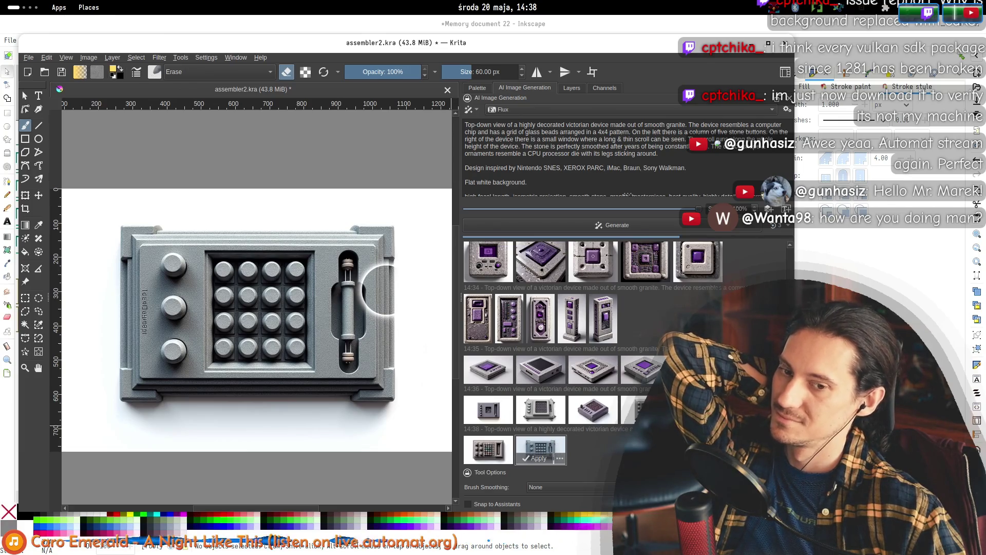
{"action": "scroll", "coordinate": [623, 448], "scroll_direction": "up", "scroll_amount": 10}
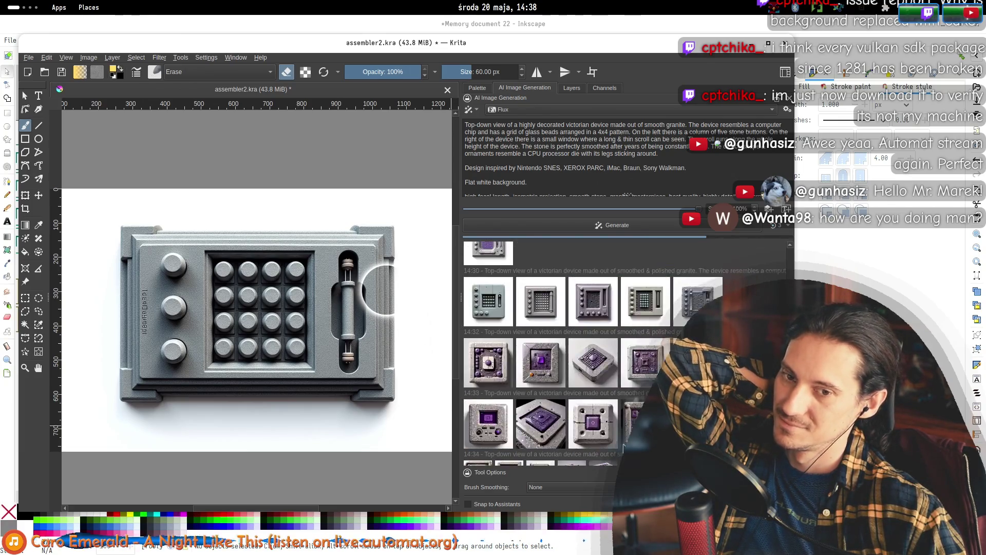
- Scroll the generation history, preview a 14:38 result, and switch away from Krita and back
{"action": "scroll", "coordinate": [621, 451], "scroll_direction": "up", "scroll_amount": 1}
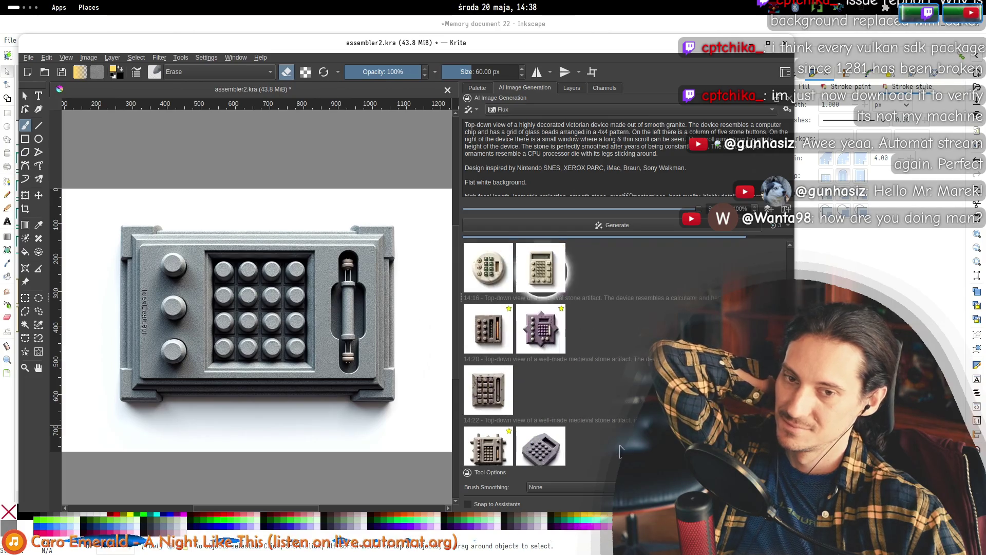
{"action": "scroll", "coordinate": [614, 445], "scroll_direction": "down", "scroll_amount": 5}
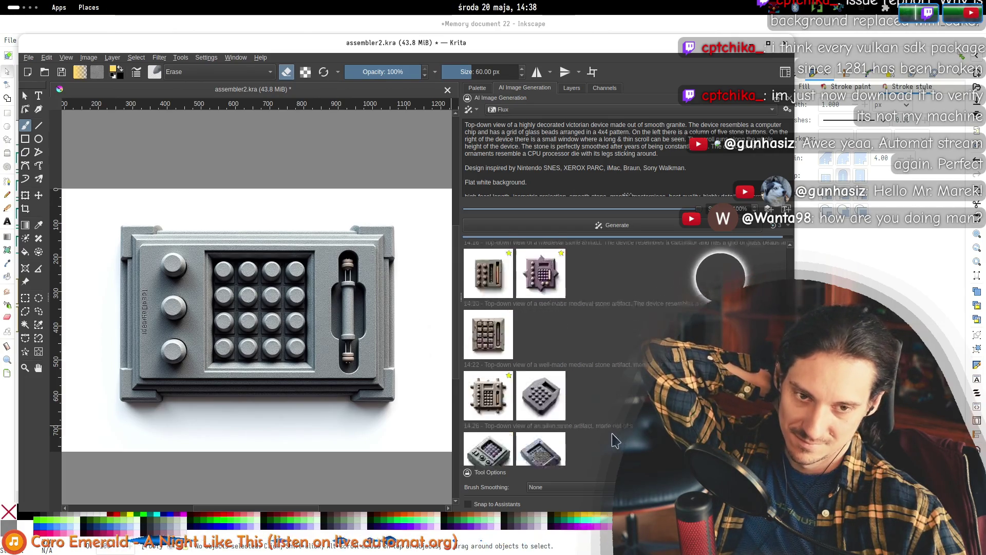
{"action": "scroll", "coordinate": [609, 447], "scroll_direction": "down", "scroll_amount": 3}
{"action": "left_click", "coordinate": [600, 451]}
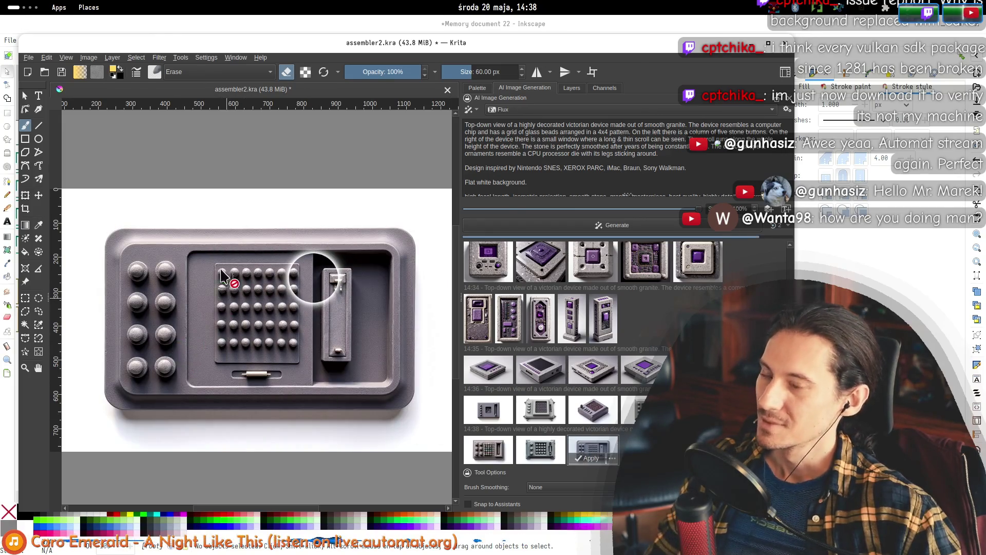
{"action": "key", "text": "alt+Tab"}
{"action": "key", "text": "alt+Tab"}
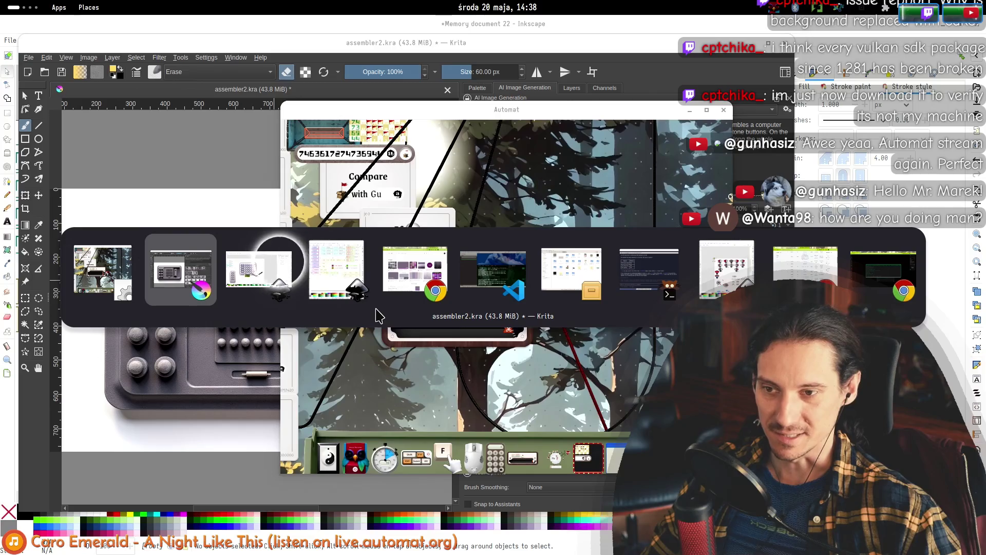
{"action": "key", "text": "alt+Tab"}
{"action": "key", "text": "alt+Tab"}
{"action": "key", "text": "alt+Tab"}
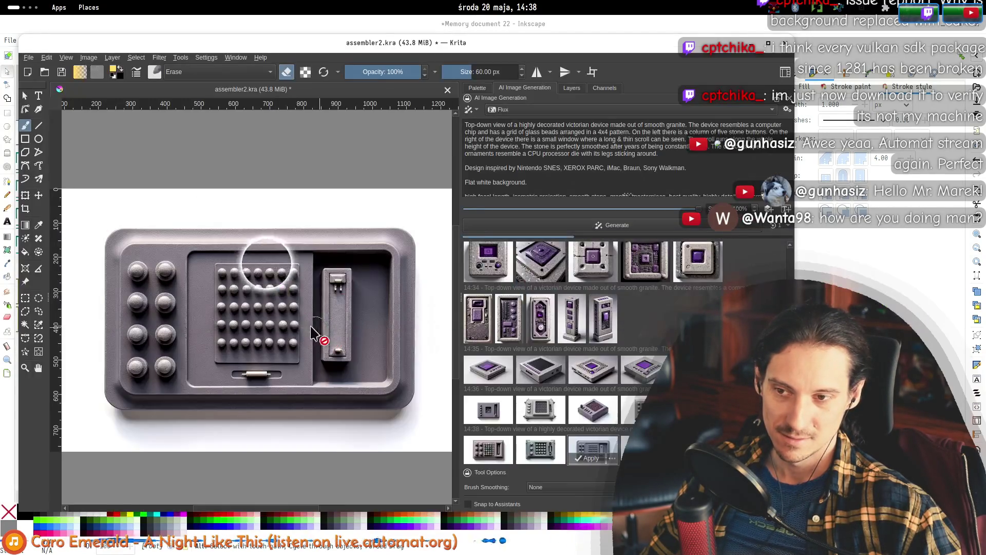
- Preview each 14:38 thumbnail, ending on the wide grey device with coloured knobs and purple slot
{"action": "left_click", "coordinate": [588, 458]}
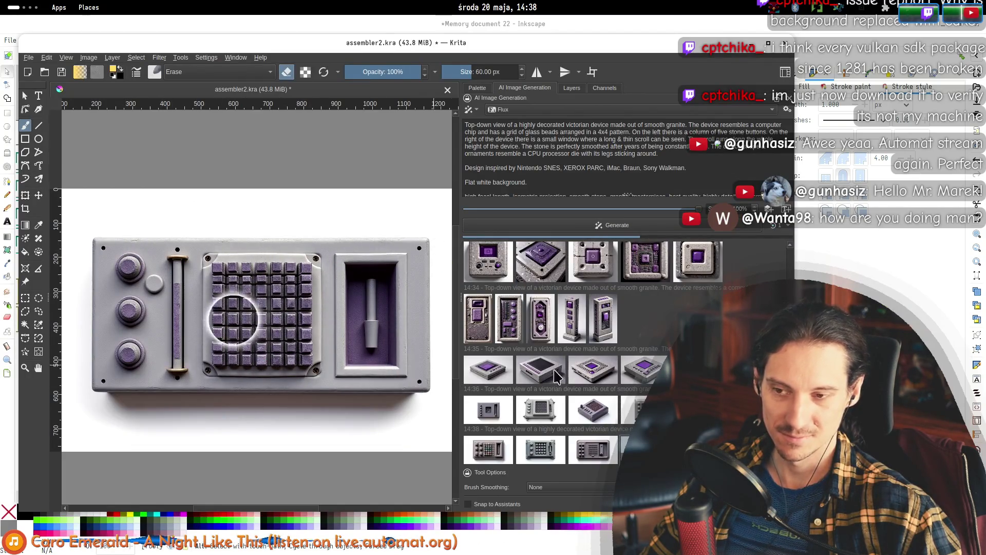
{"action": "scroll", "coordinate": [644, 383], "scroll_direction": "up", "scroll_amount": 3}
{"action": "scroll", "coordinate": [637, 390], "scroll_direction": "down", "scroll_amount": 3}
{"action": "left_click", "coordinate": [635, 410]}
{"action": "left_click", "coordinate": [596, 413]}
{"action": "left_click", "coordinate": [593, 449]}
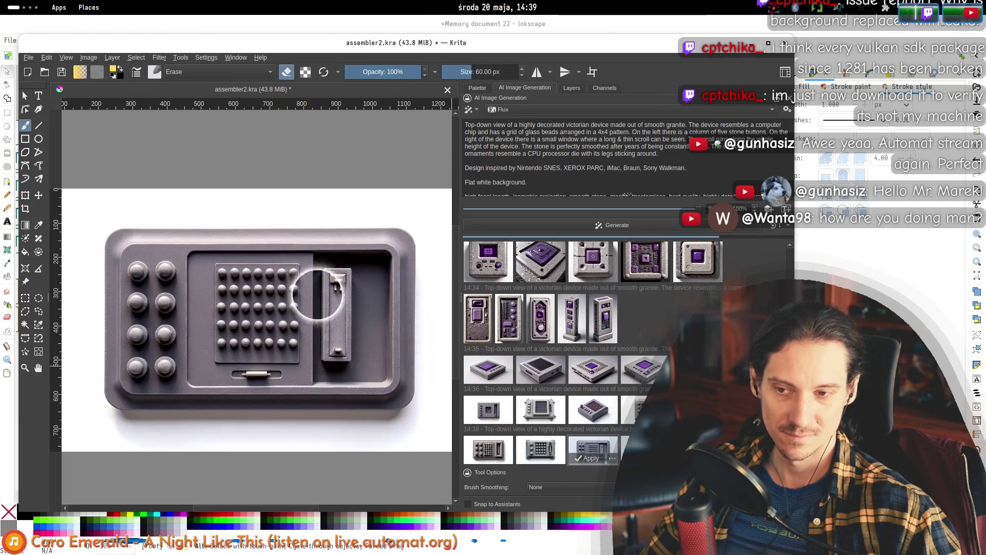
{"action": "left_click", "coordinate": [542, 452]}
{"action": "left_click", "coordinate": [482, 446]}
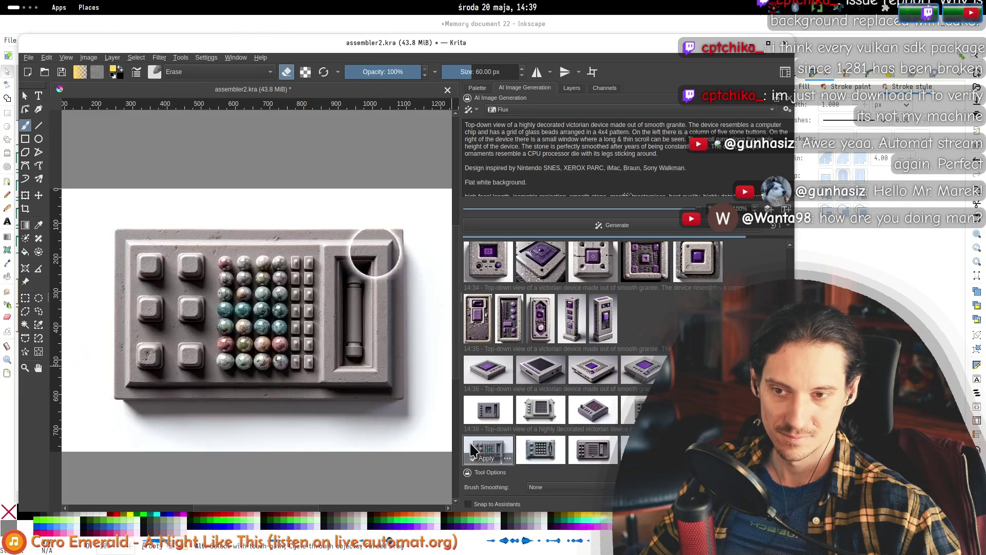
{"action": "left_click", "coordinate": [593, 410]}
{"action": "left_click", "coordinate": [642, 409]}
{"action": "left_click", "coordinate": [642, 449]}
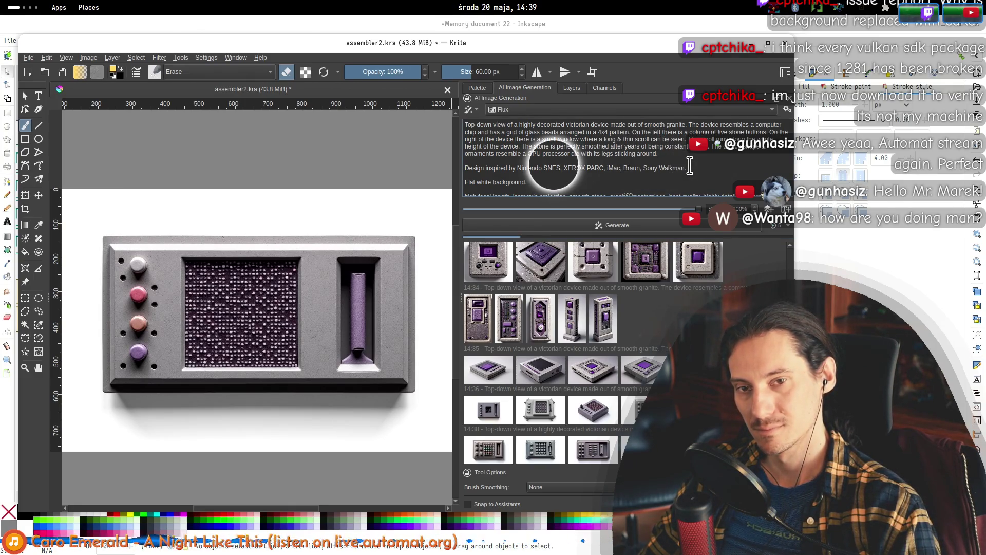
- Cancel the queued generation jobs and add a prompt line giving the device a water-drop contour
{"action": "left_click", "coordinate": [784, 231]}
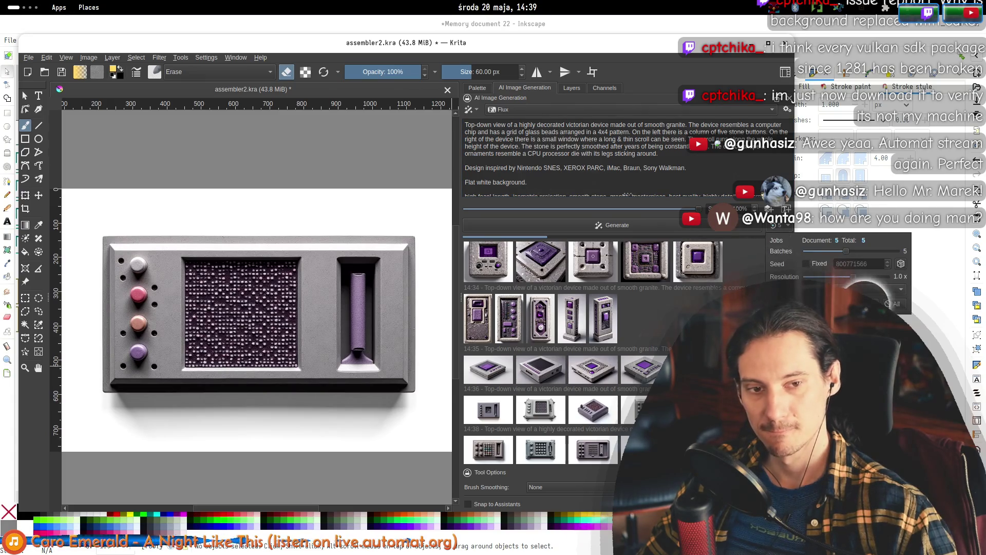
{"action": "left_click", "coordinate": [896, 305]}
{"action": "left_click", "coordinate": [678, 153]}
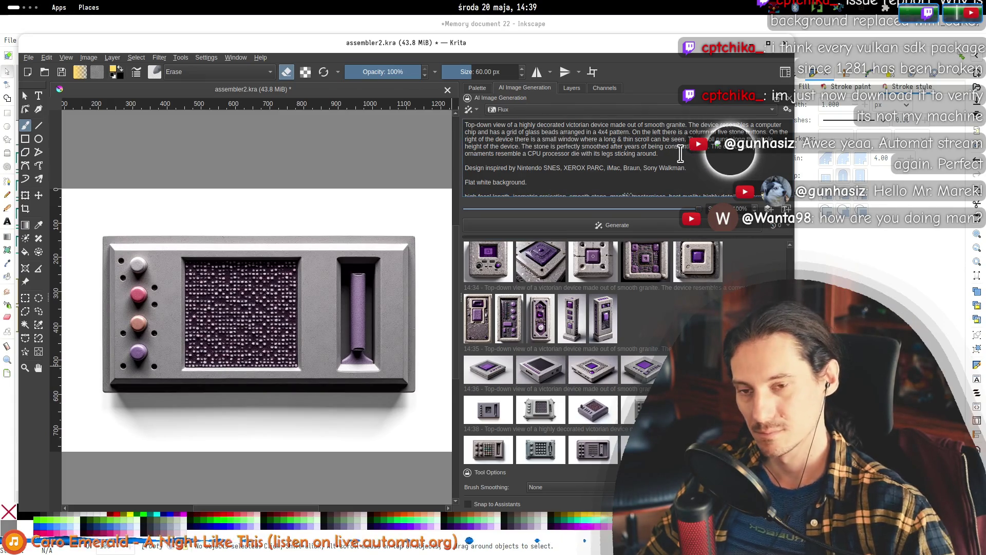
{"action": "key", "text": "Return"}
{"action": "key", "text": "Return"}
{"action": "type", "text": "The contour of the device has a shape of a drop of water"}
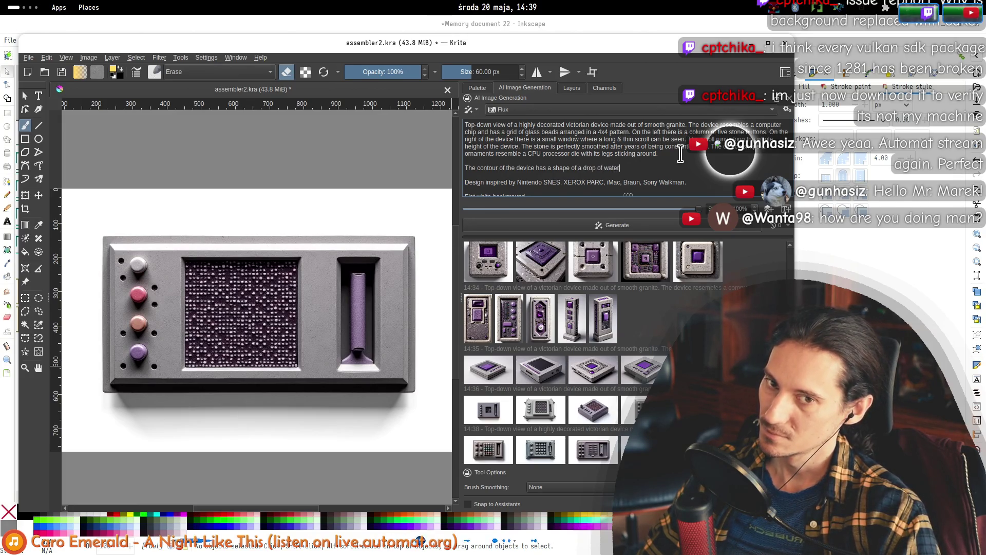
{"action": "type", "text": "."}
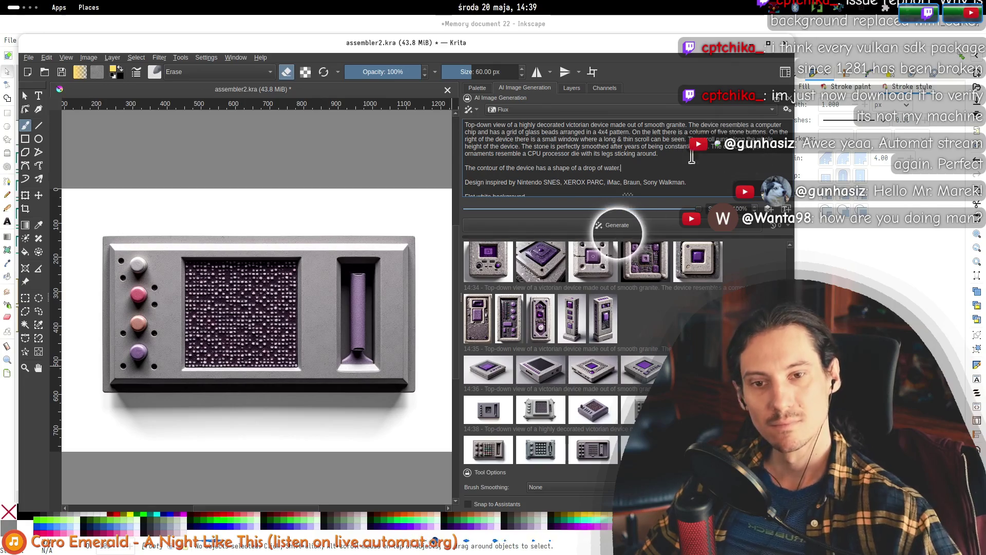
- Generate from the water-drop prompt and preview the new 14:40 marbled purple device
{"action": "left_click", "coordinate": [658, 227]}
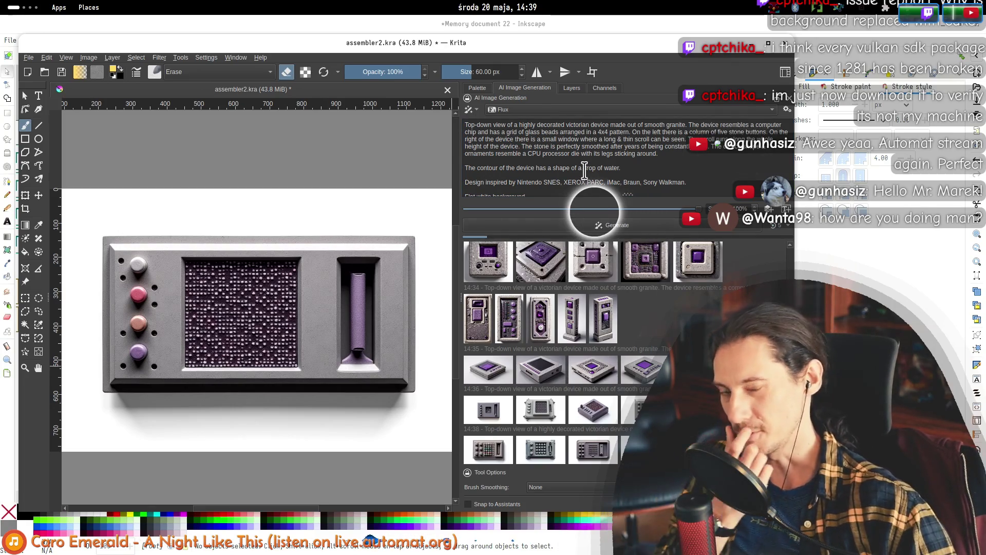
{"action": "left_click", "coordinate": [471, 168], "text": "shift"}
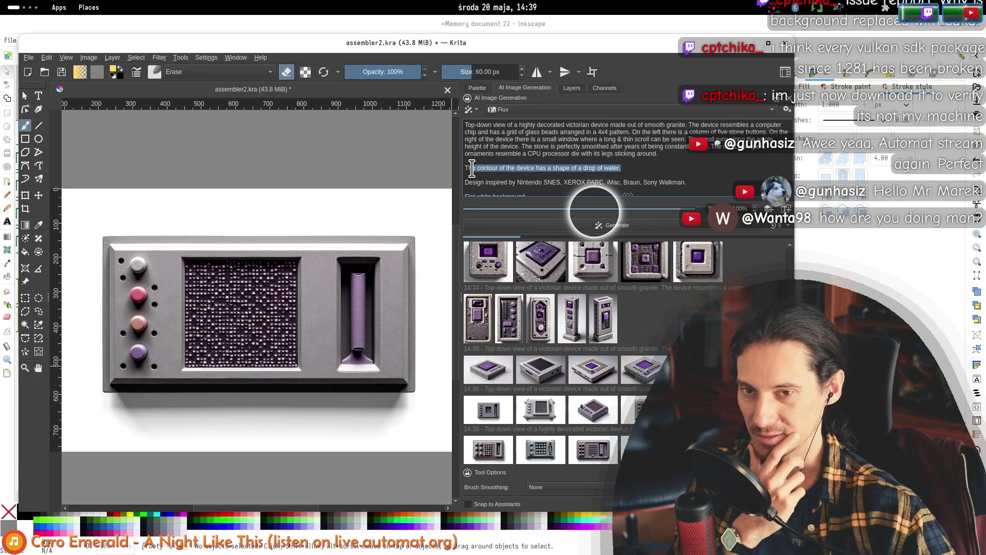
{"action": "left_click", "coordinate": [519, 168]}
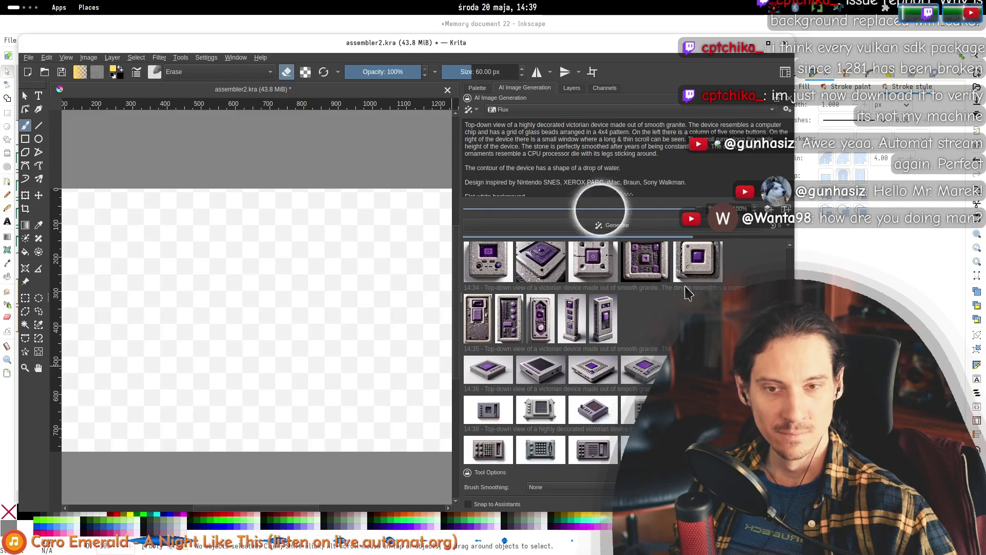
{"action": "left_click", "coordinate": [647, 165]}
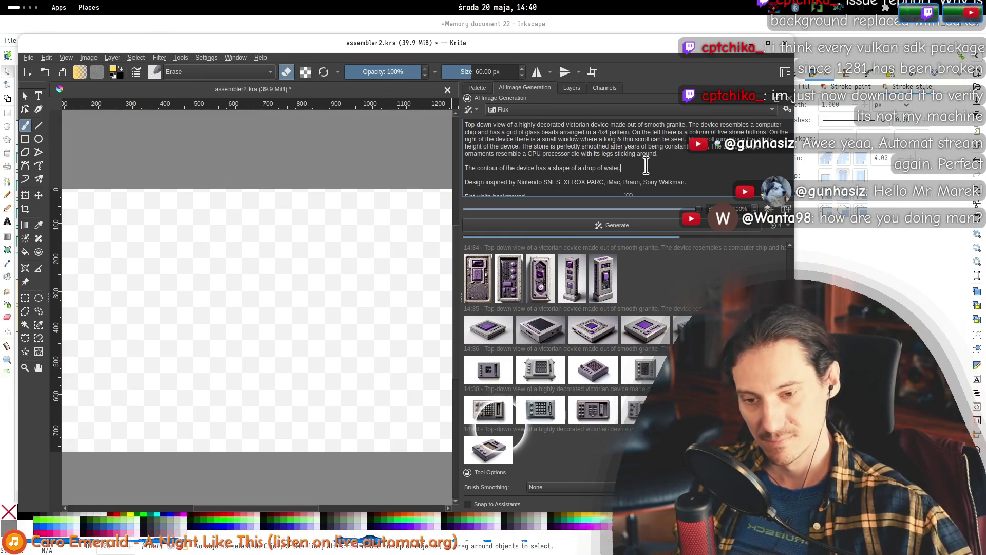
{"action": "left_click", "coordinate": [488, 449]}
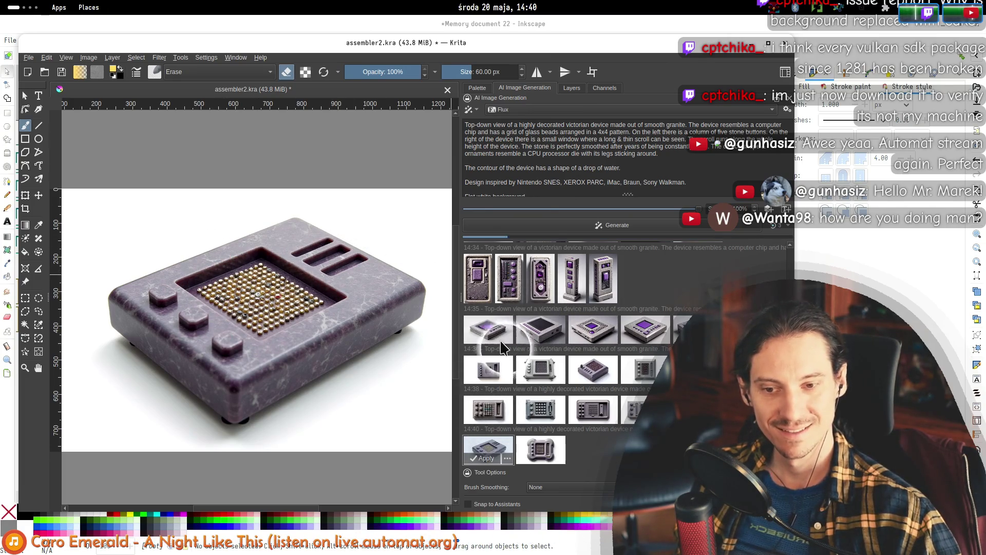
- Compare the 14:40 results and delete an unwanted one
{"action": "left_click", "coordinate": [541, 449]}
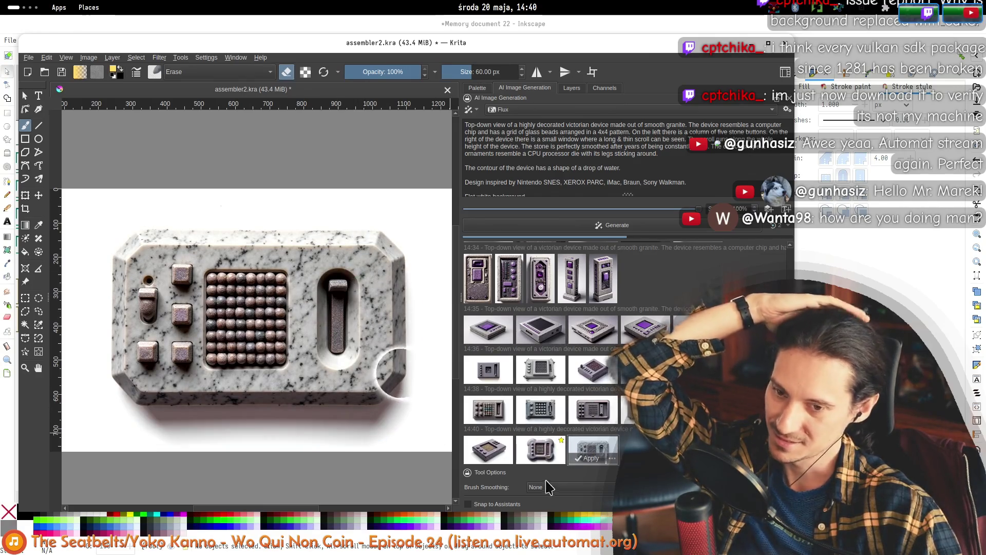
{"action": "left_click", "coordinate": [488, 449]}
{"action": "left_click", "coordinate": [542, 459]}
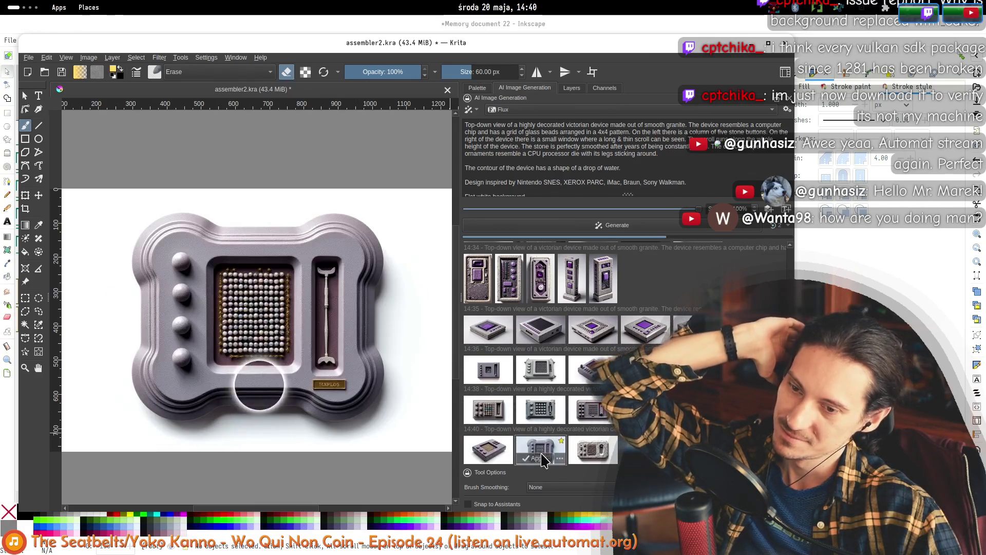
{"action": "left_click", "coordinate": [503, 450]}
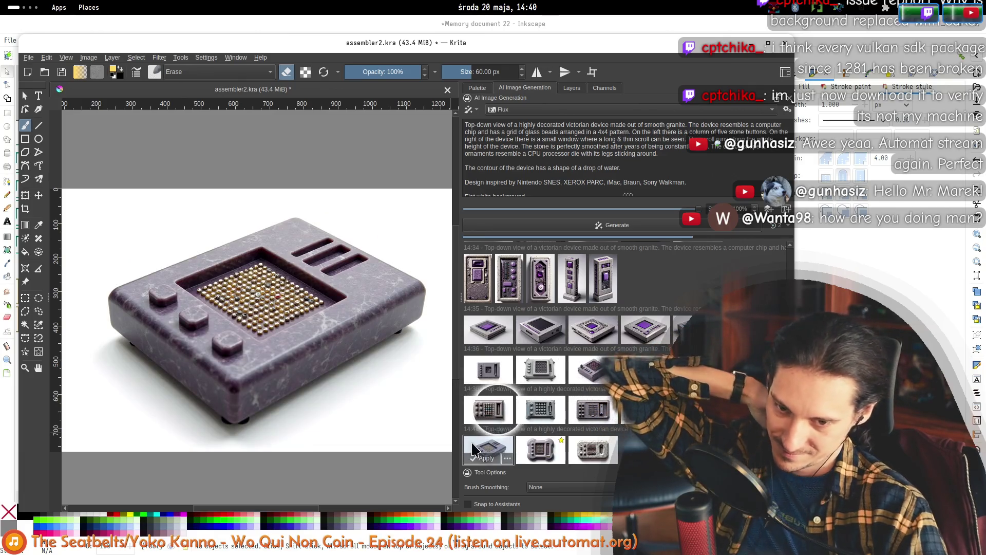
{"action": "key", "text": "Delete"}
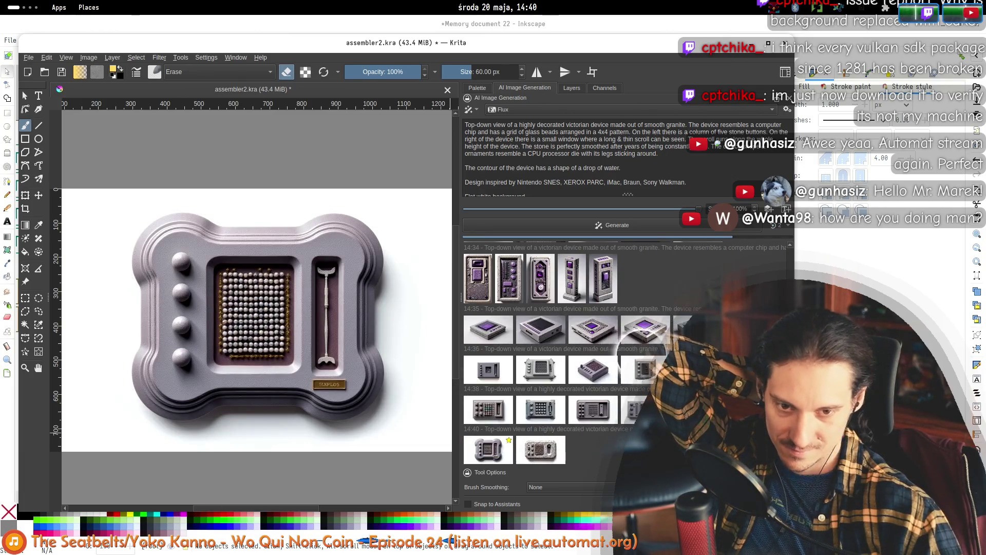
- Step through the older results and delete the 14:30 and 14:32 groups from the history
{"action": "left_click", "coordinate": [489, 369]}
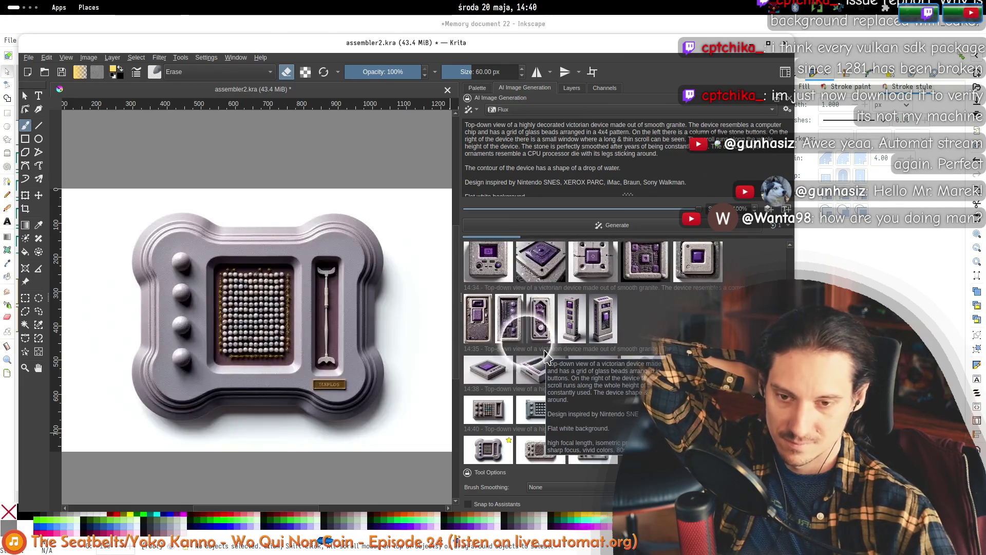
{"action": "scroll", "coordinate": [488, 308], "scroll_direction": "up", "scroll_amount": 3}
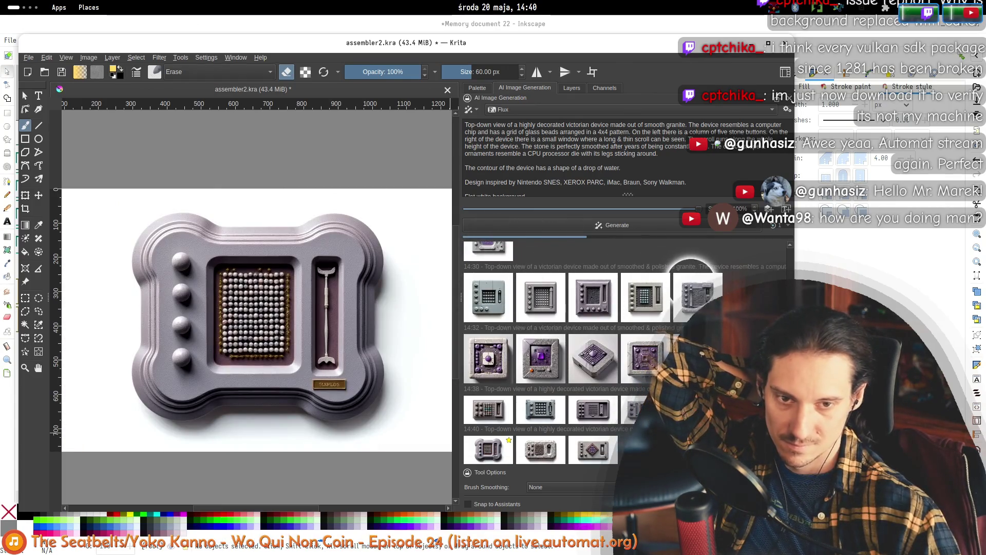
{"action": "left_click", "coordinate": [692, 285]}
{"action": "left_click", "coordinate": [642, 300]}
{"action": "left_click", "coordinate": [590, 298]}
{"action": "left_click", "coordinate": [539, 295]}
{"action": "left_click", "coordinate": [491, 294]}
{"action": "key", "text": "Delete"}
{"action": "key", "text": "Delete"}
{"action": "key", "text": "Delete"}
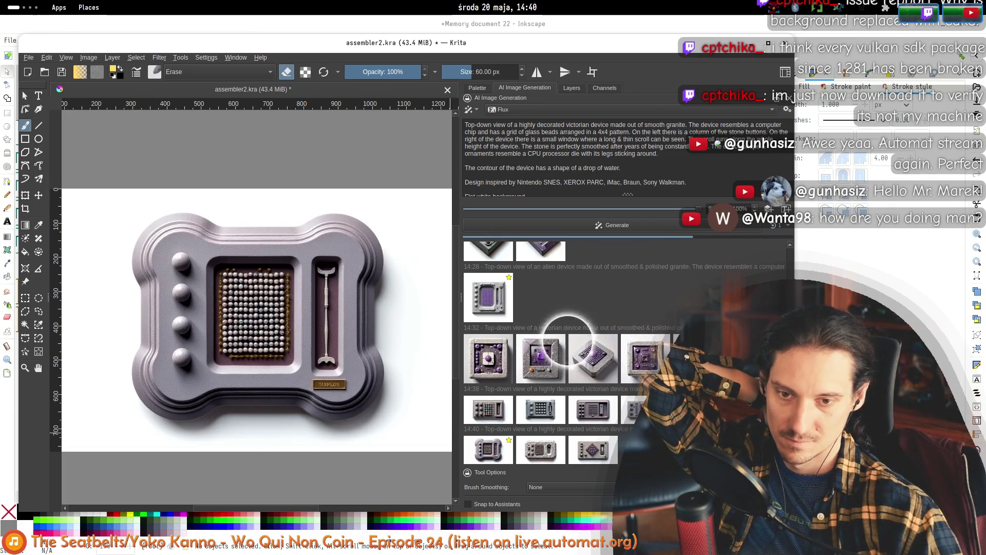
{"action": "left_click", "coordinate": [491, 358]}
{"action": "key", "text": "Delete"}
{"action": "key", "text": "Delete"}
{"action": "key", "text": "Delete"}
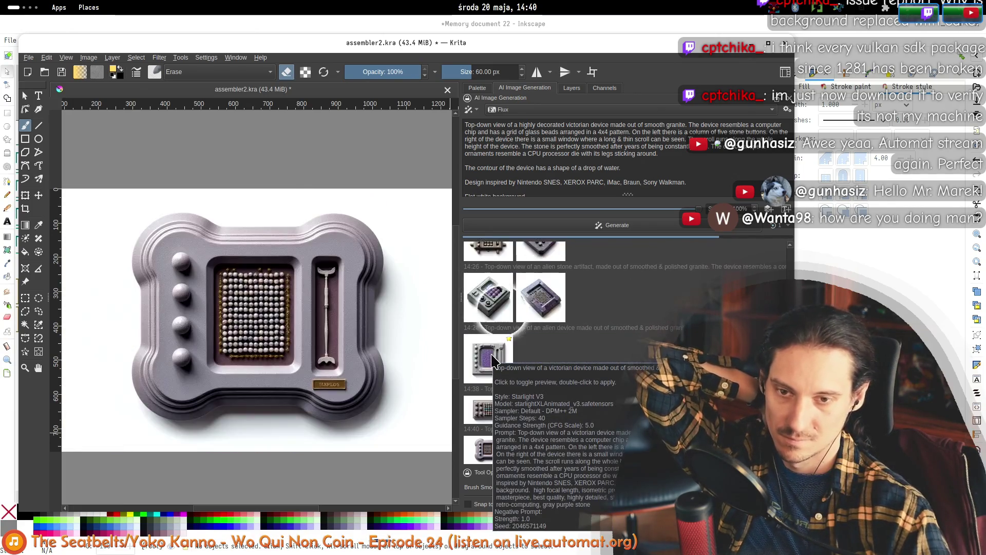
- Apply the lavender 14:40 stone device as a layer and compare it with other results
{"action": "left_click", "coordinate": [593, 450]}
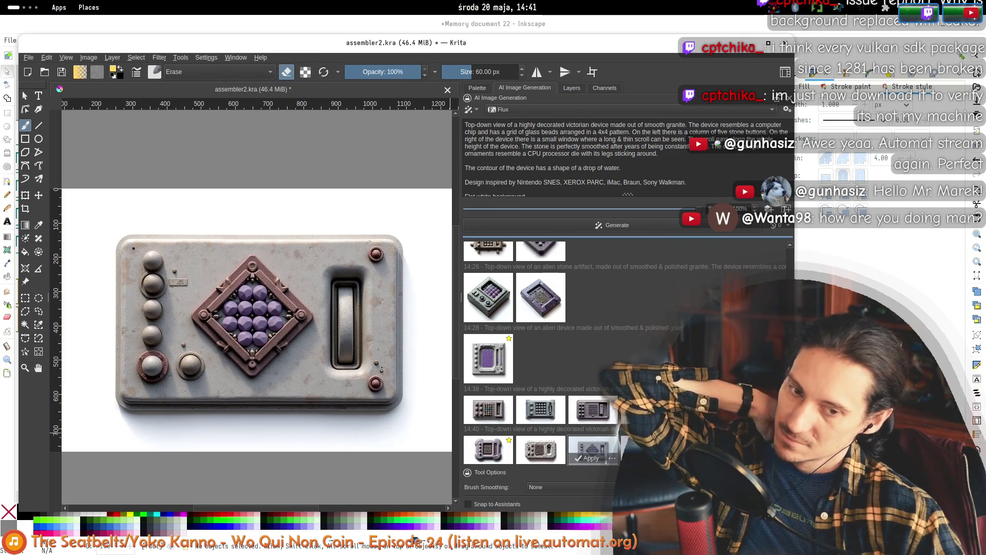
{"action": "left_click", "coordinate": [585, 456]}
{"action": "left_click", "coordinate": [582, 452]}
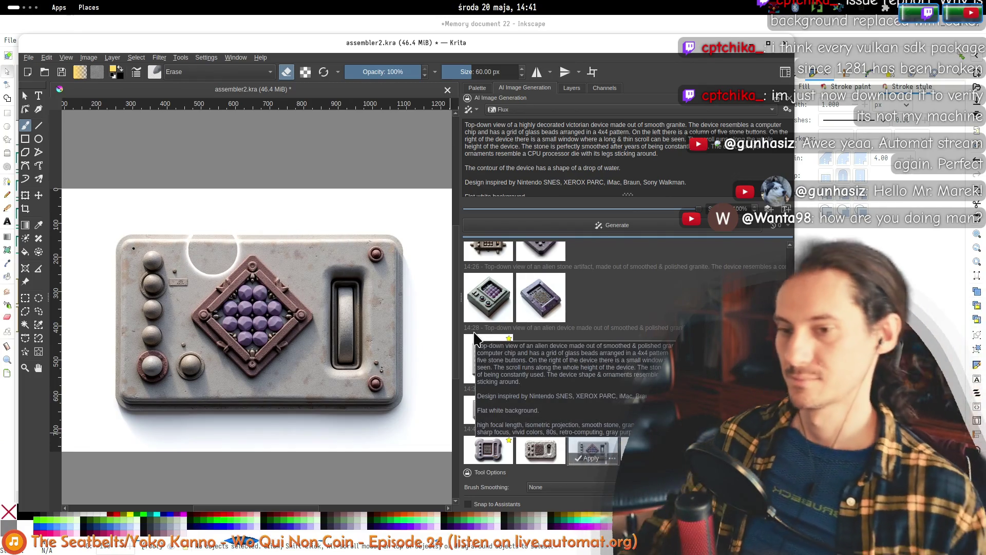
{"action": "left_click", "coordinate": [483, 451]}
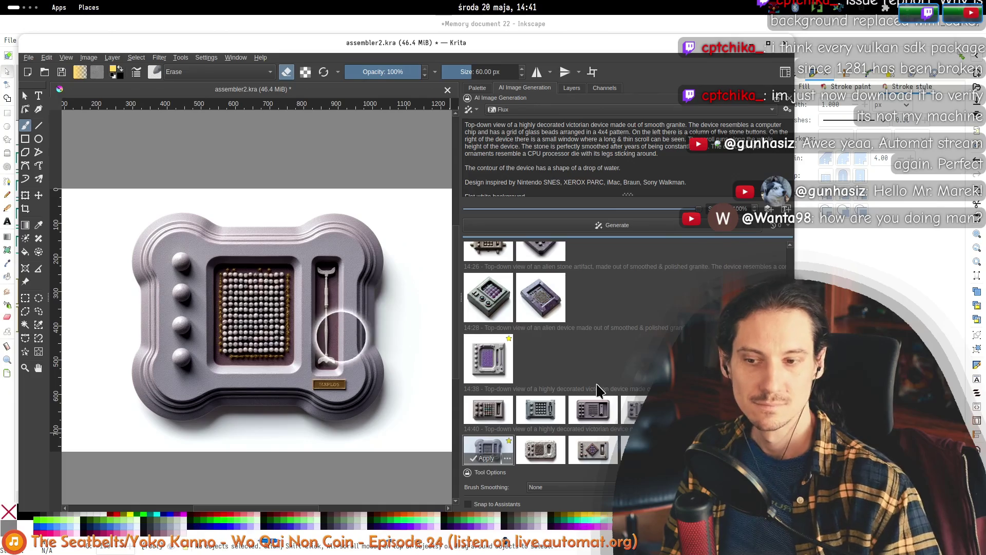
{"action": "left_click", "coordinate": [492, 417]}
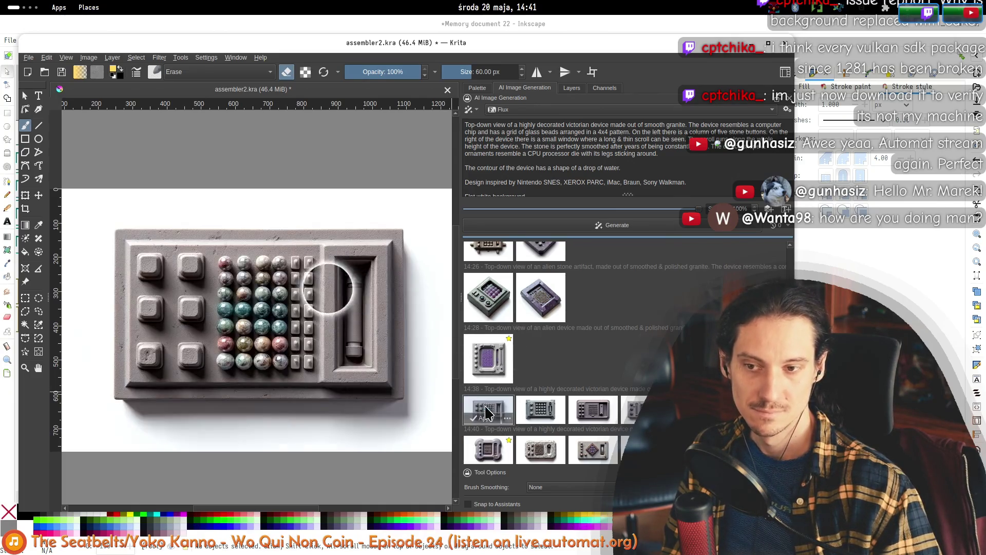
{"action": "left_click", "coordinate": [488, 450]}
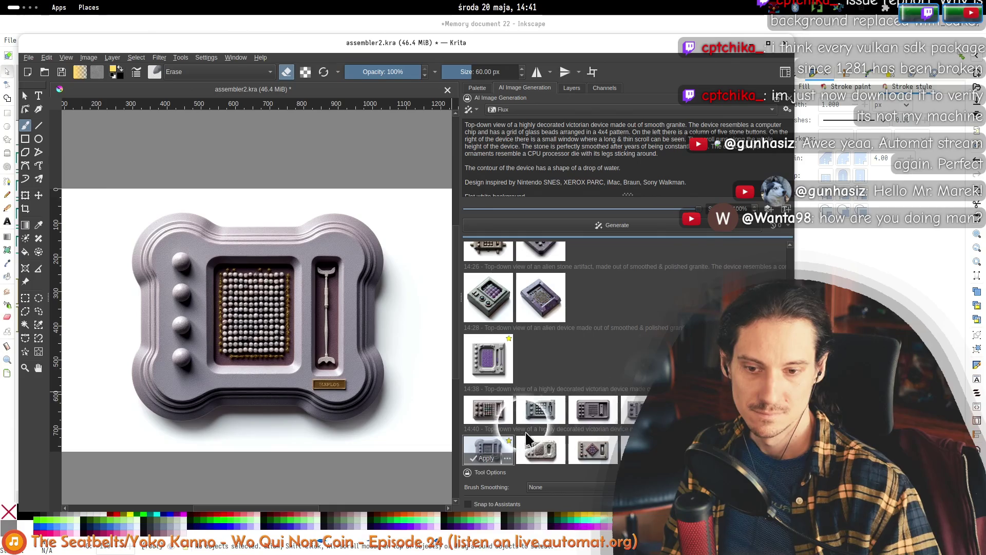
- Toggle the alien granite layer's visibility repeatedly in the Layers list to compare
{"action": "left_click", "coordinate": [571, 88]}
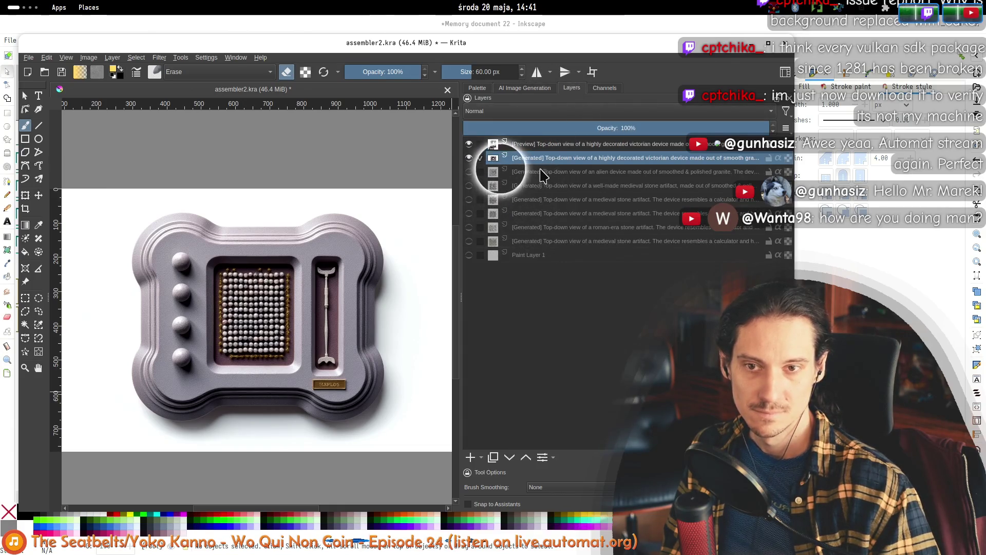
{"action": "left_click", "coordinate": [469, 172]}
{"action": "left_click", "coordinate": [470, 171]}
{"action": "left_click", "coordinate": [469, 172]}
{"action": "left_click", "coordinate": [469, 172]}
{"action": "left_click", "coordinate": [469, 171]}
{"action": "left_click", "coordinate": [469, 171]}
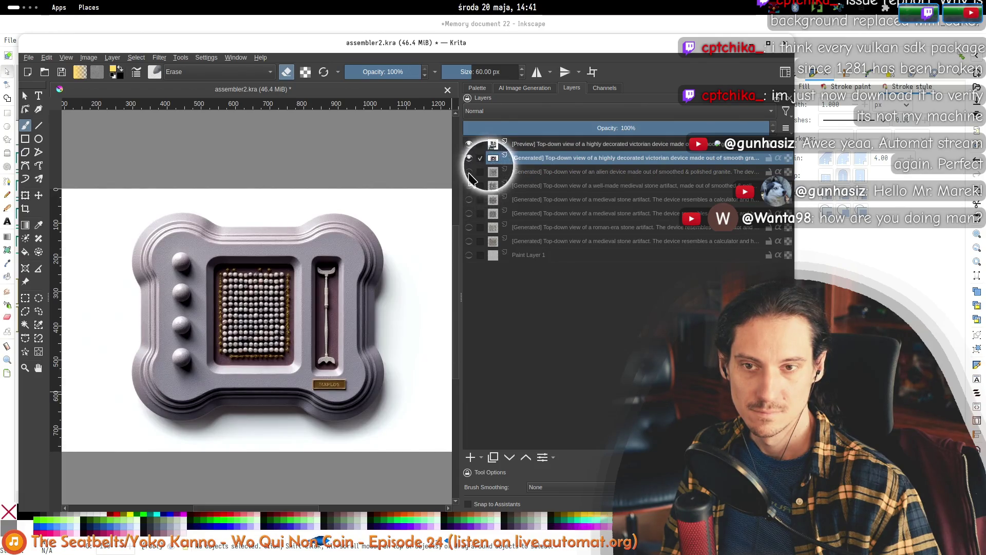
- Briefly show only the victorian device layer, then hide every generated layer
{"action": "left_click", "coordinate": [469, 143]}
{"action": "left_click", "coordinate": [469, 158]}
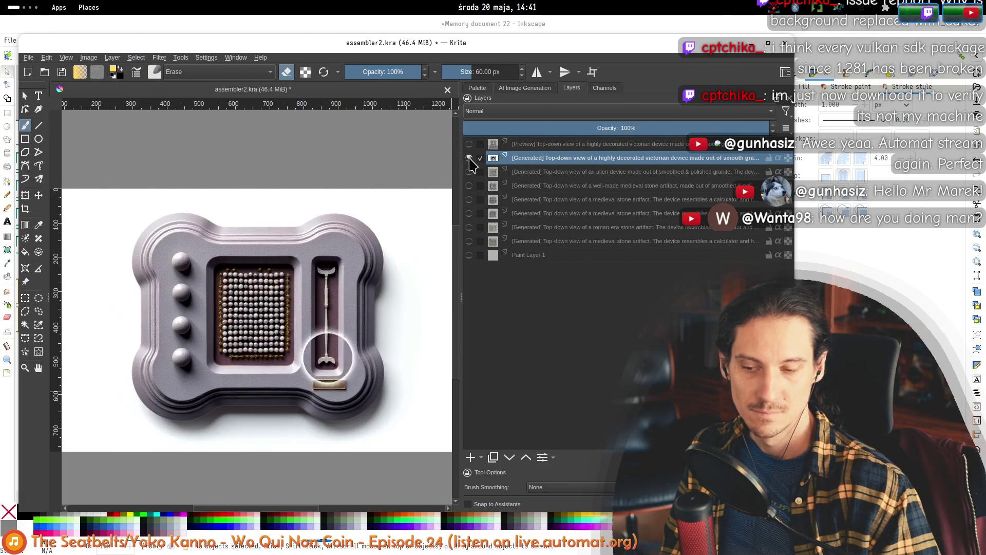
{"action": "left_click", "coordinate": [469, 158]}
{"action": "left_click", "coordinate": [469, 172]}
{"action": "left_click", "coordinate": [469, 172]}
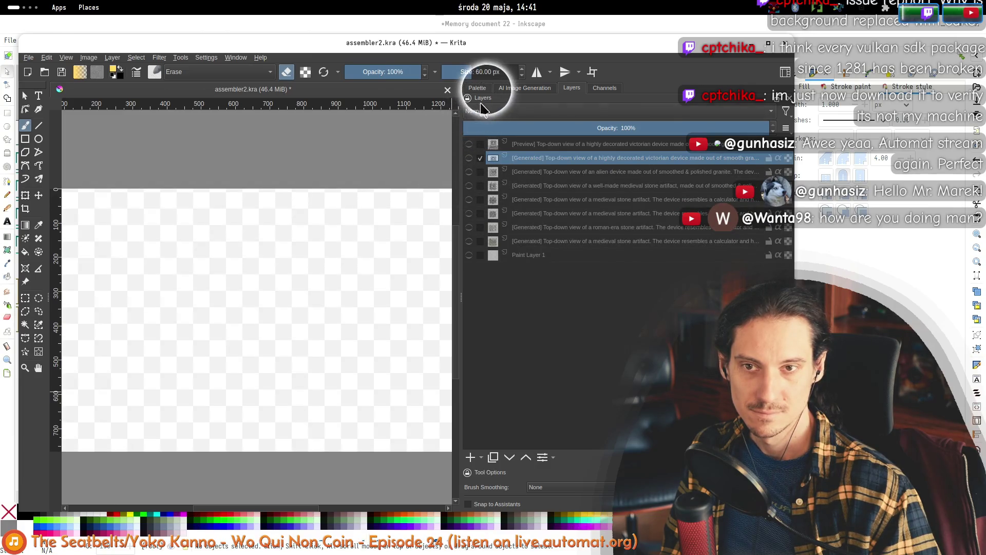
{"action": "left_click", "coordinate": [478, 88]}
{"action": "left_click", "coordinate": [525, 88]}
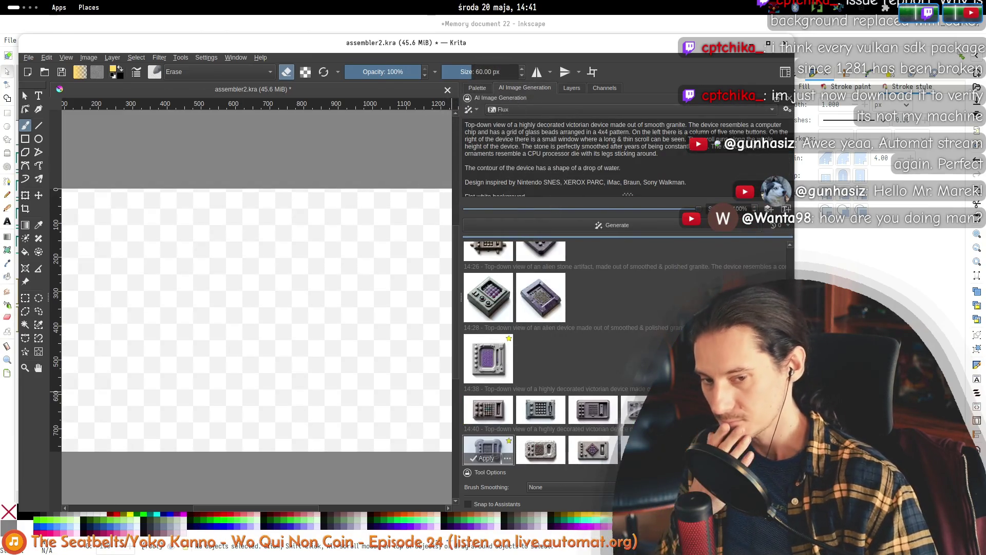
- Reword the prompt's contour from a drop of water to a star fortress and preview the 14:42 result
{"action": "double_click", "coordinate": [611, 168]}
{"action": "type", "text": "castl"}
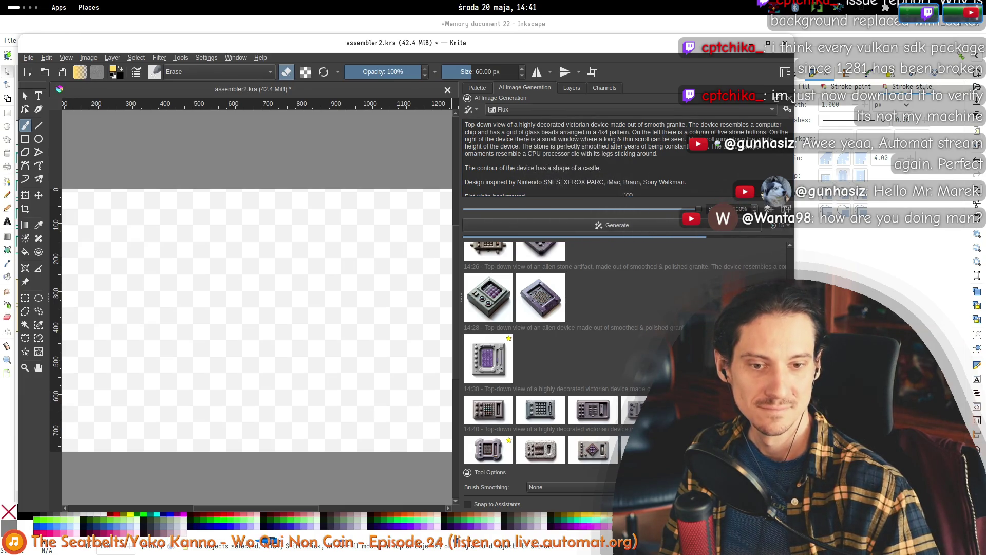
{"action": "left_click", "coordinate": [597, 169]}
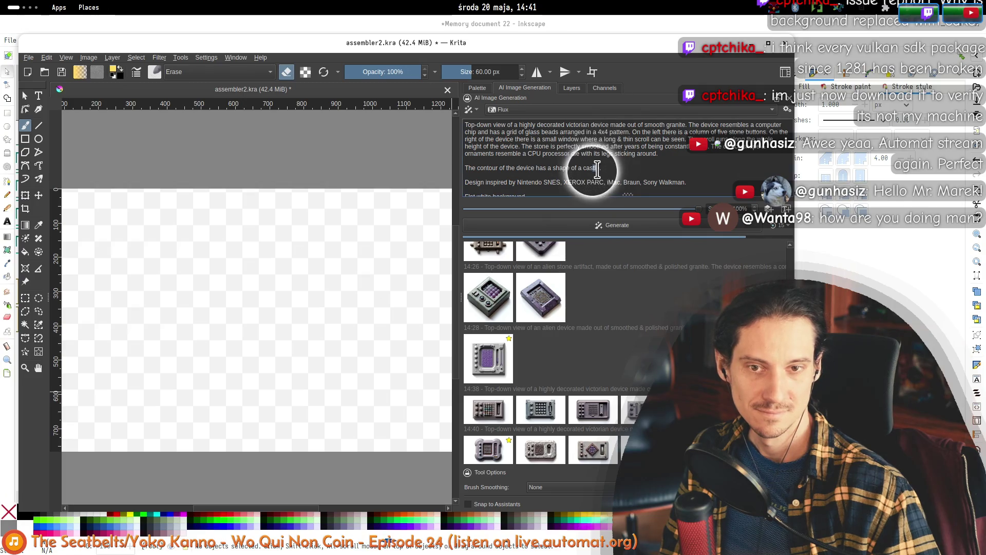
{"action": "double_click", "coordinate": [589, 169]}
{"action": "type", "text": "fortress."}
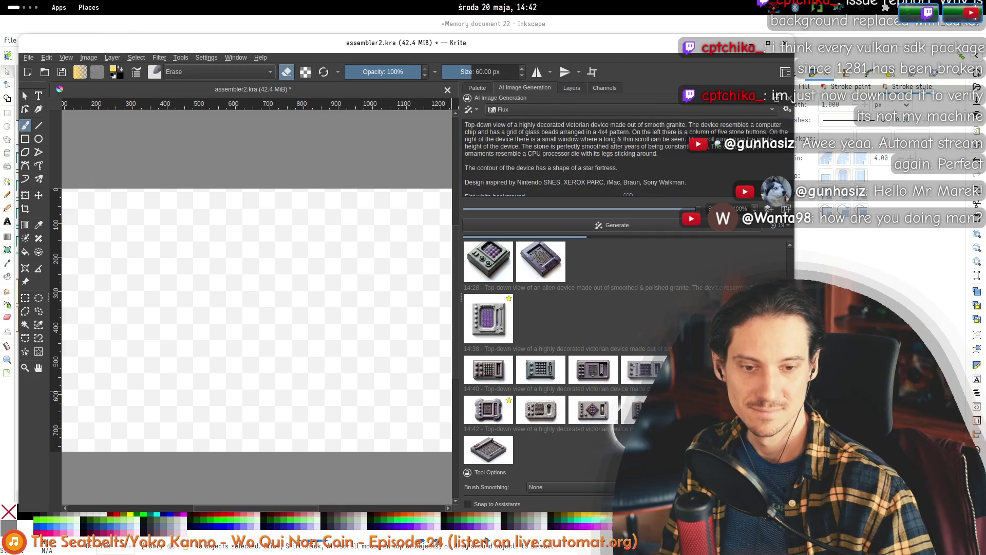
{"action": "left_click", "coordinate": [488, 450]}
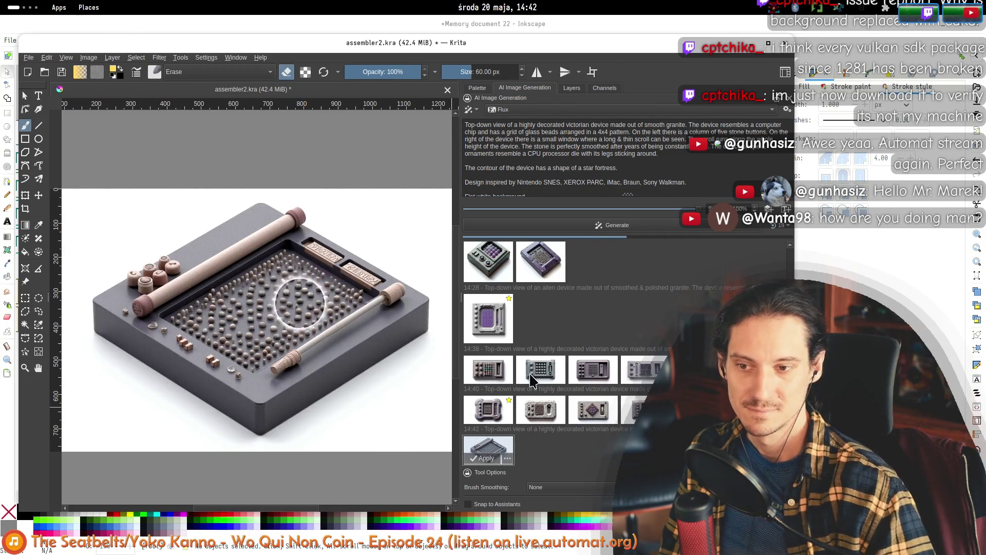
- Preview the 14:40 and 14:42 results, then delete the newest purple rocky-bordered 14:42 device
{"action": "scroll", "coordinate": [529, 381], "scroll_direction": "up", "scroll_amount": 1}
{"action": "left_click", "coordinate": [594, 401]}
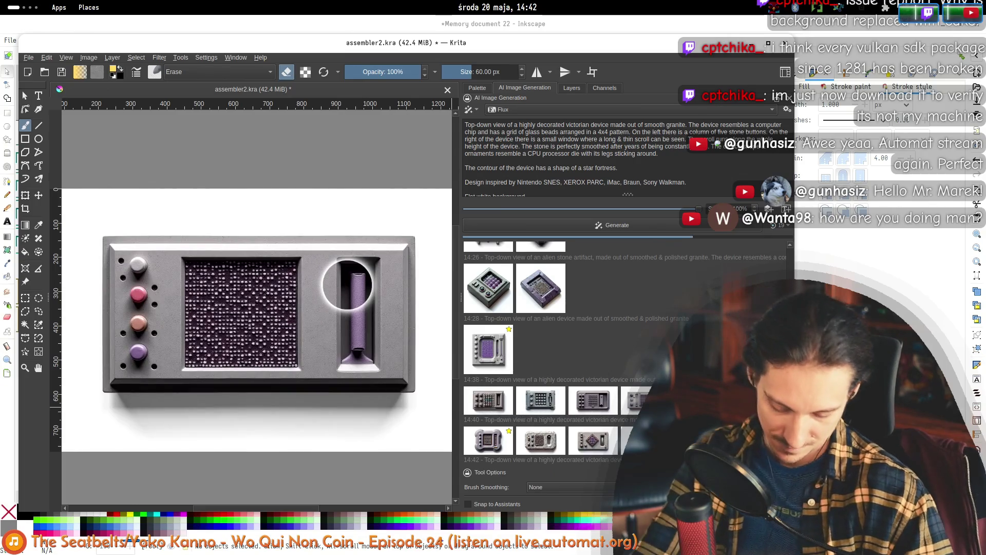
{"action": "left_click", "coordinate": [596, 402]}
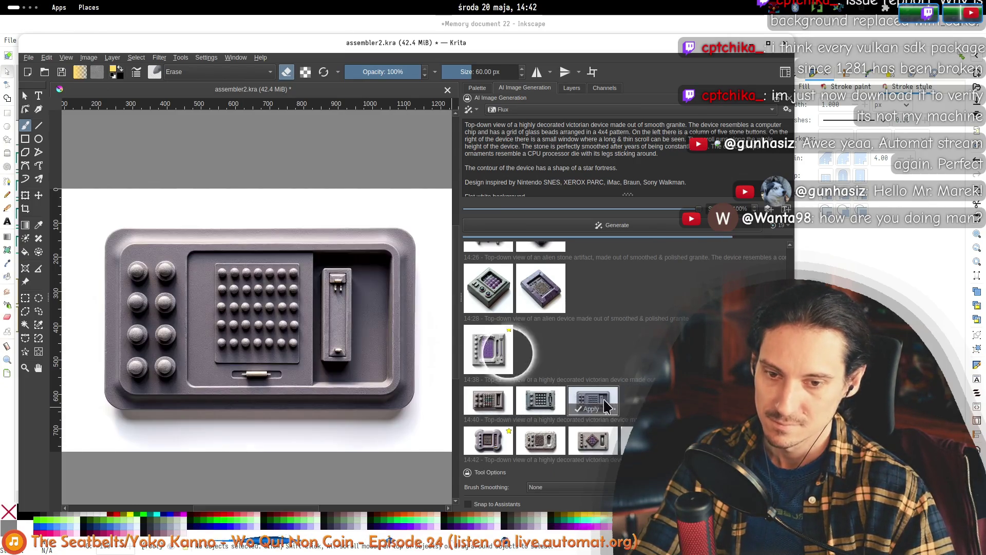
{"action": "left_click", "coordinate": [540, 402]}
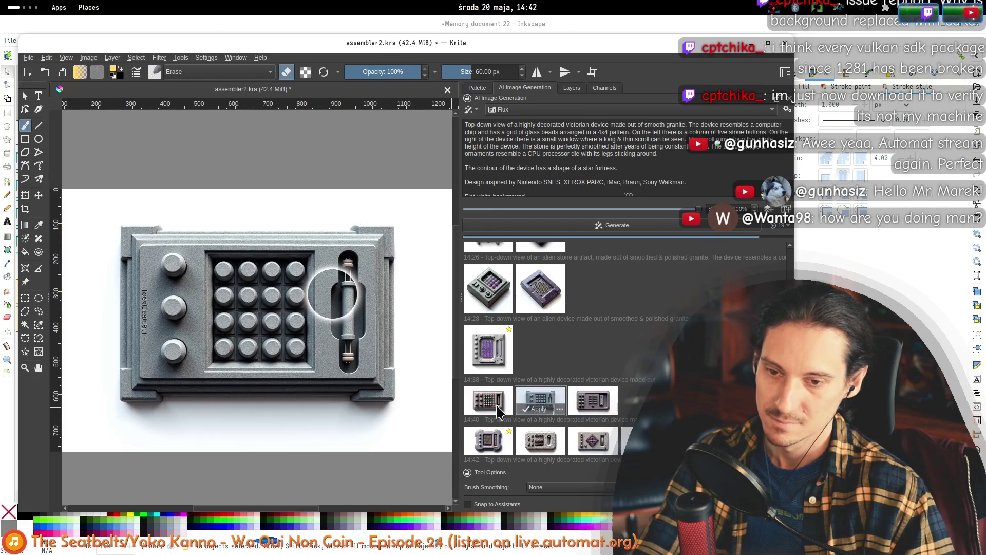
{"action": "left_click", "coordinate": [492, 409]}
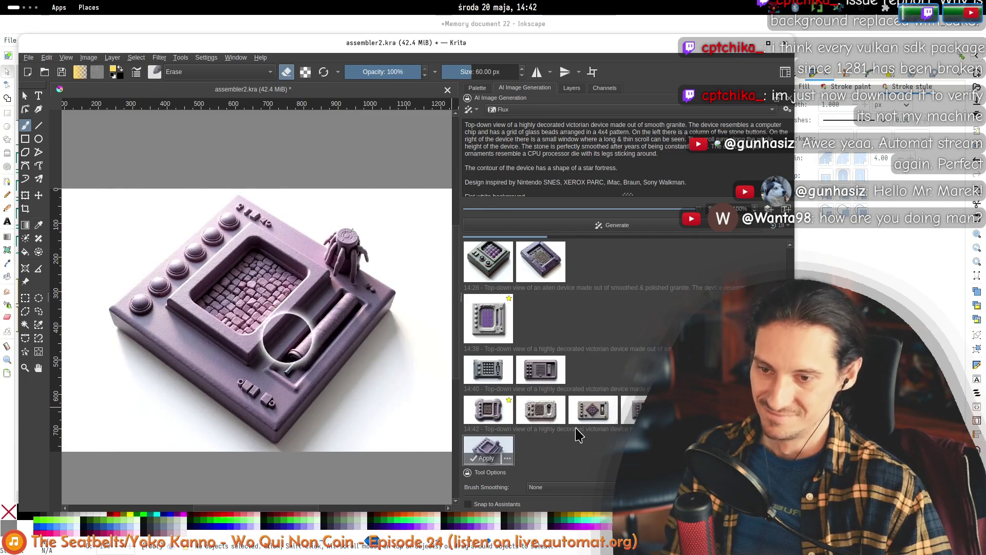
{"action": "left_click", "coordinate": [542, 408]}
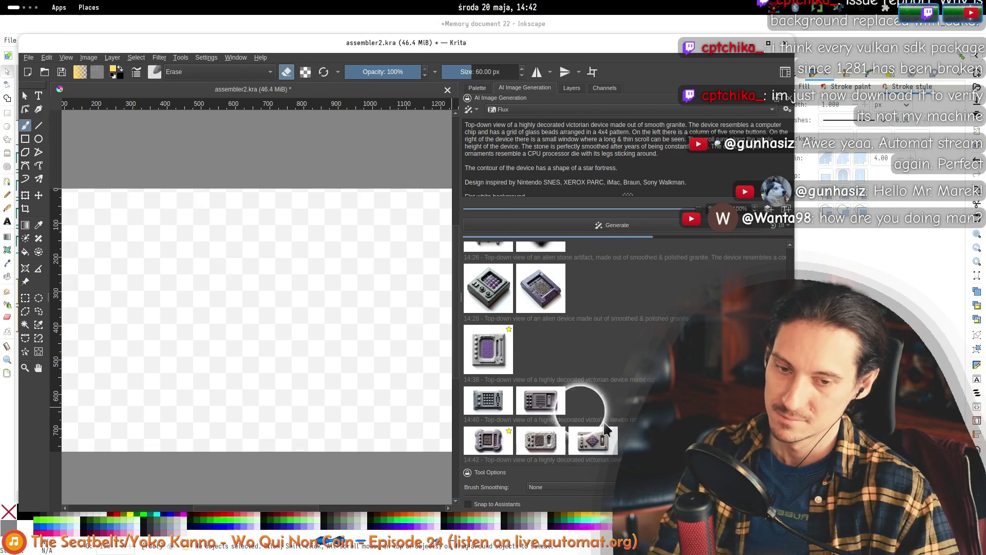
{"action": "left_click", "coordinate": [488, 440]}
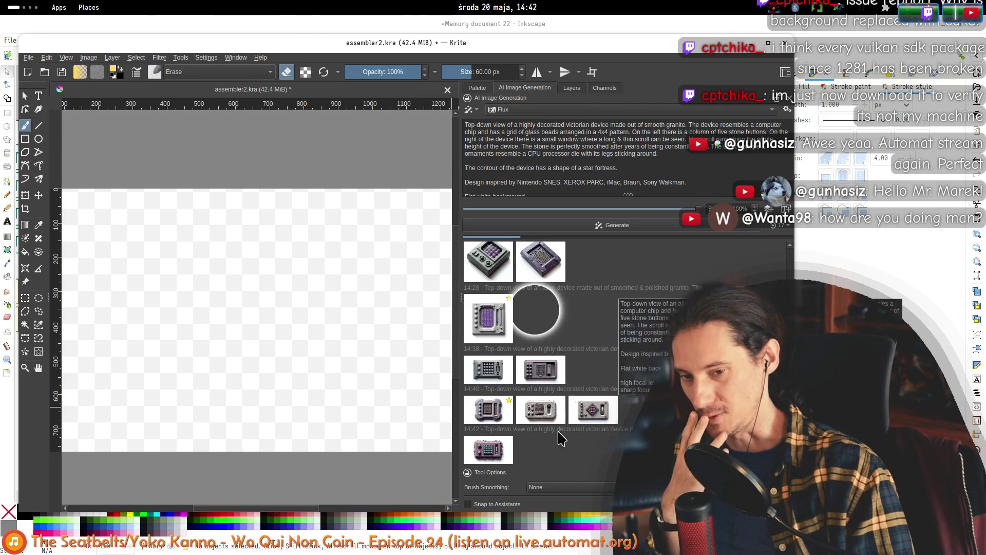
{"action": "left_click_drag", "start_coordinate": [488, 449], "coordinate": [449, 341]}
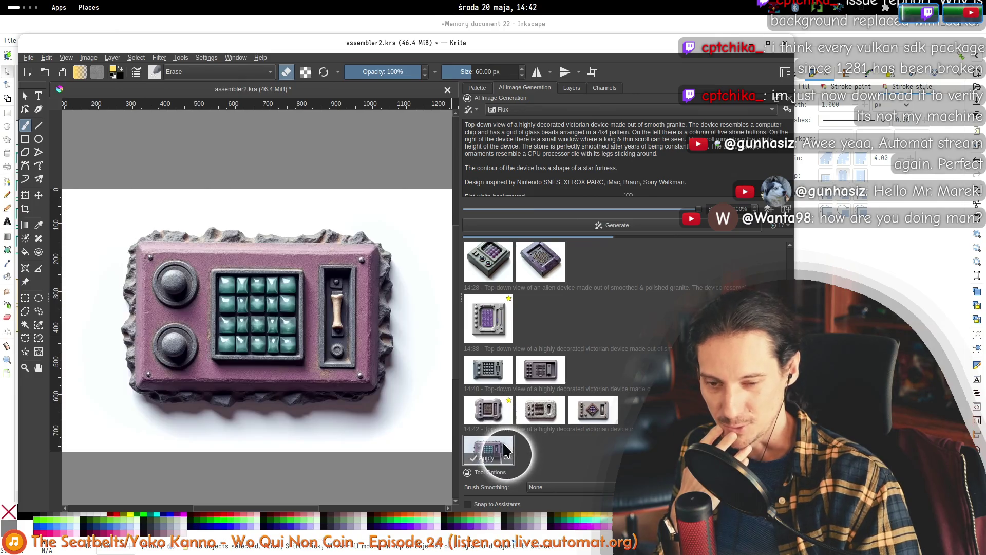
{"action": "left_click", "coordinate": [488, 458]}
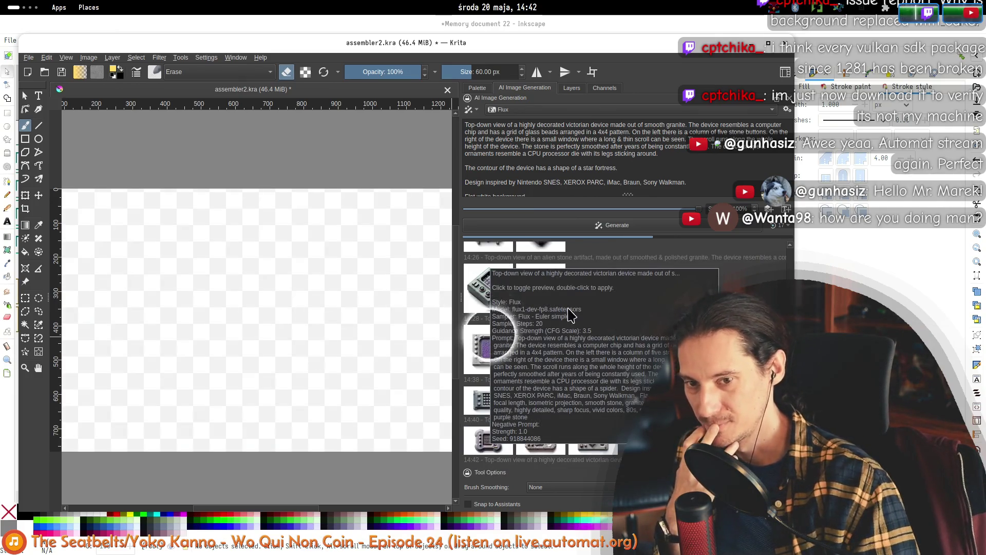
{"action": "scroll", "coordinate": [514, 359], "scroll_direction": "up", "scroll_amount": 2}
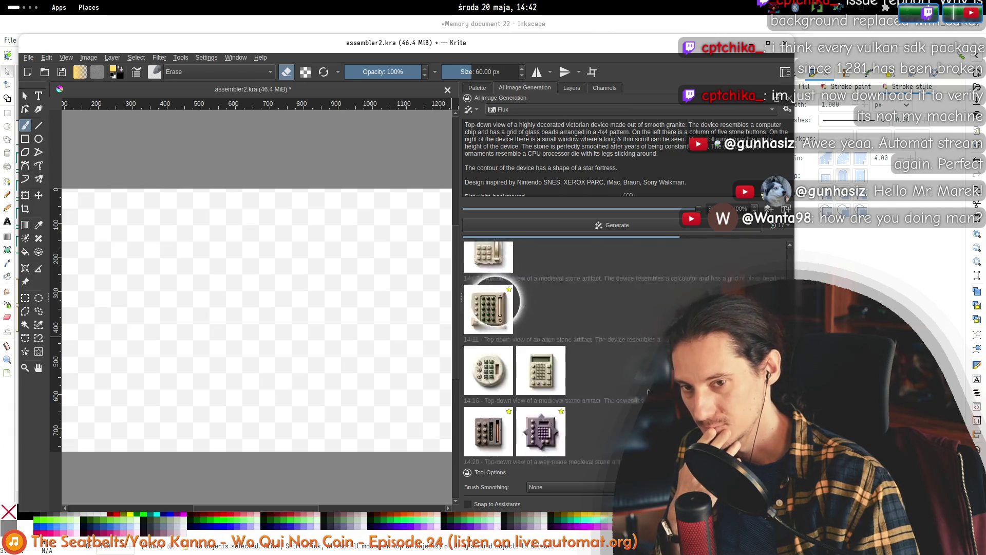
- Preview the new 14:42 result and the 14:40 results on the canvas
{"action": "scroll", "coordinate": [645, 391], "scroll_direction": "down", "scroll_amount": 2}
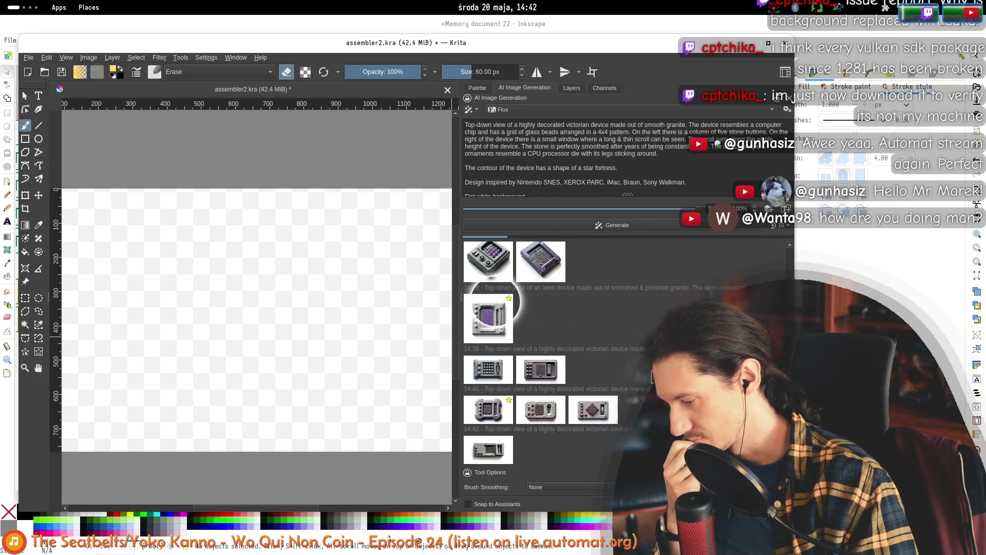
{"action": "left_click", "coordinate": [490, 452]}
{"action": "left_click", "coordinate": [491, 454]}
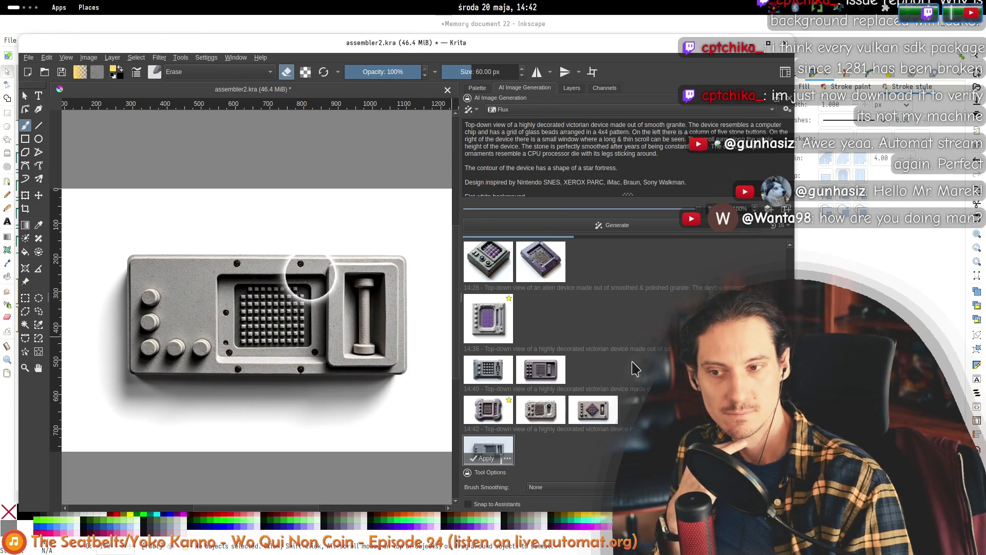
{"action": "left_click", "coordinate": [545, 396]}
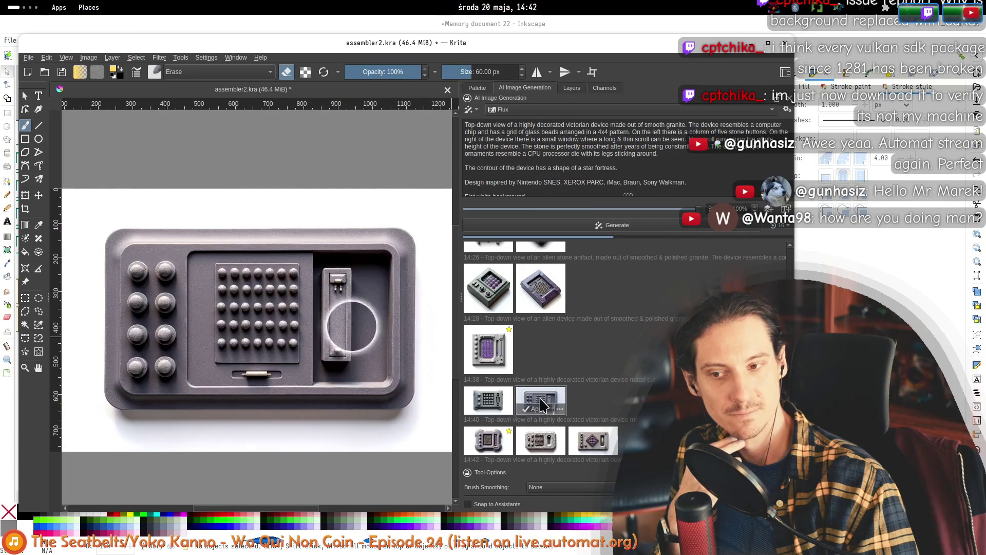
{"action": "left_click", "coordinate": [488, 400]}
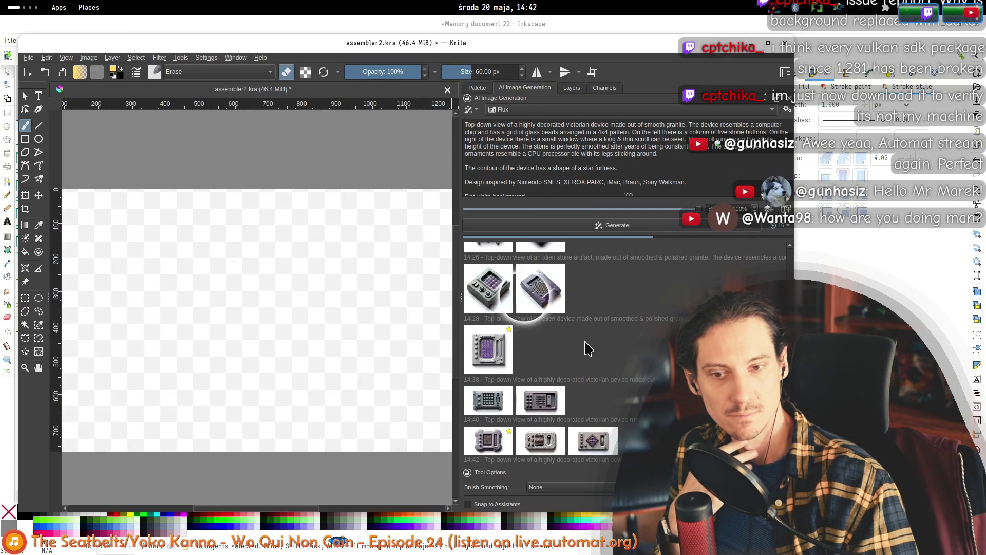
- Delete the purple 14:28 alien device and grey 14:22 keypad results from the history
{"action": "left_click", "coordinate": [554, 295]}
{"action": "key", "text": "Delete"}
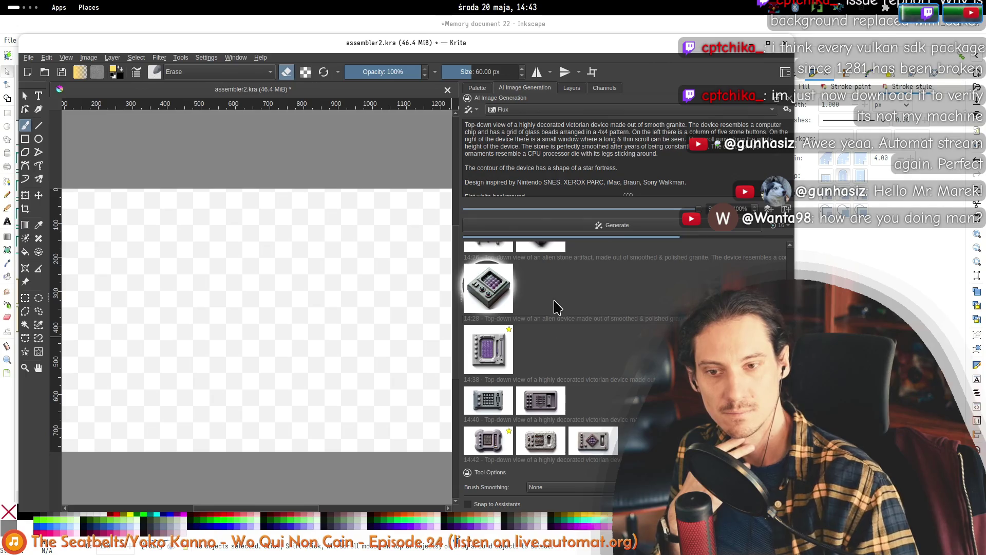
{"action": "left_click", "coordinate": [542, 285]}
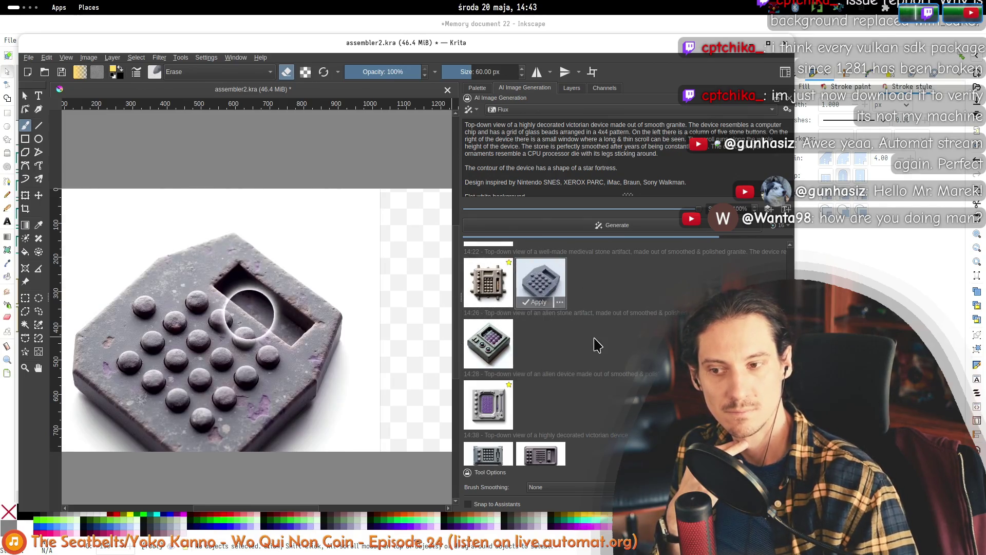
{"action": "key", "text": "Delete"}
- Delete the 14:20 keypad result and the bottom 14:42 keypad result
{"action": "scroll", "coordinate": [563, 335], "scroll_direction": "up", "scroll_amount": 1}
{"action": "left_click", "coordinate": [493, 329]}
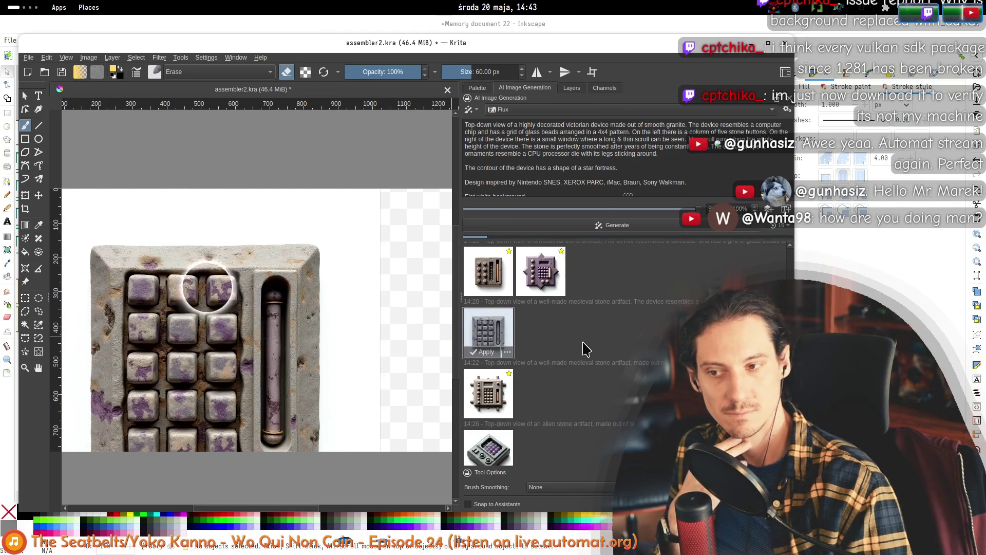
{"action": "key", "text": "Delete"}
{"action": "scroll", "coordinate": [626, 351], "scroll_direction": "down", "scroll_amount": 3}
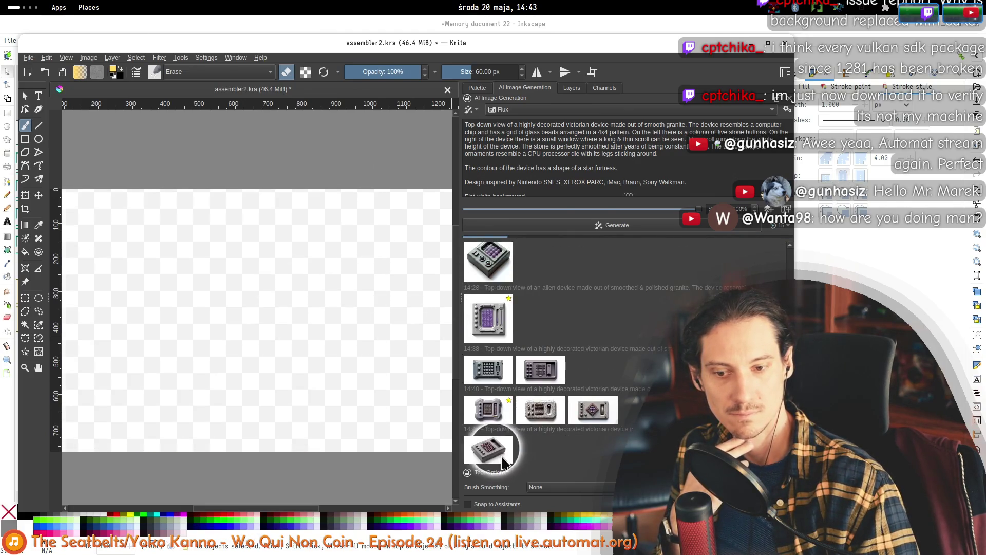
{"action": "left_click", "coordinate": [503, 460]}
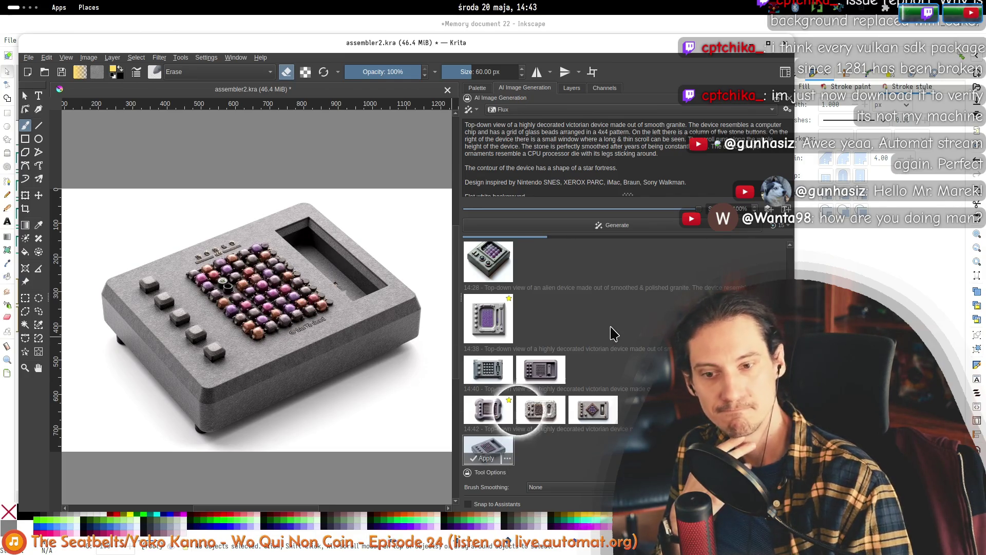
{"action": "key", "text": "Delete"}
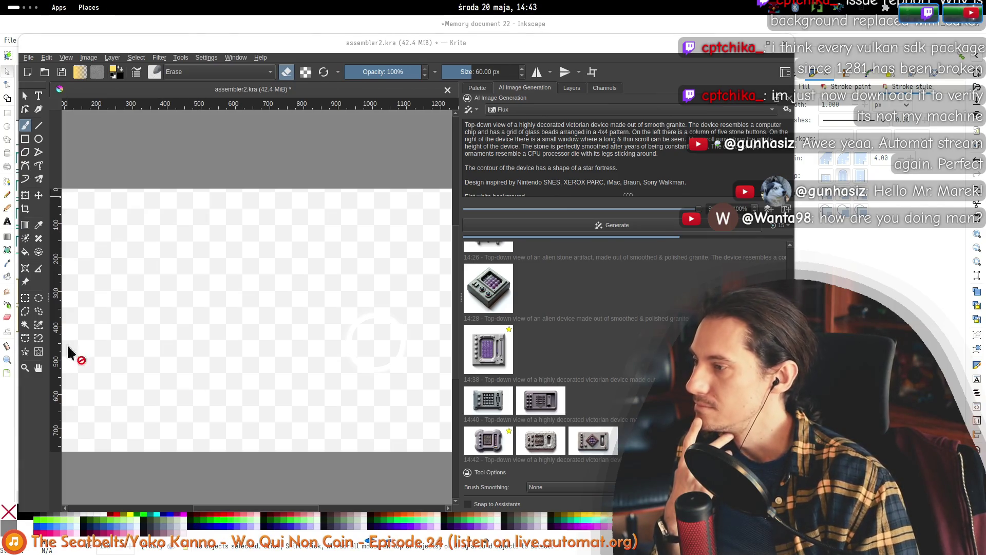
- Compare the newest, diamond, marble and grey front-view device results on the canvas
{"action": "scroll", "coordinate": [590, 411], "scroll_direction": "up", "scroll_amount": 5}
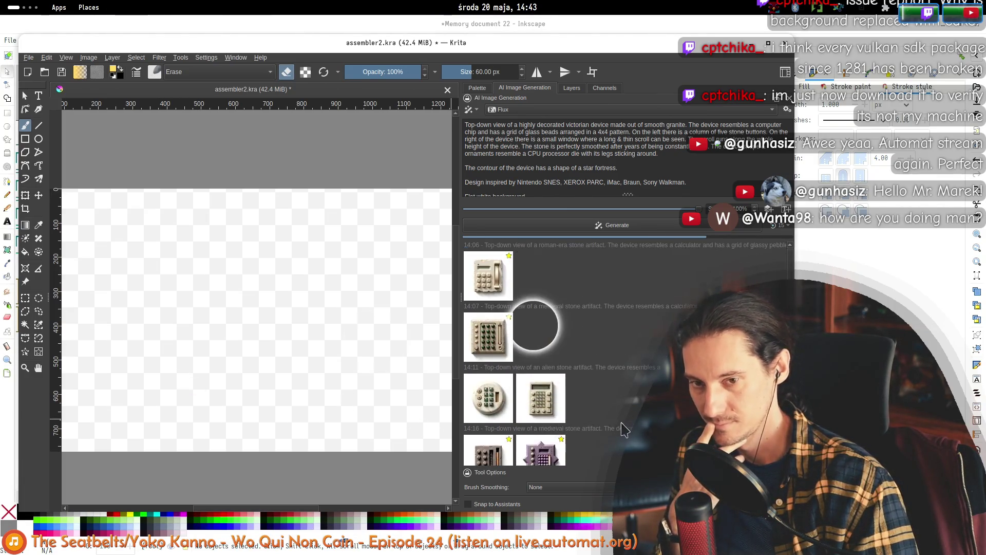
{"action": "scroll", "coordinate": [623, 426], "scroll_direction": "down", "scroll_amount": 5}
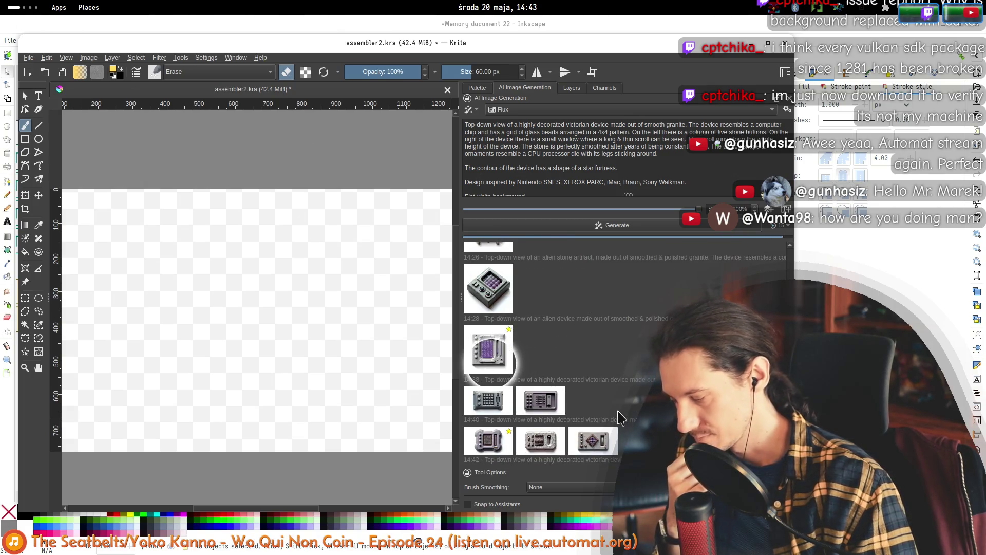
{"action": "left_click", "coordinate": [482, 457]}
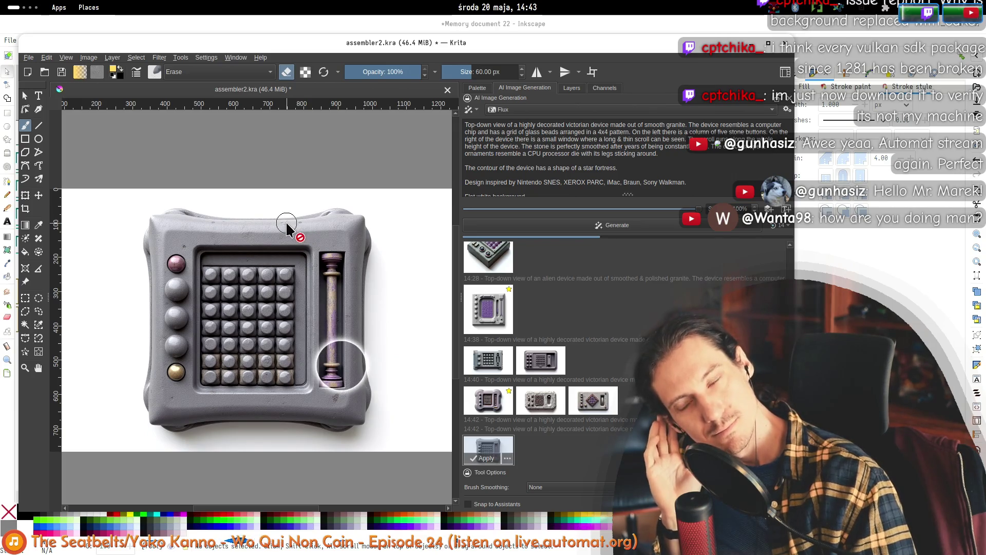
{"action": "left_click", "coordinate": [592, 400]}
{"action": "left_click", "coordinate": [541, 400]}
{"action": "left_click", "coordinate": [511, 444]}
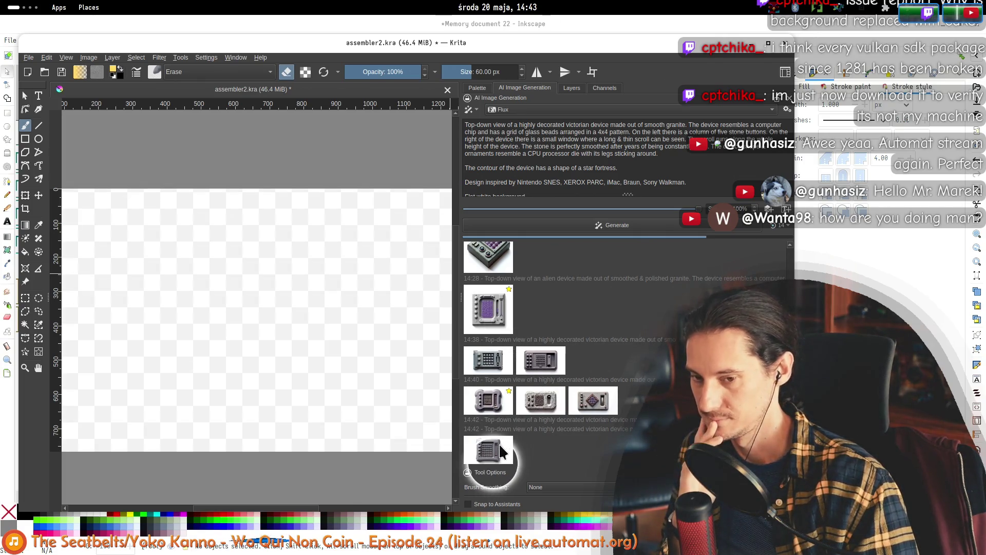
{"action": "left_click", "coordinate": [493, 455]}
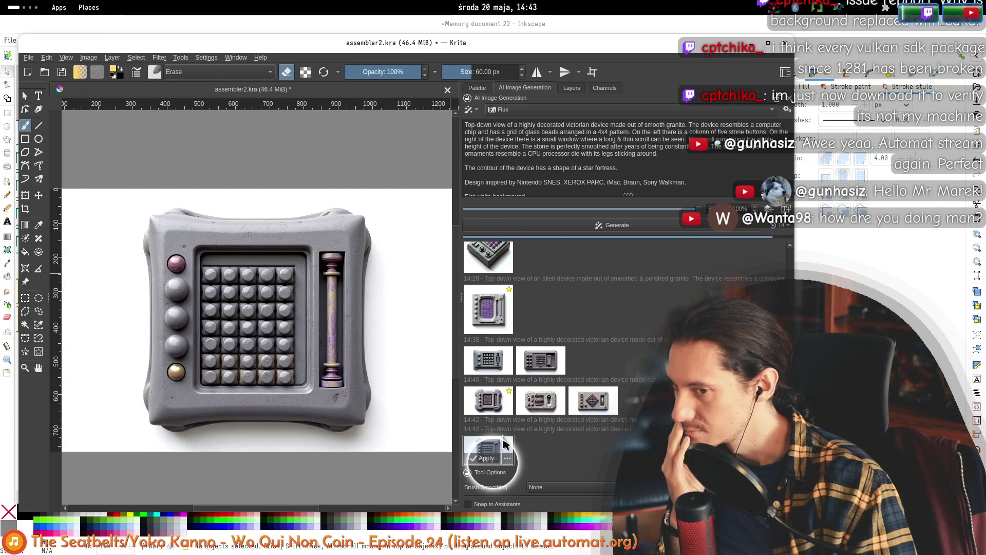
{"action": "left_click", "coordinate": [547, 448]}
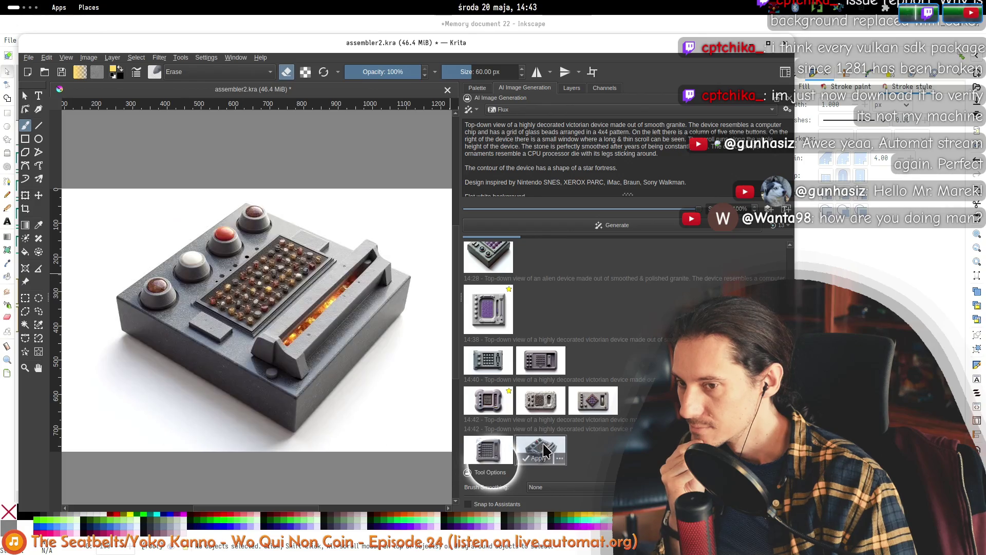
{"action": "left_click", "coordinate": [494, 456]}
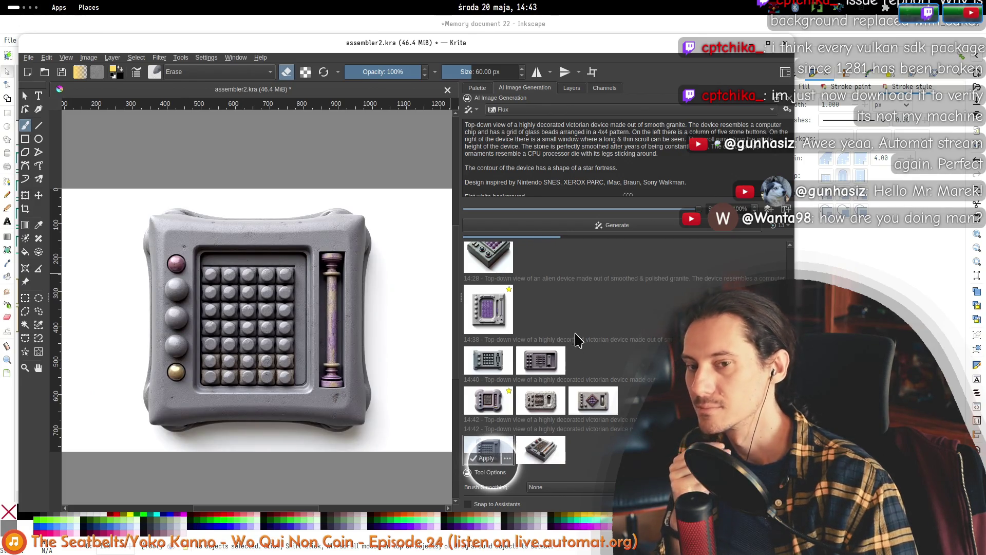
- Toggle previews of the marble, grey and isometric devices, ending on the bottom 4x4 bead-grid result
{"action": "left_click", "coordinate": [488, 360]}
{"action": "left_click", "coordinate": [540, 360]}
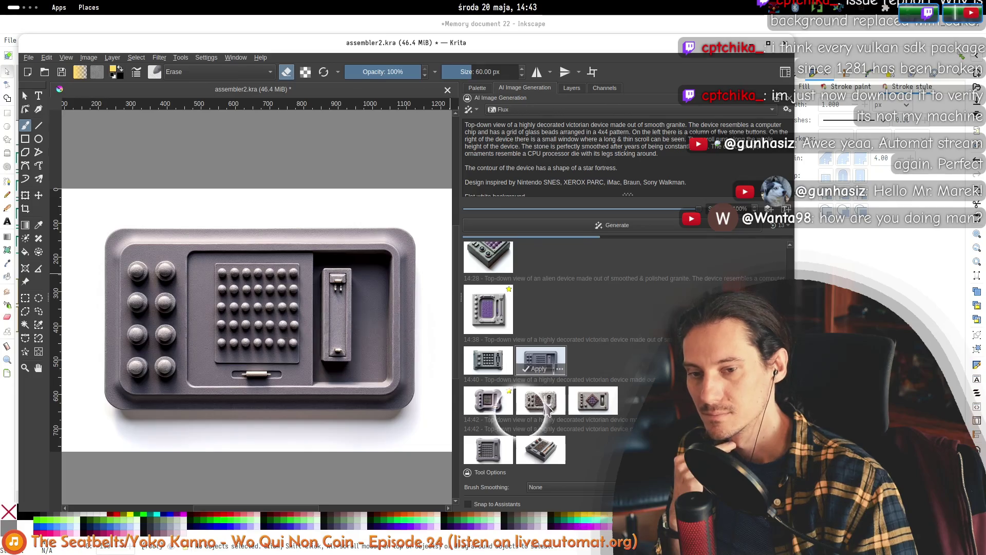
{"action": "left_click", "coordinate": [541, 401]}
{"action": "left_click", "coordinate": [488, 450]}
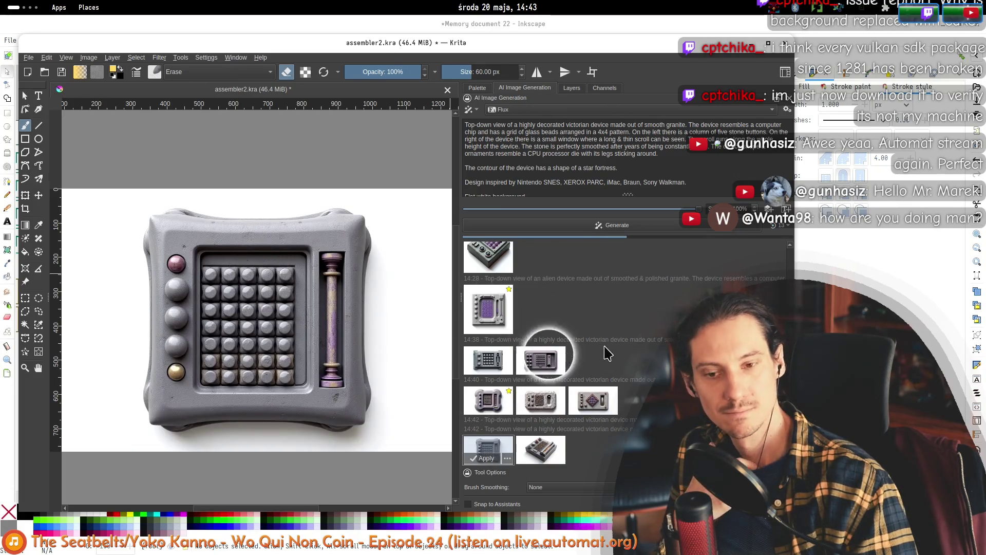
{"action": "left_click", "coordinate": [536, 439]}
{"action": "left_click", "coordinate": [486, 450]}
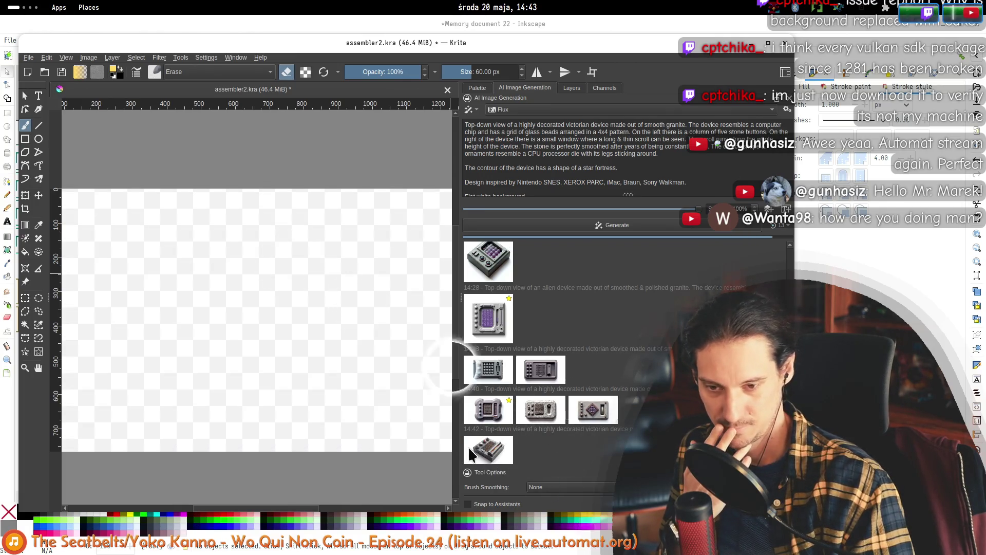
{"action": "left_click", "coordinate": [472, 441]}
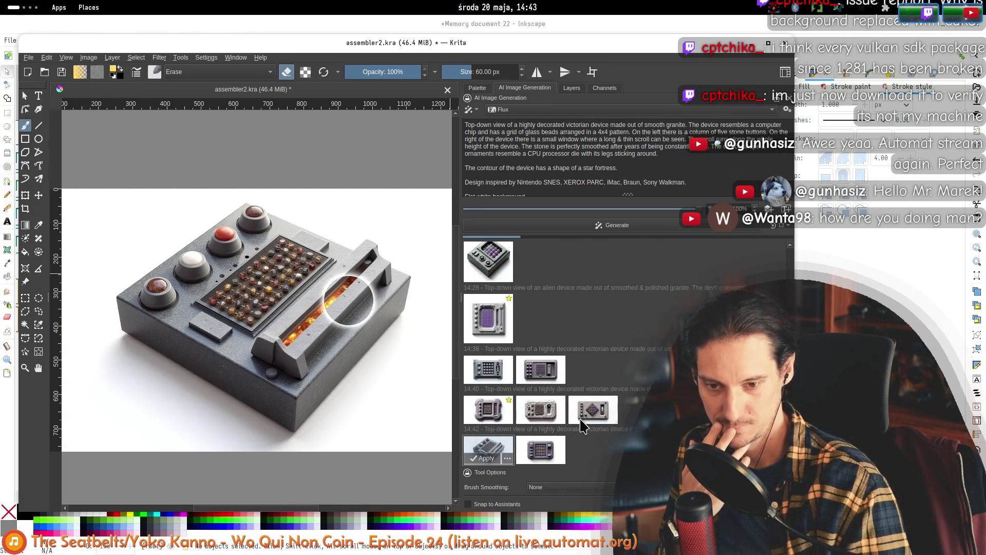
{"action": "left_click", "coordinate": [583, 427]}
{"action": "left_click", "coordinate": [501, 447]}
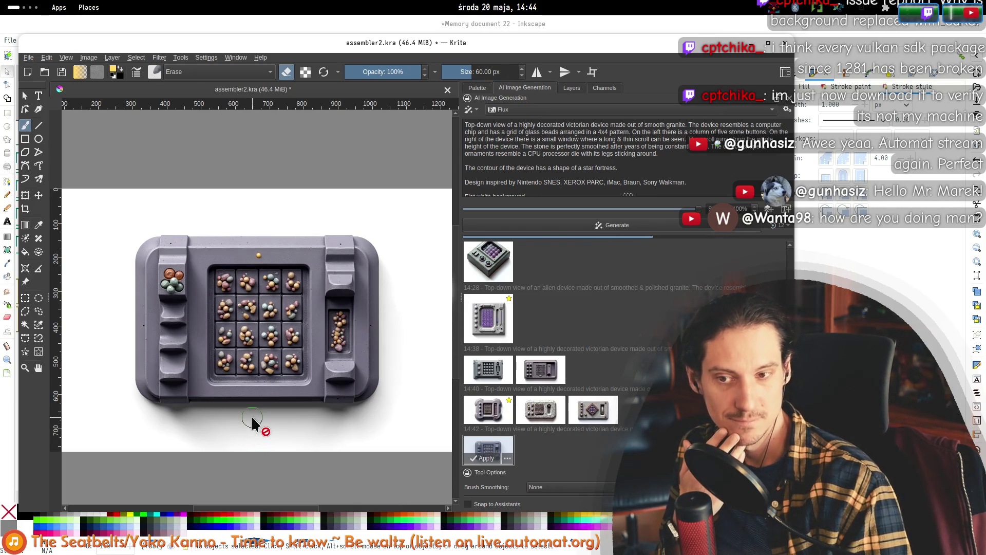
- Compare the purple and grey 14:42 stone device previews, ending on the last 14:42 result
{"action": "left_click", "coordinate": [488, 452]}
{"action": "left_click", "coordinate": [490, 457]}
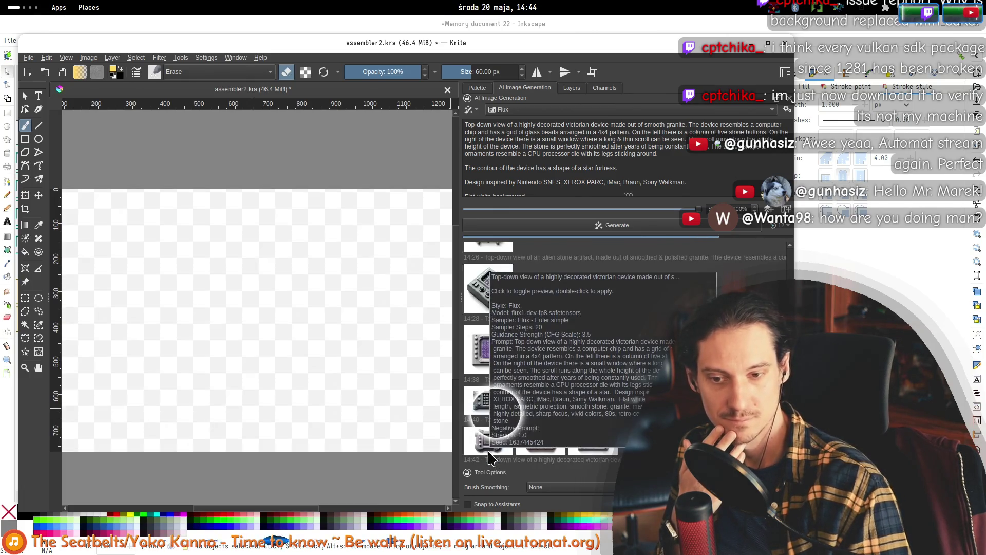
{"action": "left_click", "coordinate": [488, 441]}
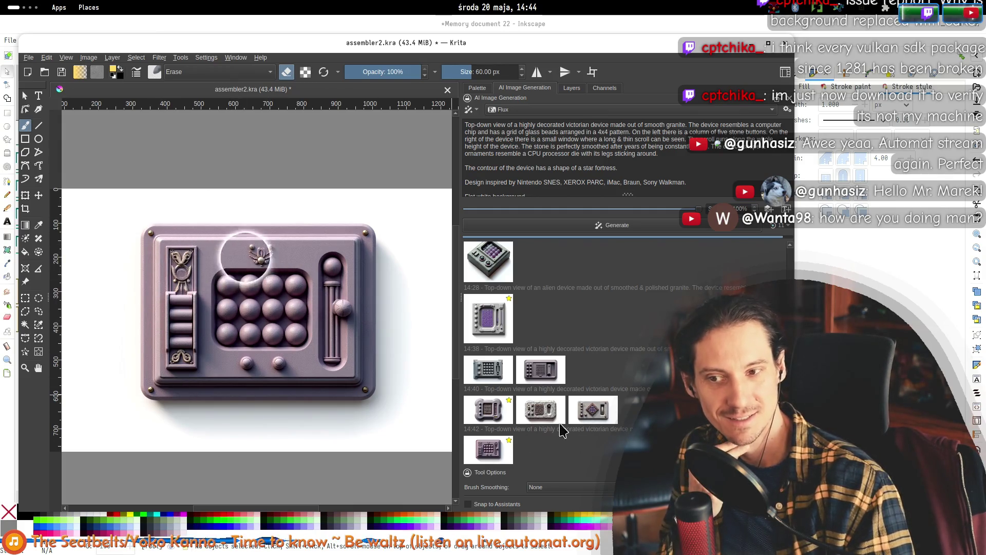
{"action": "mouse_move", "coordinate": [537, 453]}
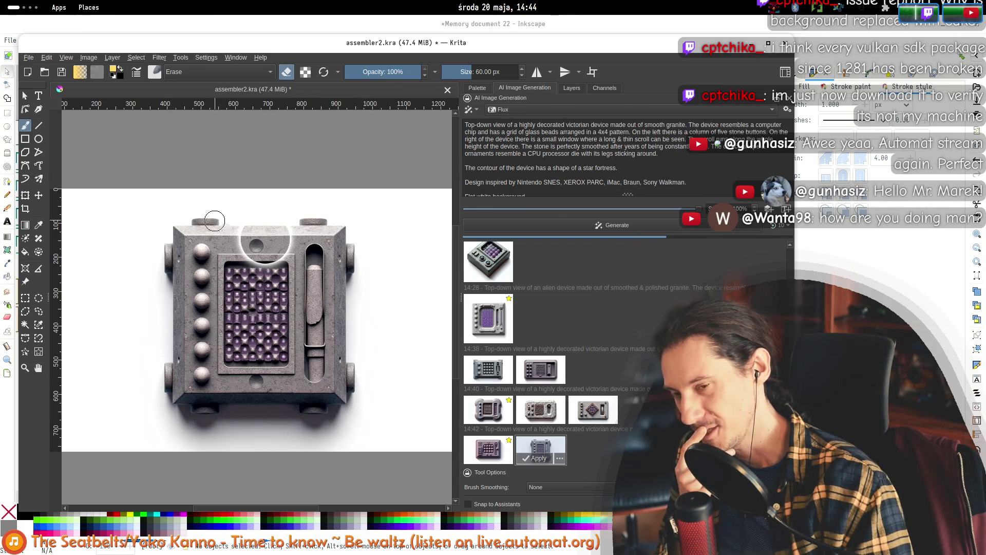
{"action": "left_click", "coordinate": [489, 450]}
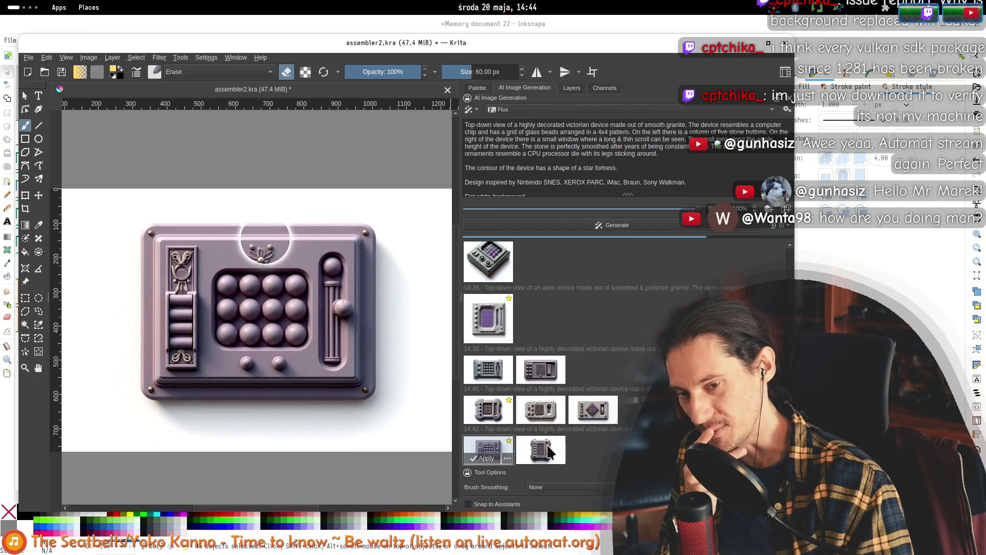
{"action": "left_click", "coordinate": [549, 451]}
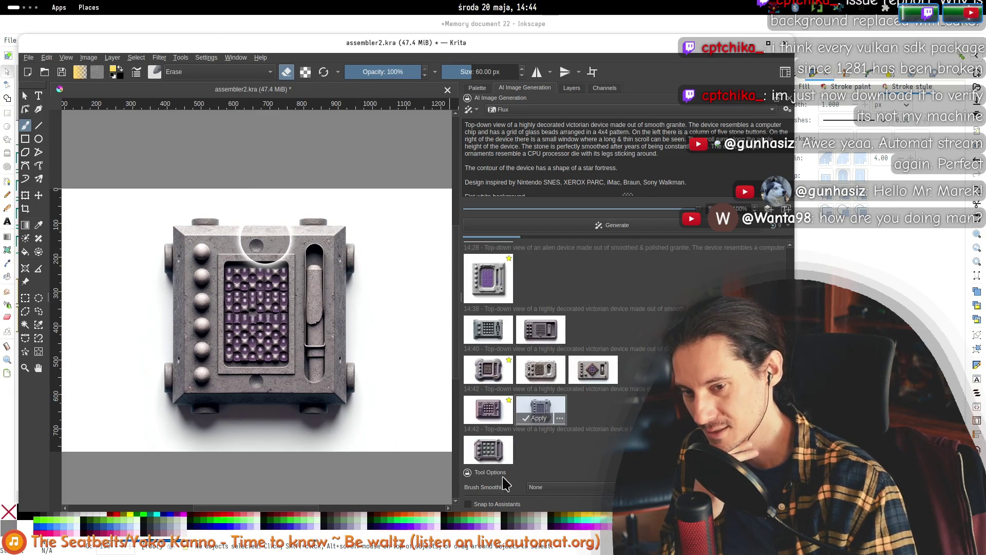
{"action": "left_click", "coordinate": [497, 450]}
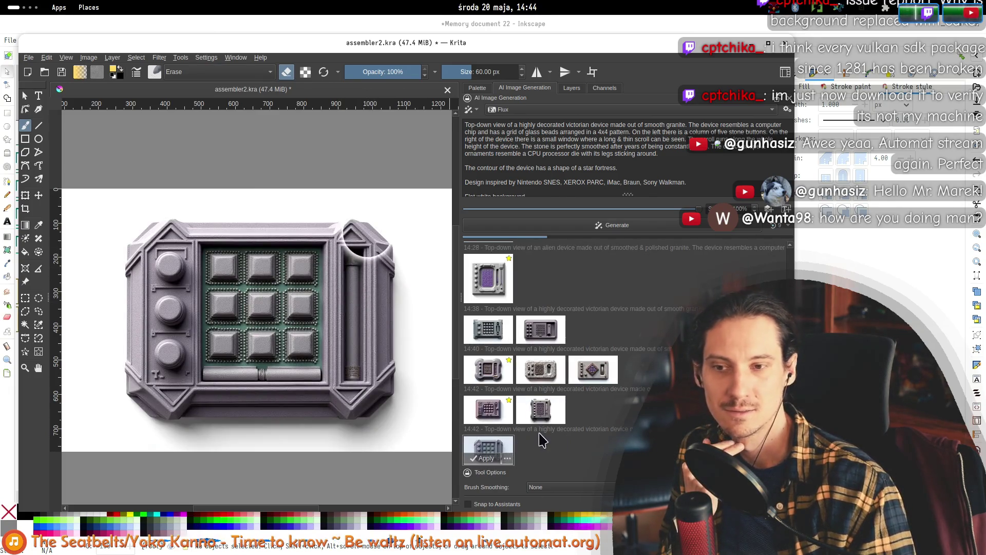
{"action": "left_click", "coordinate": [541, 410]}
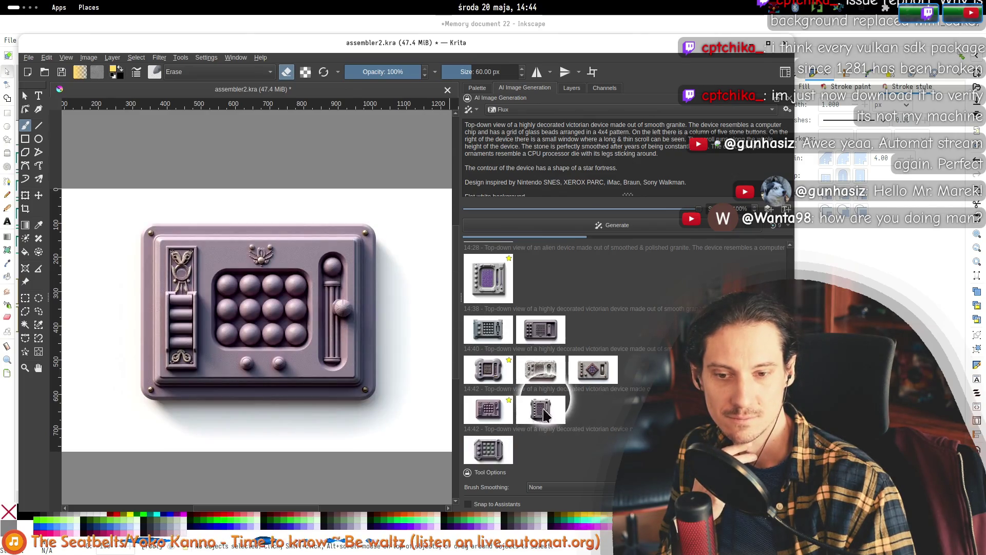
{"action": "left_click", "coordinate": [488, 410]}
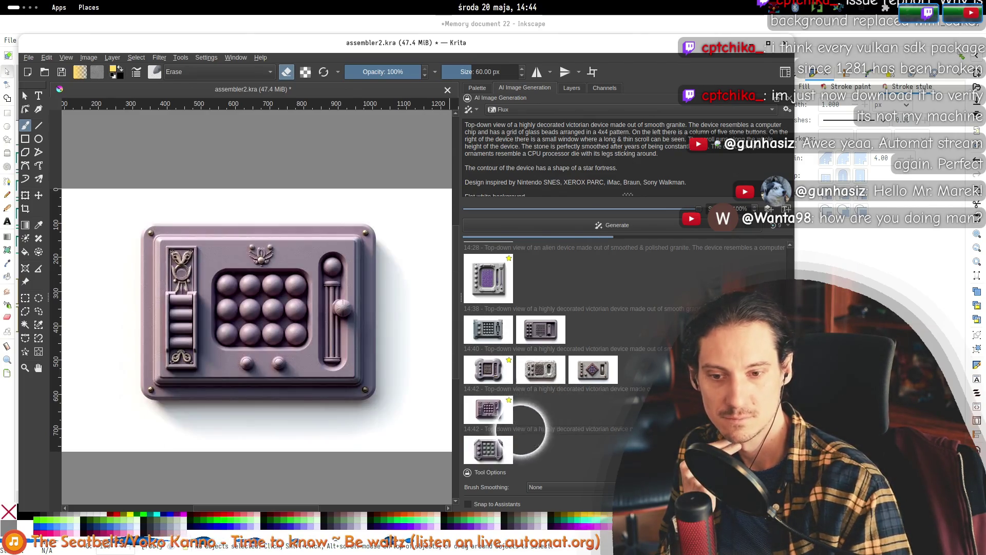
{"action": "left_click", "coordinate": [488, 451]}
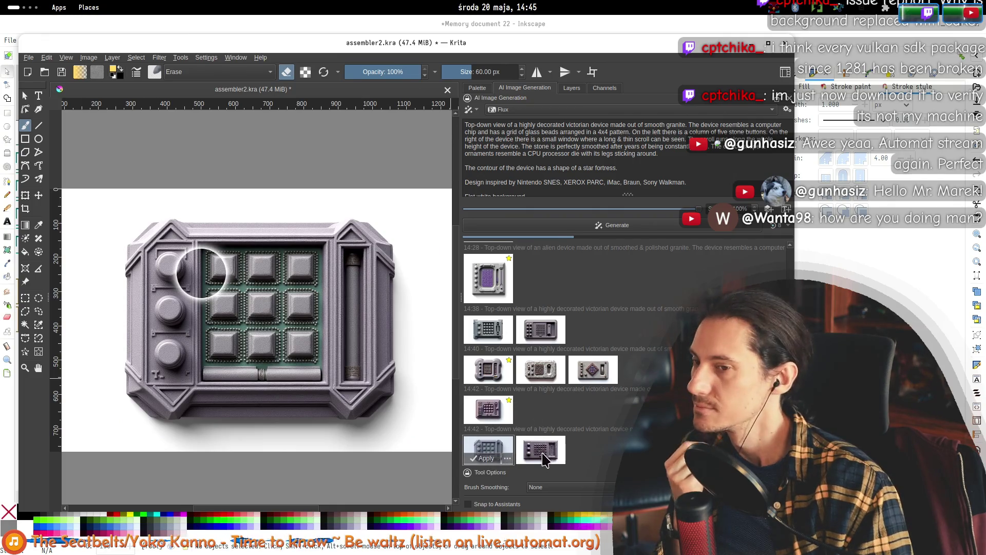
{"action": "scroll", "coordinate": [256, 292], "scroll_direction": "down", "scroll_amount": 5}
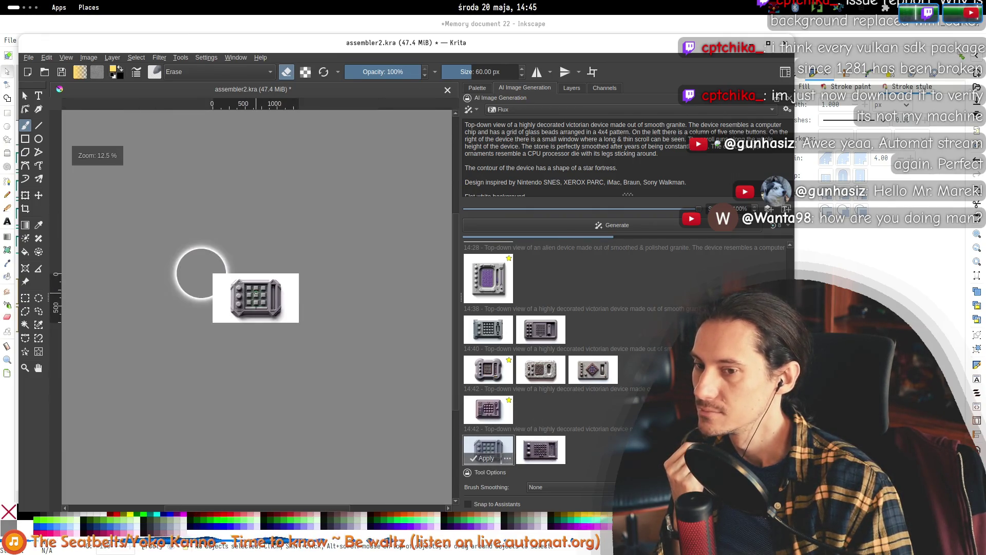
- Zoom the canvas in until the purple sphere-grid device preview fills the window
{"action": "scroll", "coordinate": [201, 273], "scroll_direction": "up", "scroll_amount": 1}
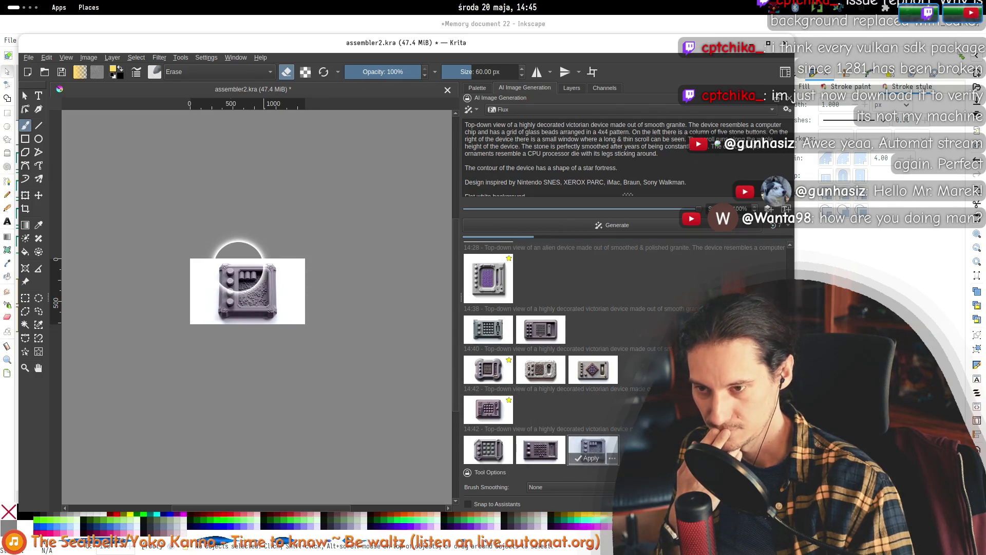
{"action": "scroll", "coordinate": [239, 261], "scroll_direction": "up", "scroll_amount": 5}
{"action": "scroll", "coordinate": [252, 304], "scroll_direction": "down", "scroll_amount": 3}
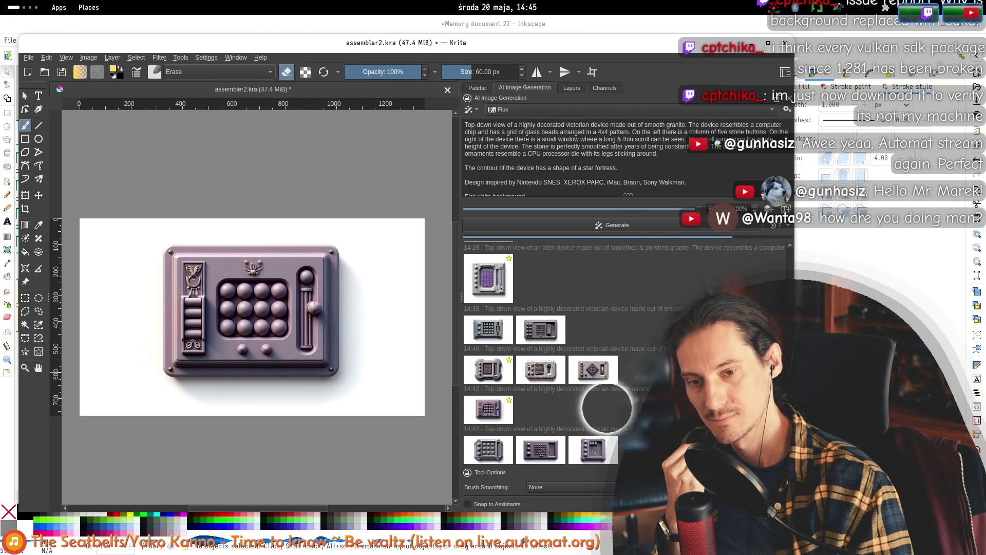
- Preview the three 14:42 results and the first 14:40 result on the canvas
{"action": "left_click", "coordinate": [591, 448]}
{"action": "left_click", "coordinate": [540, 446]}
{"action": "left_click", "coordinate": [488, 452]}
{"action": "left_click", "coordinate": [488, 409]}
{"action": "left_click", "coordinate": [488, 371]}
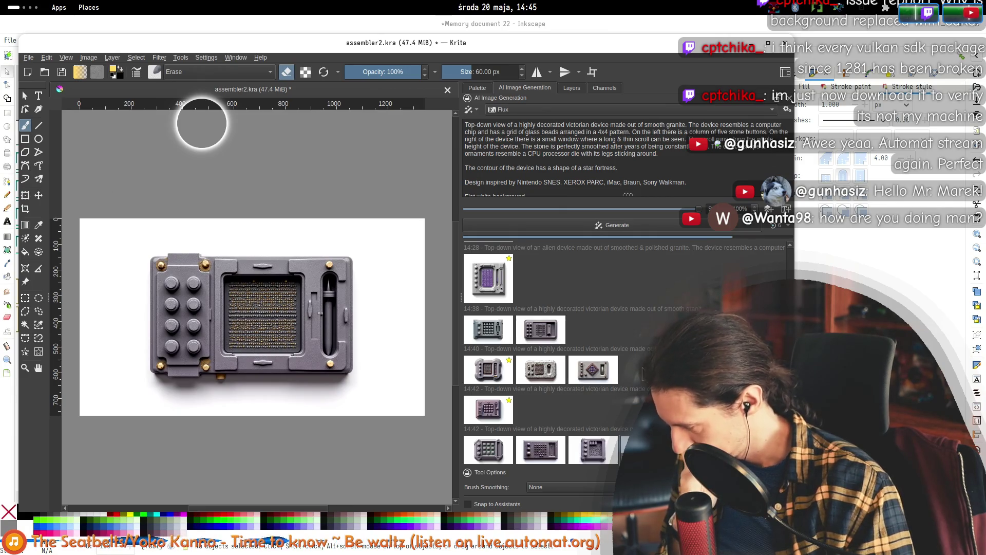
- Cycle through the square, 14:38 and granite device results on the canvas
{"action": "left_click", "coordinate": [593, 449]}
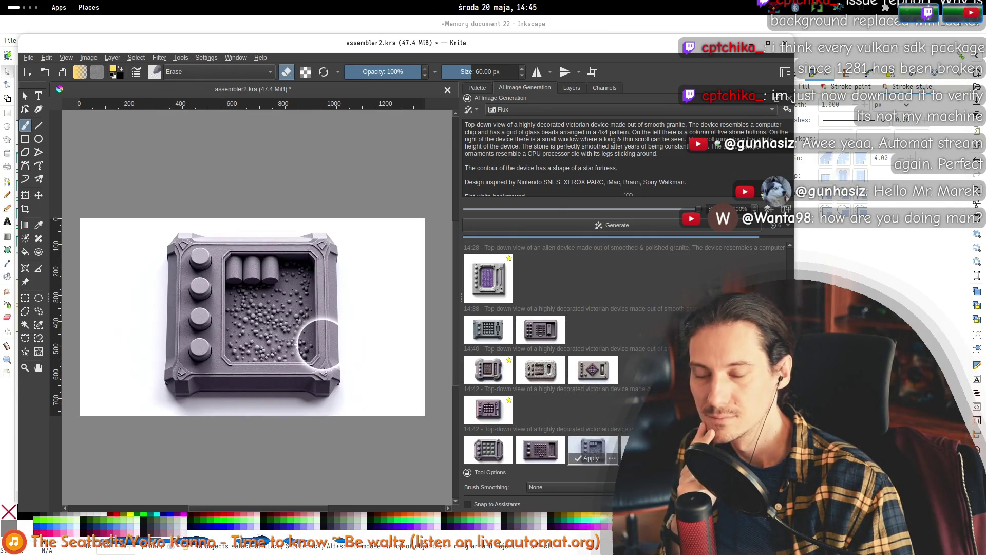
{"action": "left_click", "coordinate": [483, 366]}
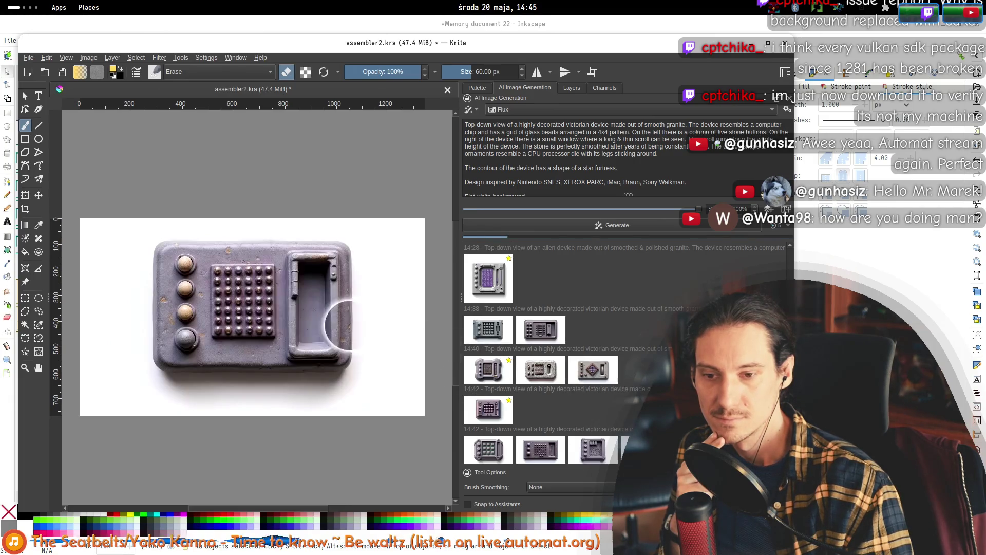
{"action": "left_click", "coordinate": [593, 368]}
{"action": "left_click", "coordinate": [541, 369]}
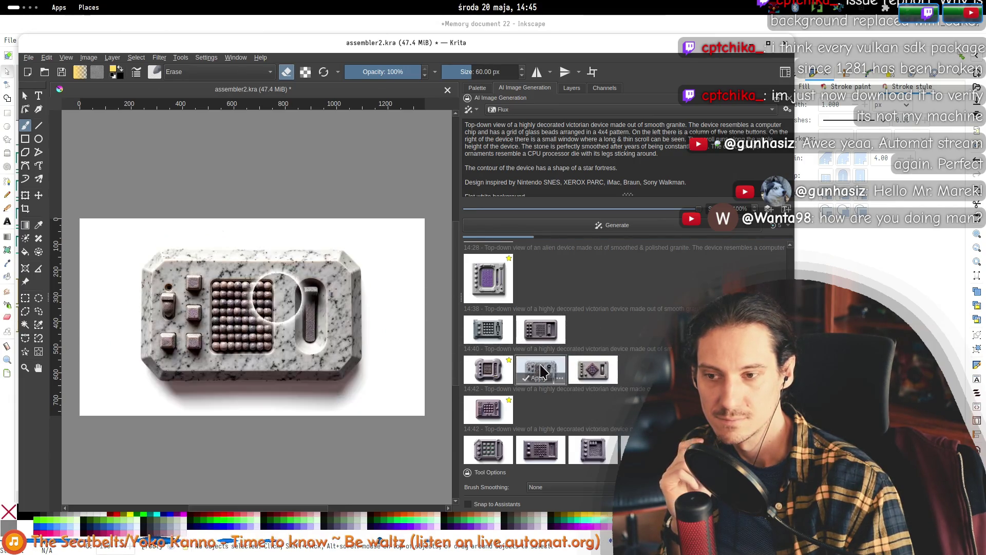
{"action": "left_click", "coordinate": [541, 329]}
{"action": "left_click", "coordinate": [488, 328]}
{"action": "left_click", "coordinate": [488, 369]}
{"action": "left_click", "coordinate": [541, 369]}
- Compare the 14:42 results, the grey square device and the purple sphere device
{"action": "left_click", "coordinate": [489, 450]}
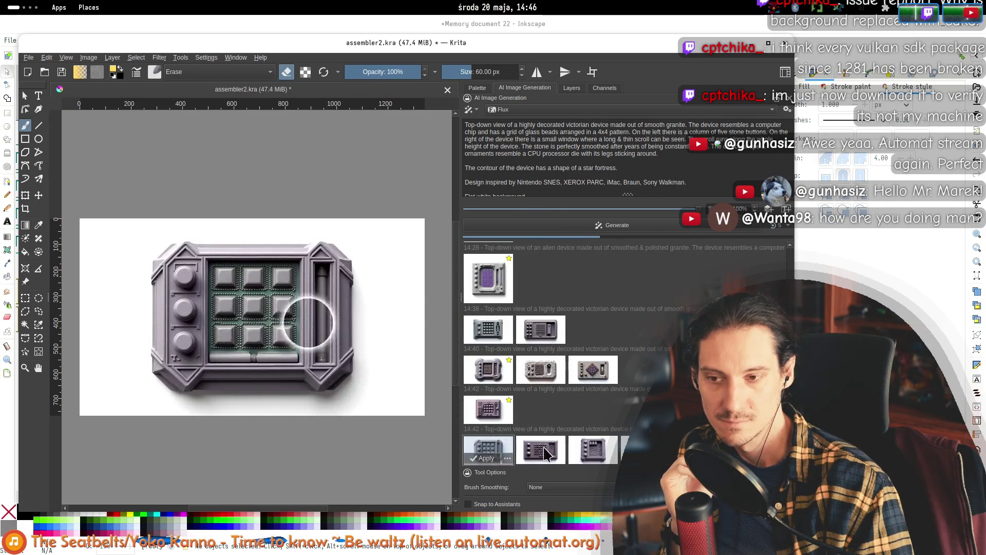
{"action": "left_click", "coordinate": [541, 449]}
{"action": "left_click", "coordinate": [593, 450]}
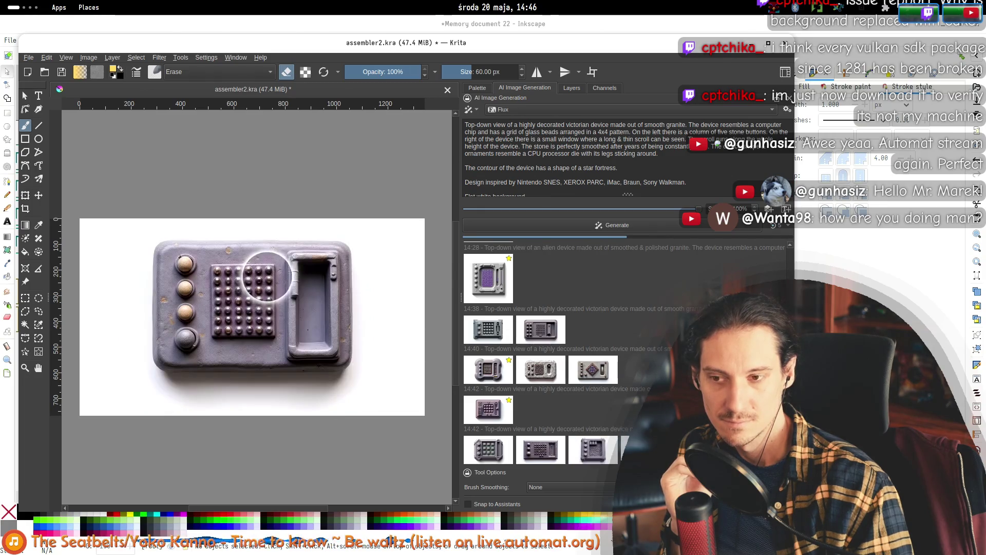
{"action": "left_click", "coordinate": [594, 369]}
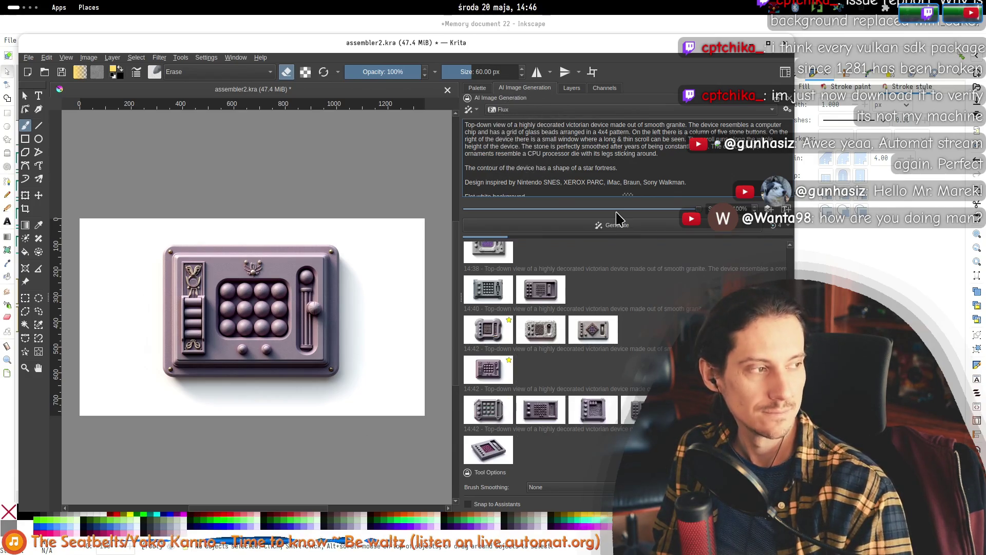
{"action": "left_click", "coordinate": [485, 451]}
{"action": "scroll", "coordinate": [562, 427], "scroll_direction": "up", "scroll_amount": 1}
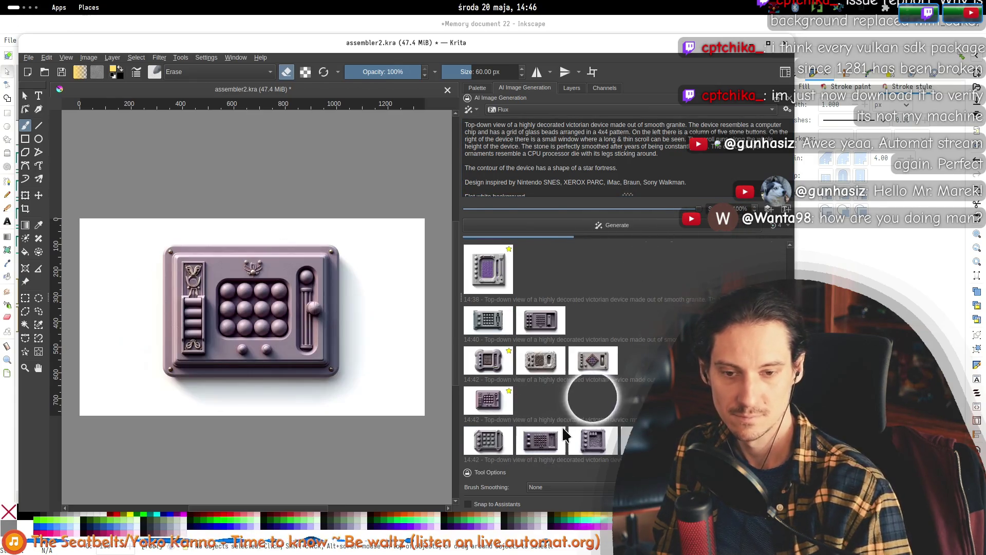
{"action": "left_click", "coordinate": [593, 430]}
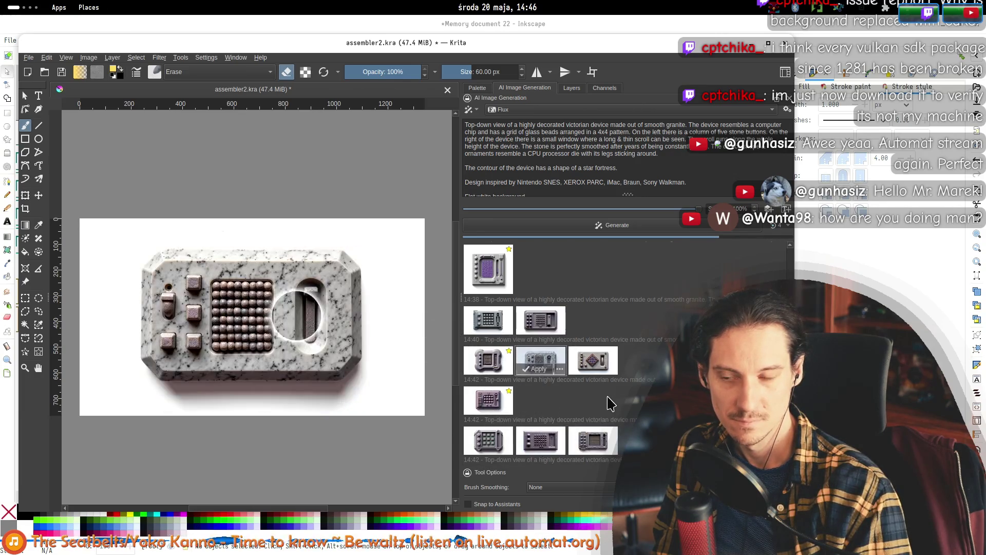
- Step through the results with the arrow keys, ending on the newest isometric lavender device
{"action": "key", "text": "Right"}
{"action": "key", "text": "Left"}
{"action": "key", "text": "Up"}
{"action": "key", "text": "Left"}
{"action": "key", "text": "Down"}
{"action": "key", "text": "Down"}
{"action": "key", "text": "Down"}
{"action": "key", "text": "Right"}
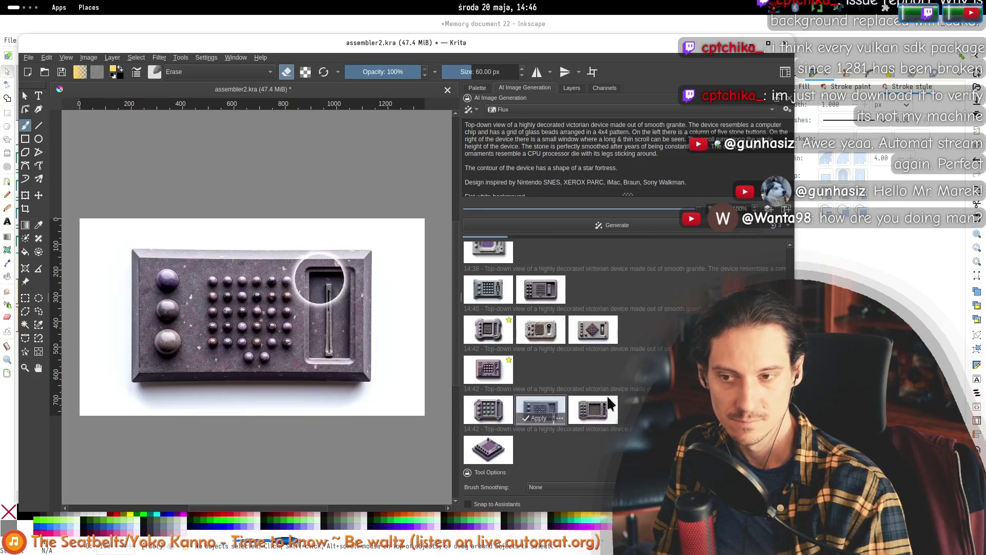
{"action": "key", "text": "Down"}
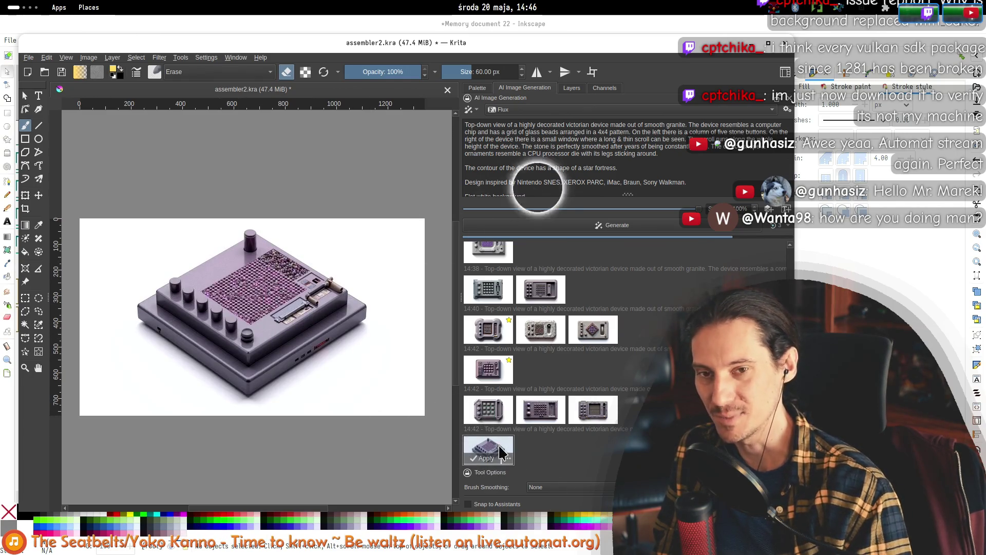
{"action": "scroll", "coordinate": [591, 185], "scroll_direction": "down", "scroll_amount": 2}
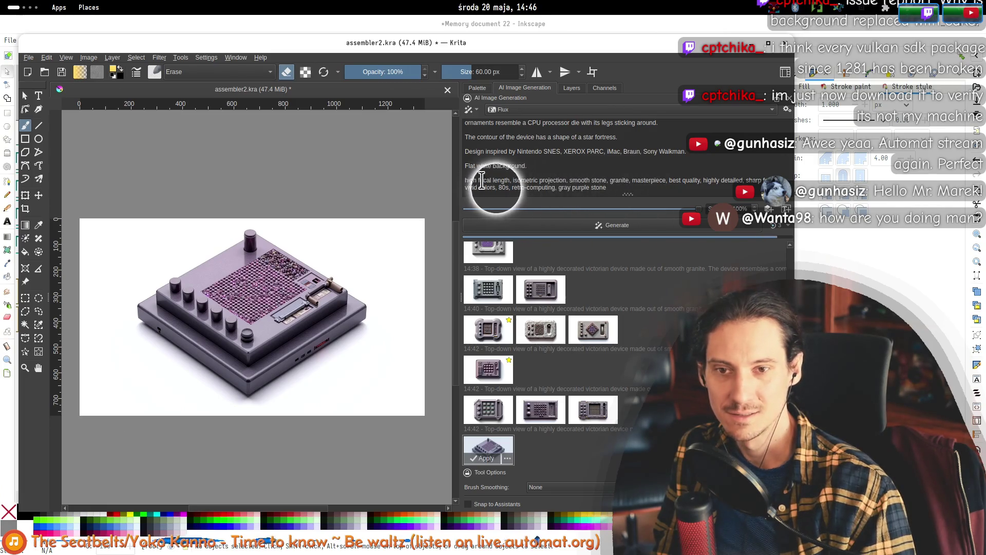
- Remove 'isometric projection,' from the prompt and delete the isometric result from the history
{"action": "left_click_drag", "start_coordinate": [513, 180], "coordinate": [569, 180]}
{"action": "key", "text": "BackSpace"}
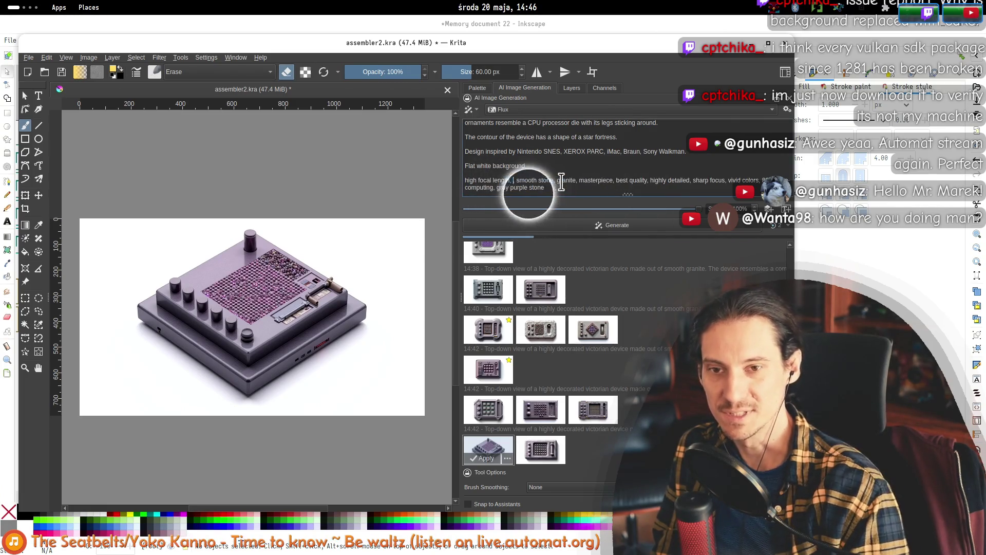
{"action": "left_click", "coordinate": [539, 450]}
{"action": "left_click", "coordinate": [480, 446]}
{"action": "key", "text": "Delete"}
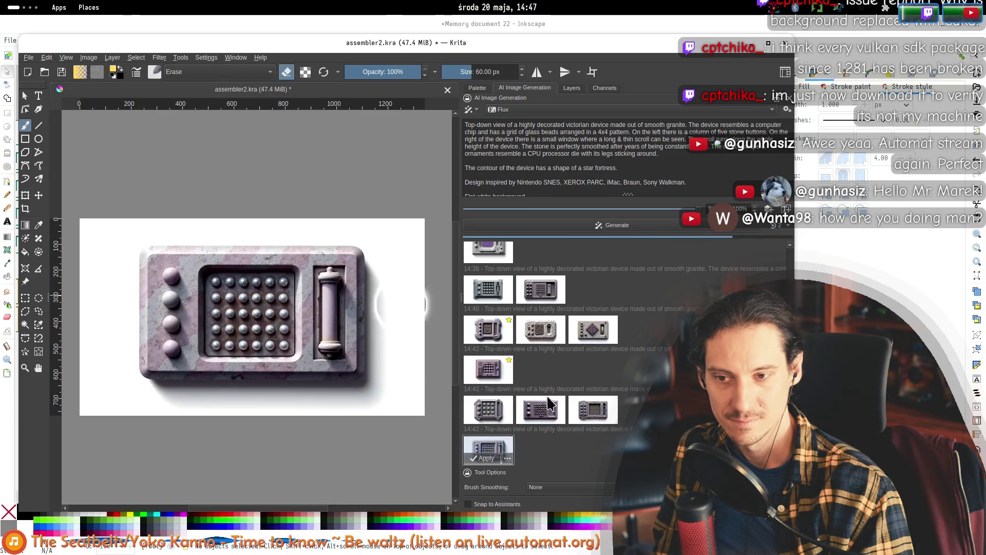
- Preview the grey 14:38 and pink stone devices, then remove the angled purple results
{"action": "left_click", "coordinate": [491, 289]}
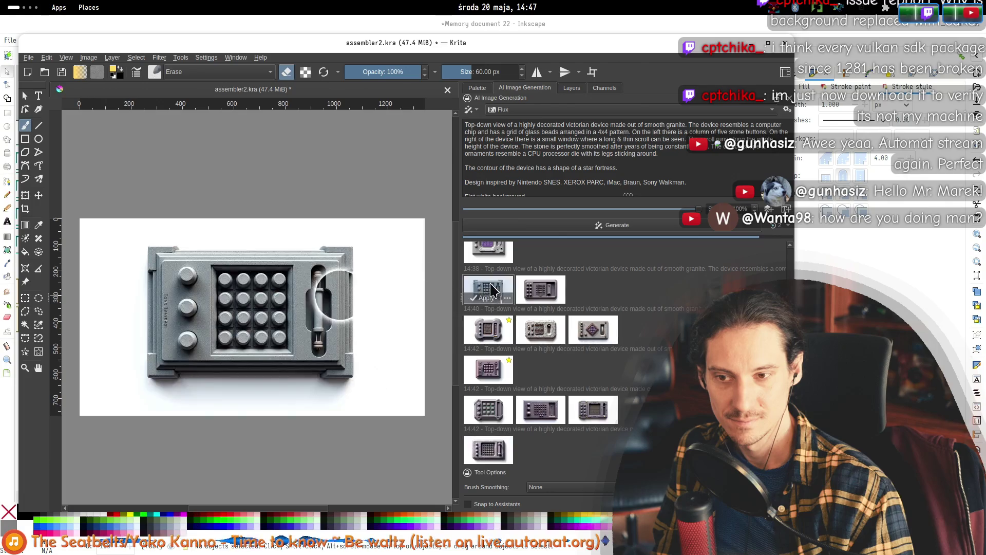
{"action": "left_click", "coordinate": [511, 454]}
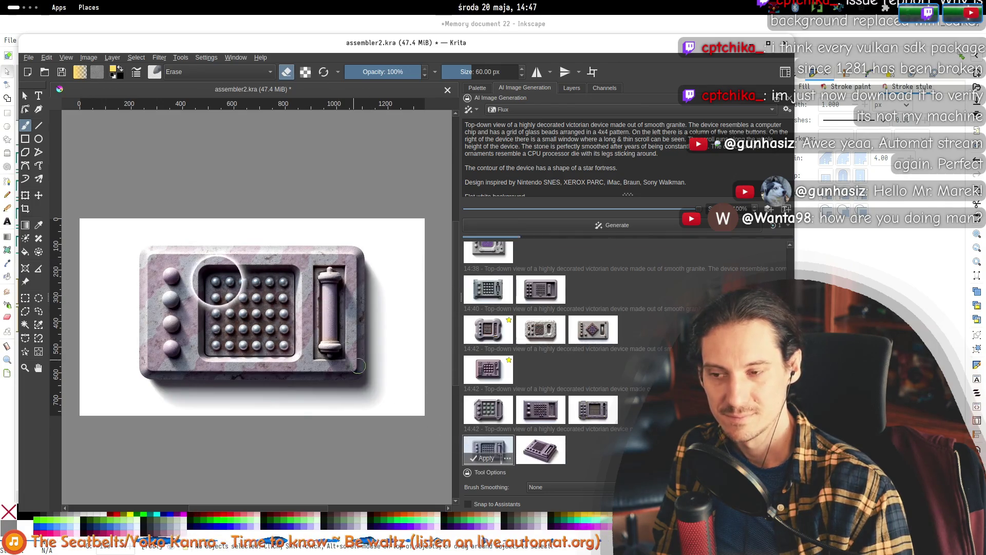
{"action": "left_click", "coordinate": [537, 448]}
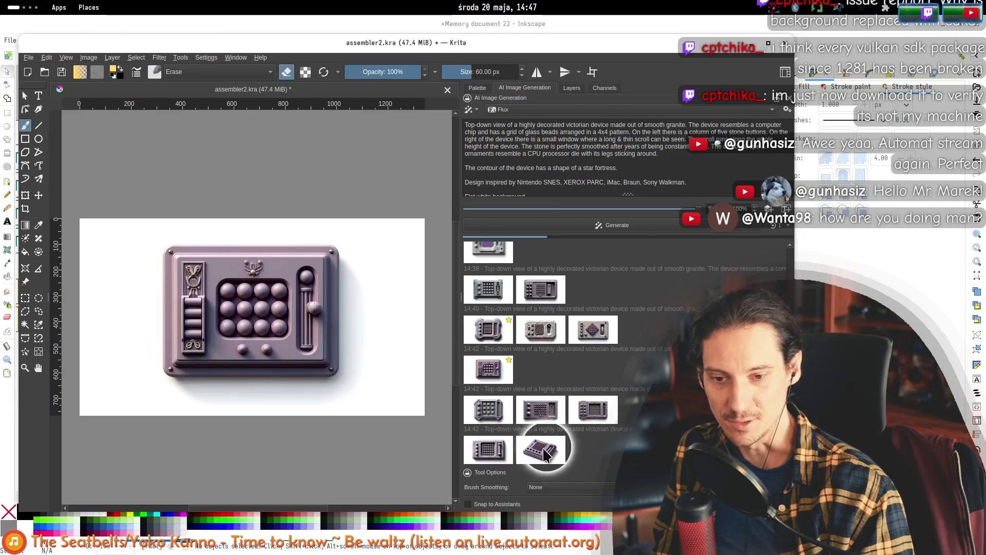
{"action": "left_click", "coordinate": [498, 451]}
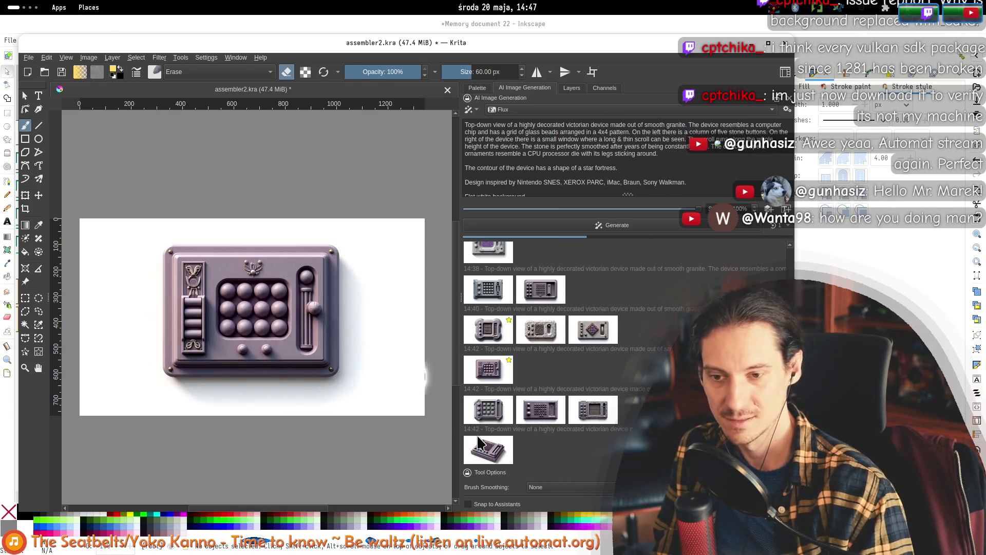
{"action": "left_click", "coordinate": [485, 448]}
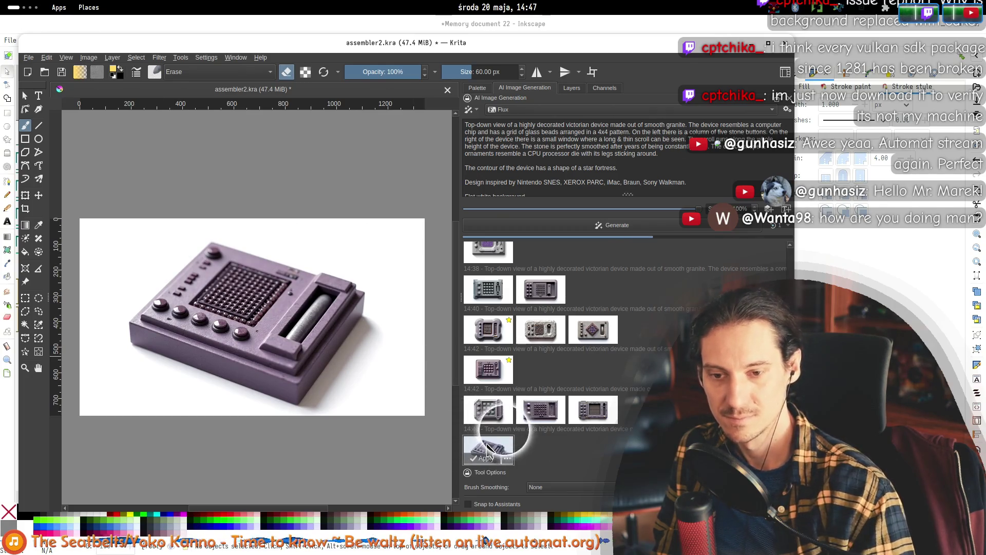
{"action": "left_click", "coordinate": [506, 450]}
{"action": "left_click", "coordinate": [485, 450]}
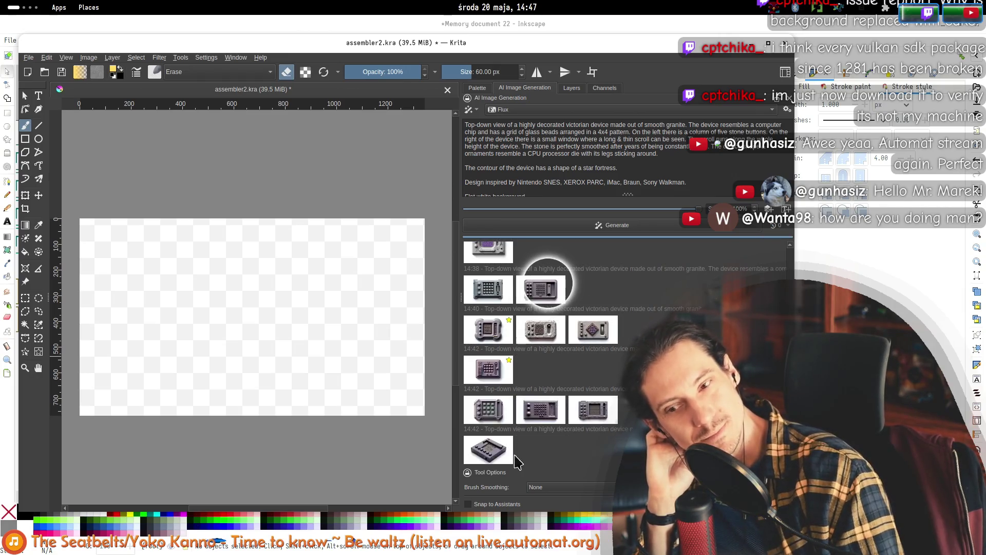
{"action": "left_click", "coordinate": [488, 454]}
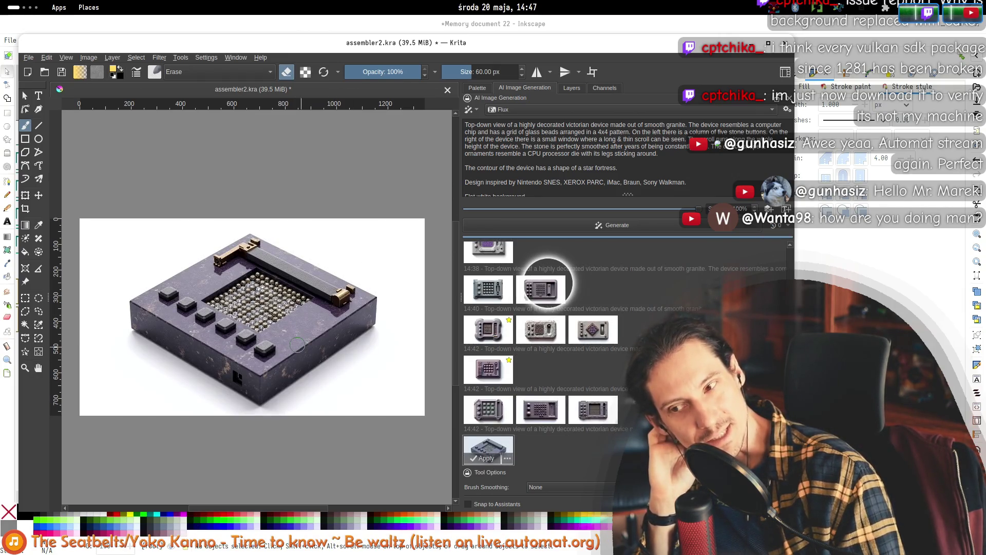